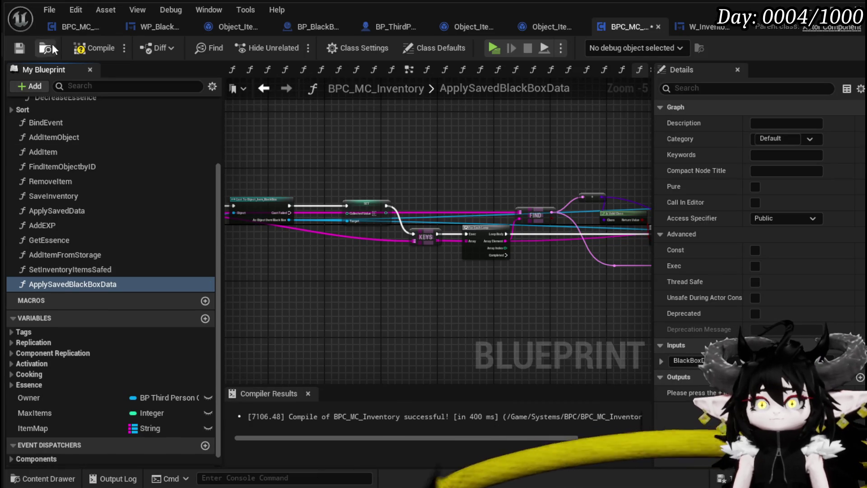
- Compile and save BPC_MC_Inventory, then pan along the ApplySavedBlackBoxData graph
left_click(21, 48)
left_click_drag(404, 170, 225, 167)
left_click_drag(532, 168, 337, 160)
left_click_drag(546, 154, 300, 157)
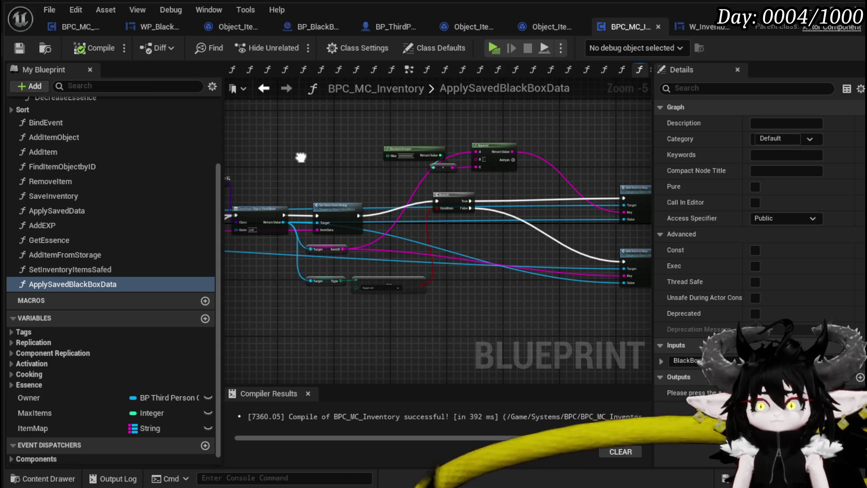
left_click_drag(300, 156, 328, 168)
scroll(329, 168, "up", 3)
- Nudge the FIND node into place and save the blueprint again
mouse_move(482, 186)
left_mouse_down()
mouse_move(500, 182)
mouse_move(352, 186)
mouse_move(337, 197)
left_mouse_up()
scroll(499, 182, "down", 1)
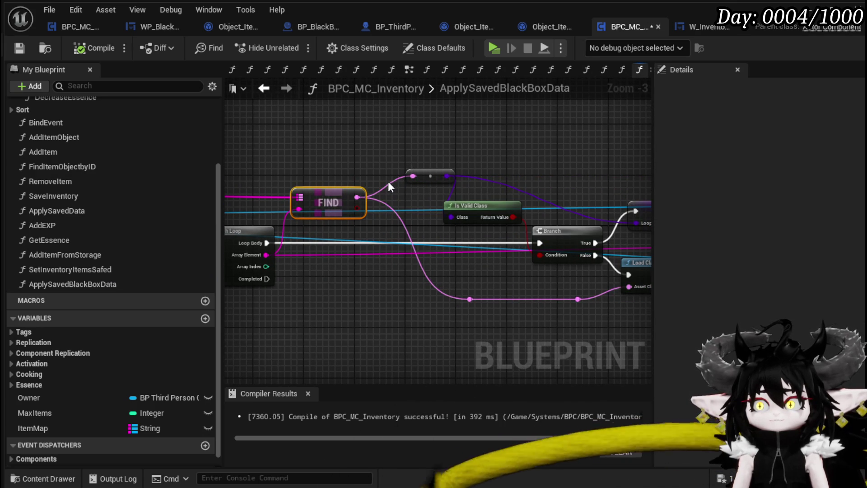
left_click_drag(346, 153, 394, 178)
left_click(14, 48)
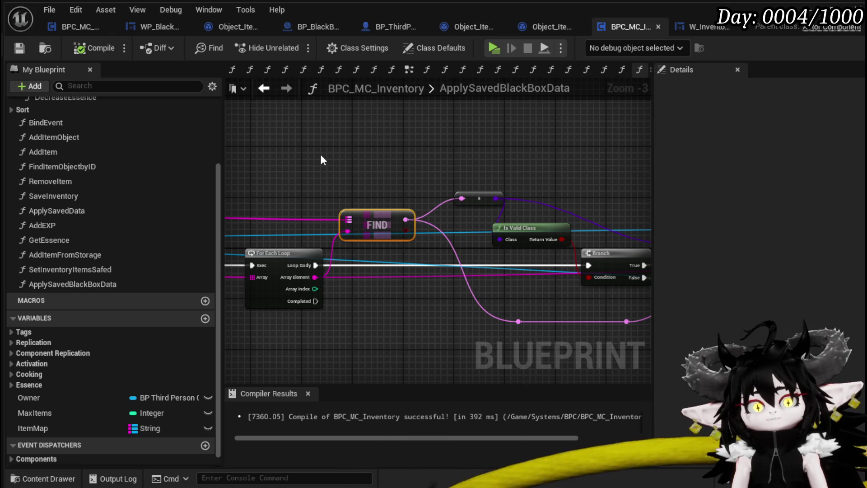
- Move the function entry node left and add a Get Owner node to the graph
scroll(475, 180, "down", 3)
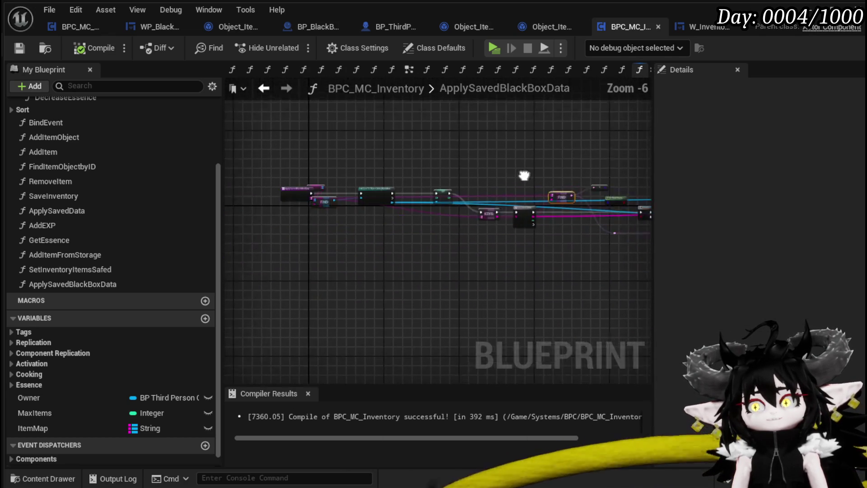
scroll(346, 165, "up", 4)
left_click_drag(346, 165, 281, 165)
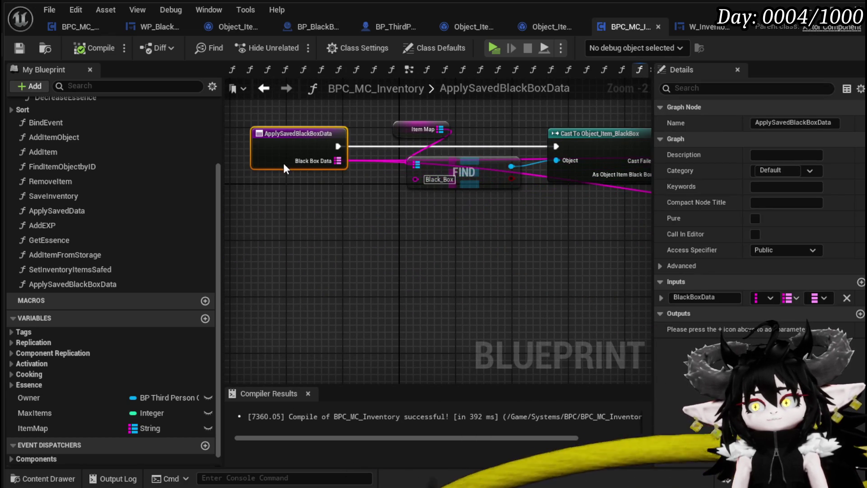
mouse_move(527, 245)
left_mouse_down()
mouse_move(353, 255)
mouse_move(286, 277)
left_mouse_up()
scroll(353, 255, "down", 2)
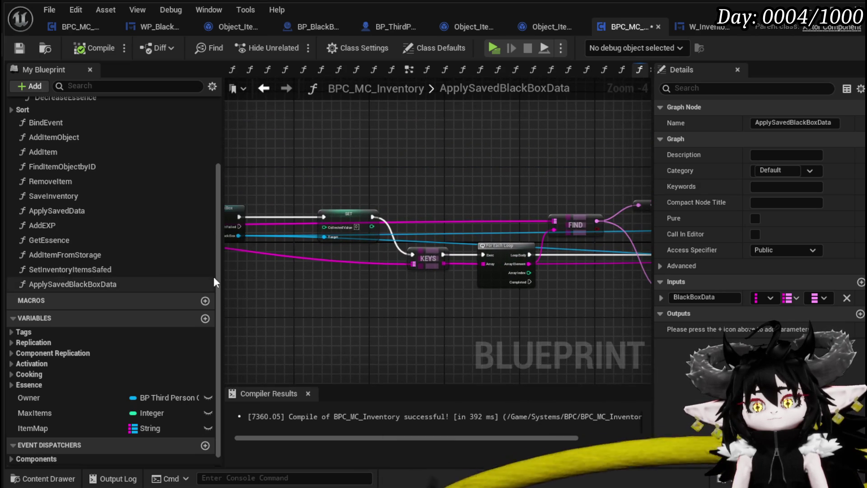
mouse_move(67, 397)
left_mouse_down()
mouse_move(421, 251)
mouse_move(315, 148)
mouse_move(386, 177)
left_mouse_up()
left_click(342, 169)
- Add a Get Game Instance Ref node fed from Owner
scroll(377, 179, "up", 1)
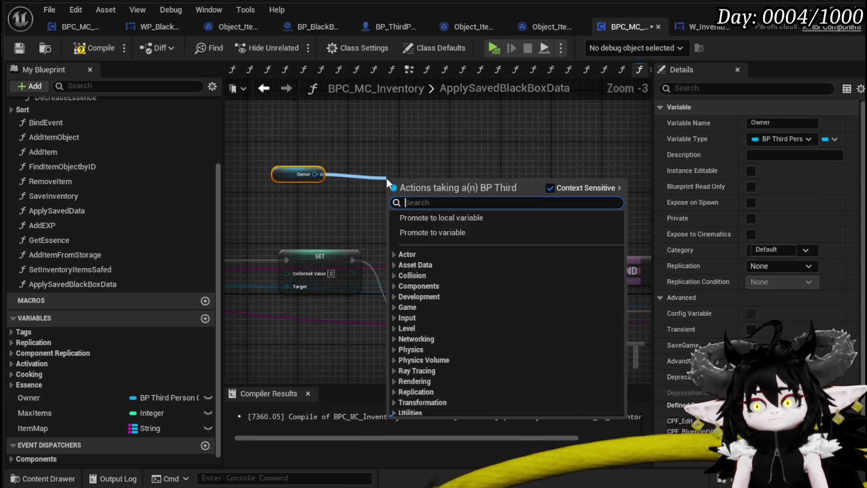
type("save")
key("BackSpace")
key("BackSpace")
key("BackSpace")
type("get g")
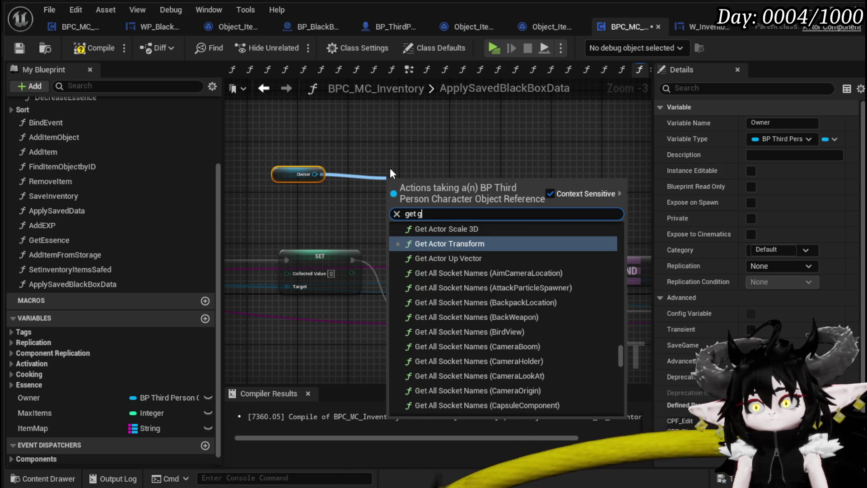
type("ame in")
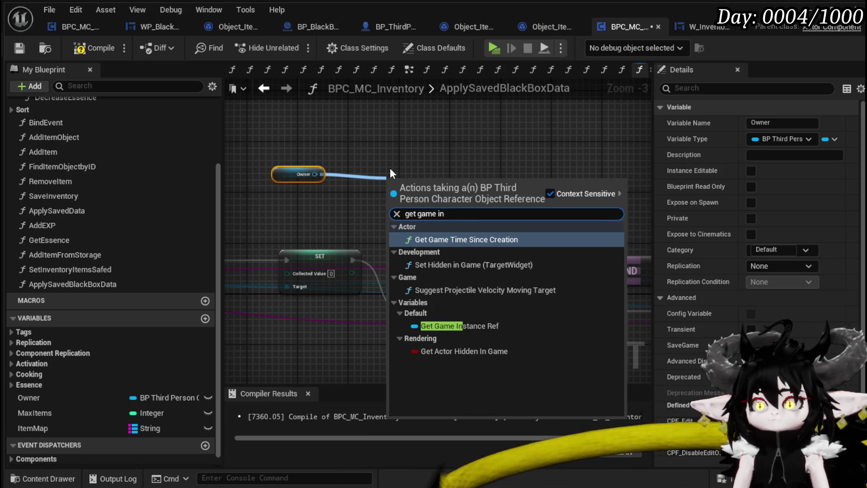
left_click(459, 325)
mouse_move(418, 181)
left_mouse_down()
mouse_move(272, 199)
mouse_move(392, 189)
left_mouse_up()
- Add a Get Save Game Ref node from the game instance reference
type("Safe")
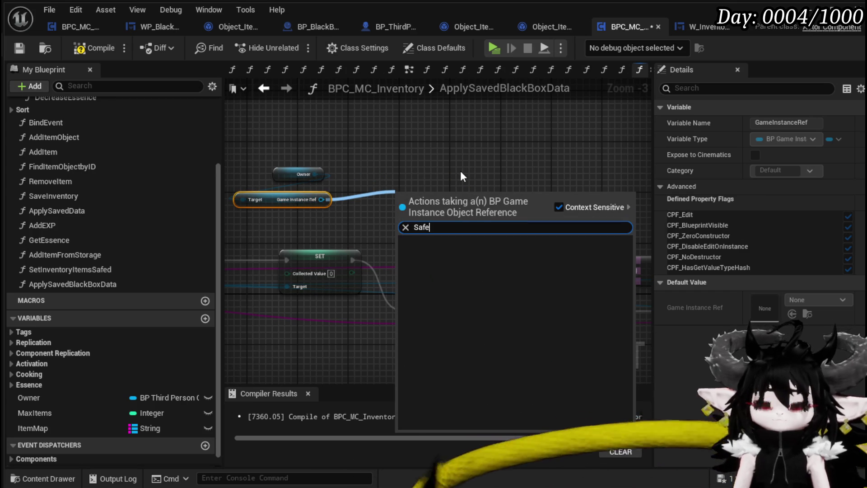
key("BackSpace")
key("BackSpace")
key("BackSpace")
type("get save")
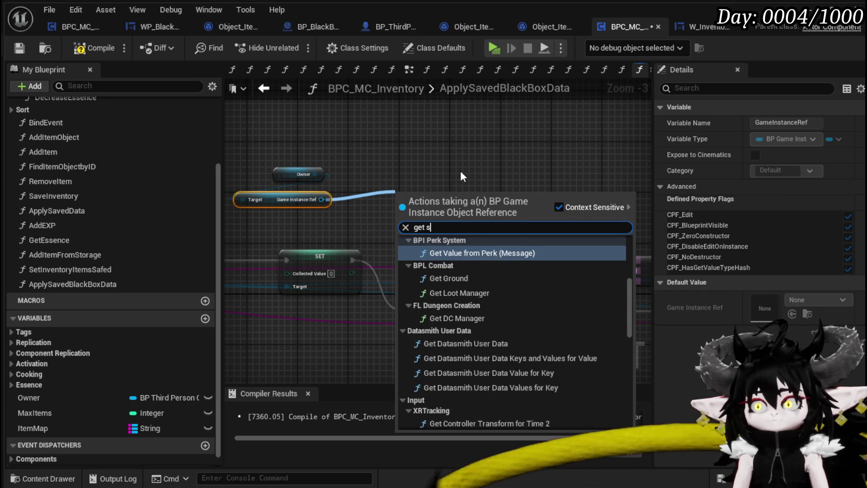
left_click(481, 262)
mouse_move(468, 198)
left_mouse_down()
mouse_move(354, 215)
mouse_move(402, 193)
left_mouse_up()
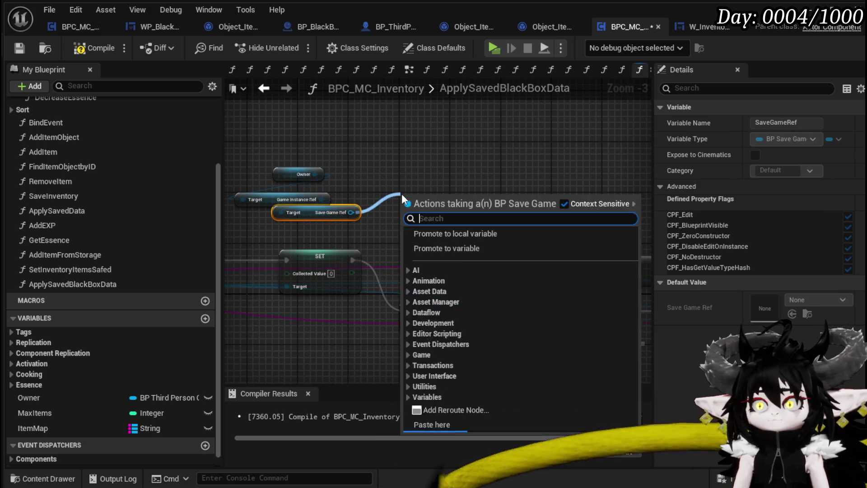
- Add a Get Inventory Data node from the Save Game Ref
type("Invent")
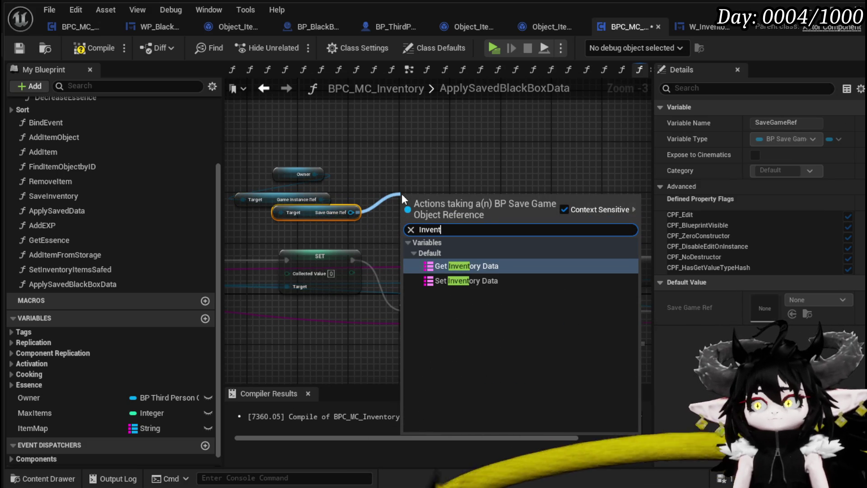
left_click(437, 269)
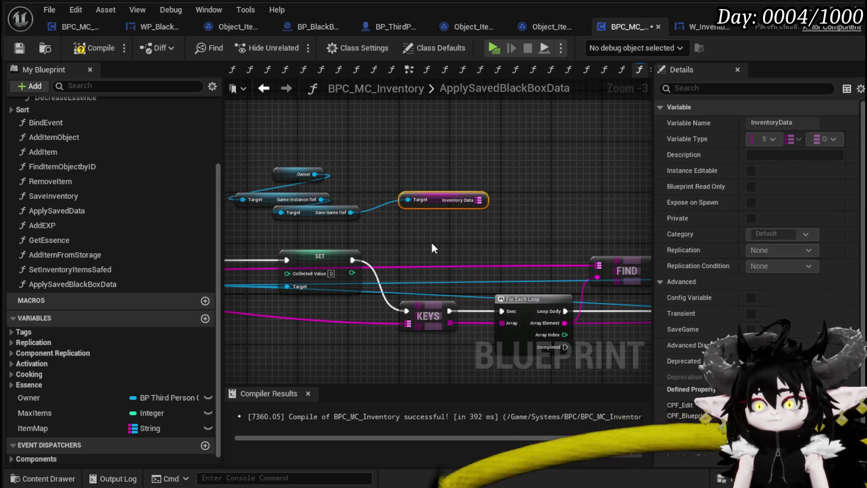
left_click_drag(384, 233, 316, 205)
left_click_drag(404, 205, 354, 222)
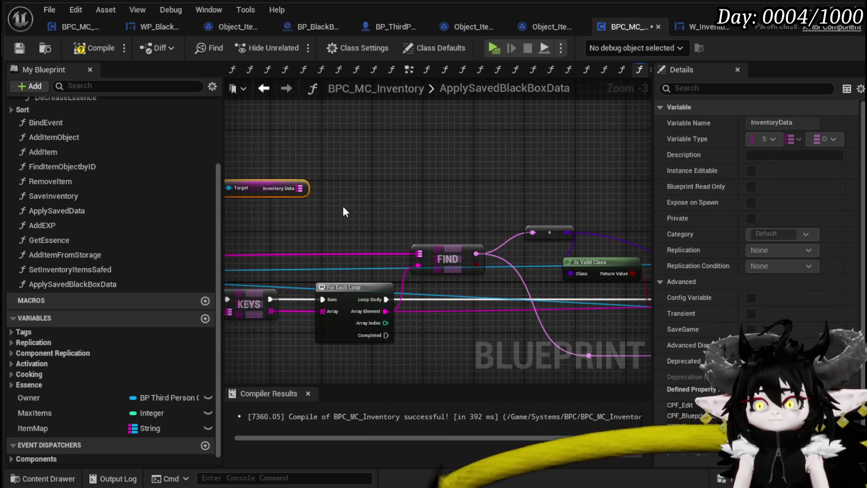
- Add a FIND node on Inventory Data keyed by the loop's Array Element
left_click_drag(300, 188, 380, 164)
type("Find")
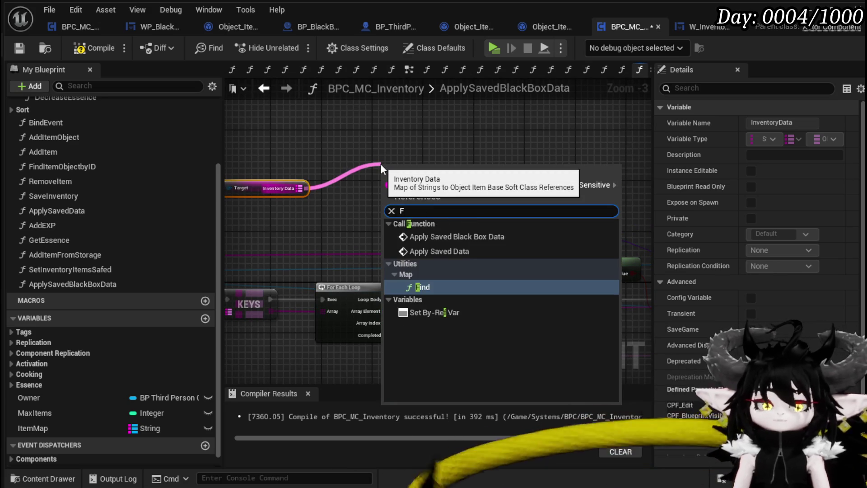
key("Return")
mouse_move(454, 221)
left_mouse_down()
mouse_move(401, 199)
mouse_move(362, 199)
left_mouse_up()
mouse_move(293, 310)
left_mouse_down()
mouse_move(301, 179)
mouse_move(362, 158)
mouse_move(353, 179)
mouse_move(632, 186)
left_mouse_up()
- Rearrange the Owner and reference getter nodes so both FIND nodes are visible
left_click_drag(300, 222, 395, 145)
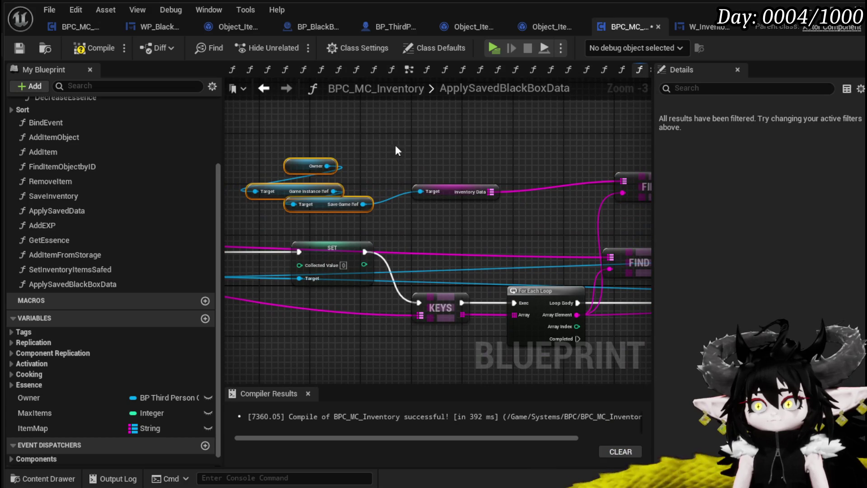
left_click(454, 189)
mouse_move(454, 183)
left_mouse_down()
mouse_move(371, 163)
mouse_move(338, 143)
left_mouse_up()
left_click(371, 163)
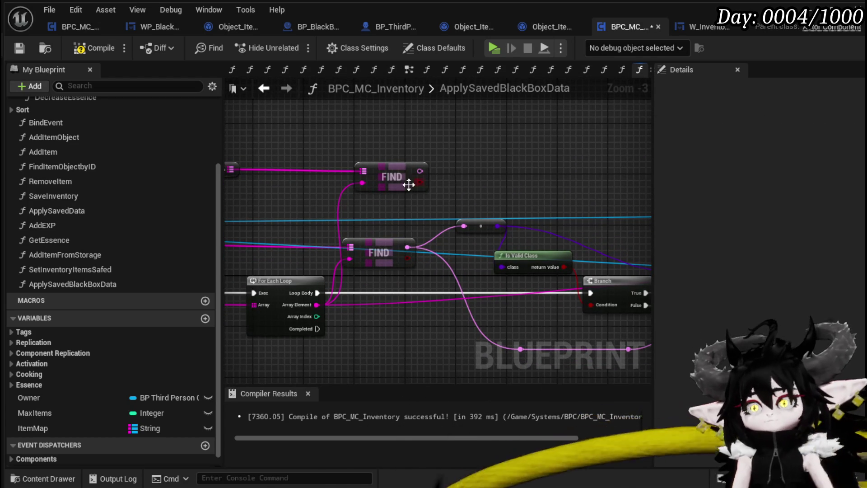
- Create a Branch on the Inventory Data FIND's found result, driven by the loop body
mouse_move(420, 182)
left_mouse_down()
mouse_move(475, 185)
mouse_move(465, 167)
mouse_move(394, 299)
mouse_move(397, 282)
left_mouse_up()
key("b")
left_click_drag(317, 293, 384, 294)
mouse_move(317, 293)
left_mouse_down()
mouse_move(384, 288)
mouse_move(284, 232)
mouse_move(377, 292)
mouse_move(359, 234)
mouse_move(279, 207)
mouse_move(317, 292)
left_mouse_up()
mouse_move(383, 307)
left_mouse_down()
mouse_move(510, 161)
mouse_move(619, 183)
left_mouse_up()
- Place an ItemMap getter near the FIND nodes
mouse_move(359, 194)
left_mouse_down()
mouse_move(461, 194)
mouse_move(362, 208)
left_mouse_up()
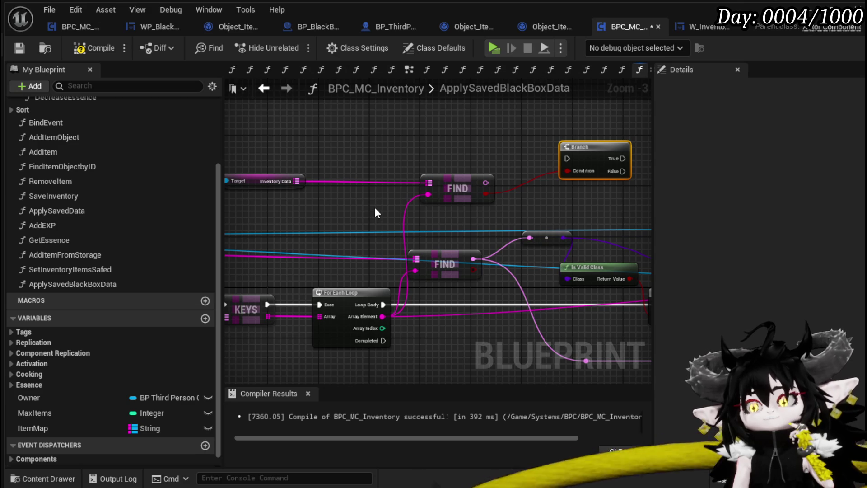
mouse_move(515, 207)
left_mouse_down()
mouse_move(288, 187)
mouse_move(483, 192)
mouse_move(500, 200)
mouse_move(305, 188)
left_mouse_up()
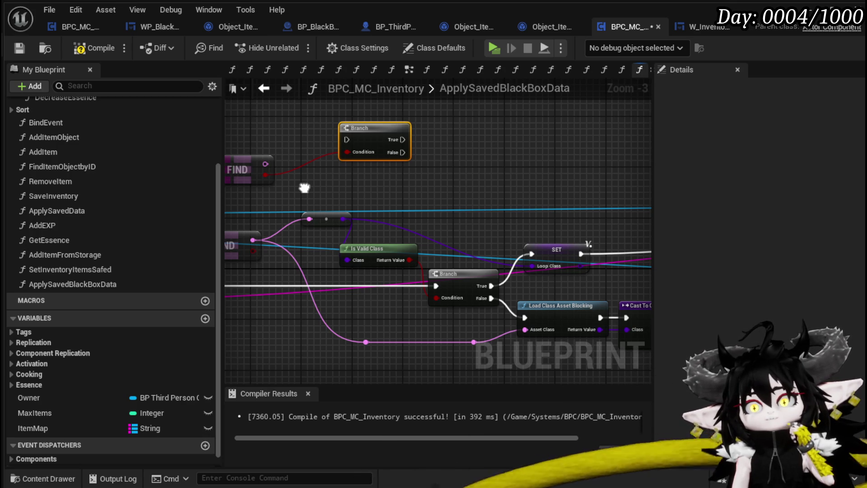
mouse_move(304, 188)
left_mouse_down()
mouse_move(356, 194)
mouse_move(371, 230)
left_mouse_up()
mouse_move(54, 428)
left_mouse_down()
mouse_move(294, 283)
mouse_move(261, 123)
mouse_move(289, 143)
left_mouse_up()
- Add a KEYS node reading the keys of ItemMap
left_click_drag(383, 146, 446, 152)
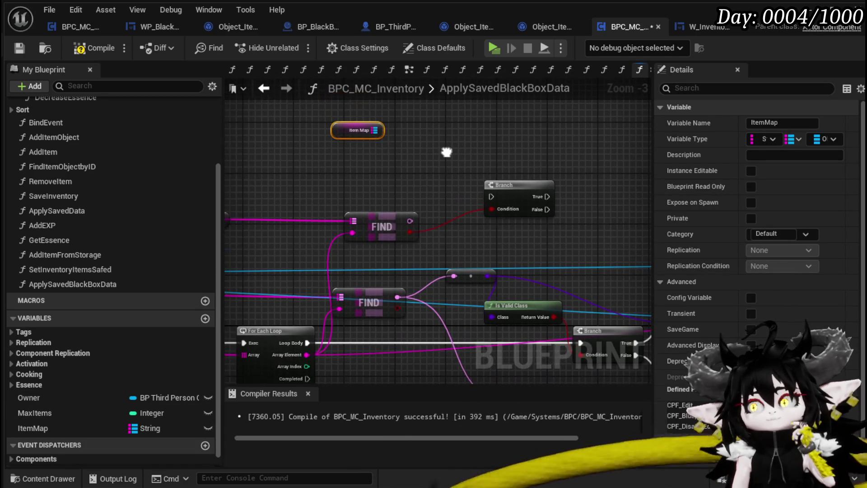
mouse_move(374, 130)
left_mouse_down()
mouse_move(397, 144)
mouse_move(447, 150)
left_mouse_up()
mouse_move(373, 153)
left_mouse_down()
mouse_move(345, 164)
mouse_move(452, 151)
left_mouse_up()
mouse_move(346, 140)
left_mouse_down()
mouse_move(361, 147)
mouse_move(352, 149)
left_mouse_up()
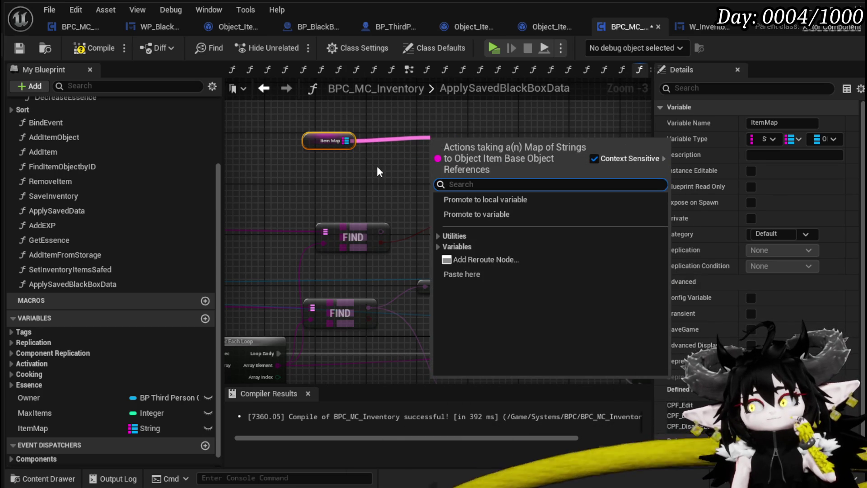
mouse_move(378, 167)
left_mouse_down()
mouse_move(615, 156)
mouse_move(428, 156)
left_mouse_up()
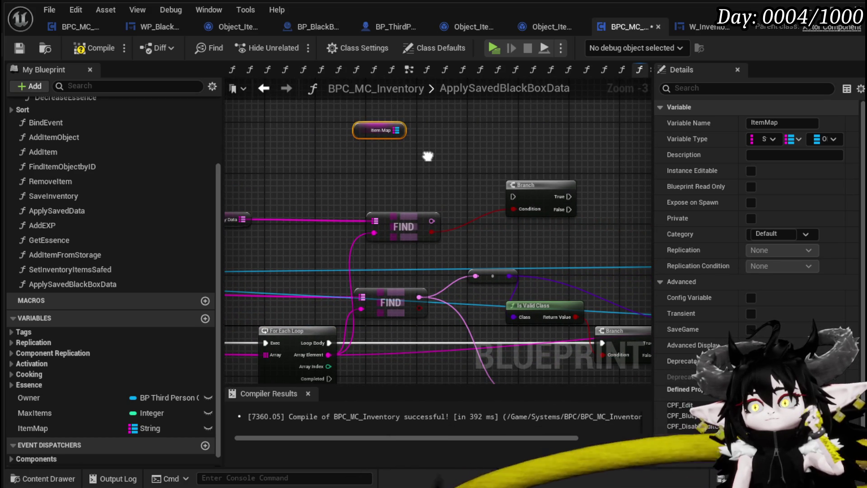
mouse_move(428, 156)
left_mouse_down()
mouse_move(308, 166)
mouse_move(392, 163)
left_mouse_up()
type("Key")
key("Return")
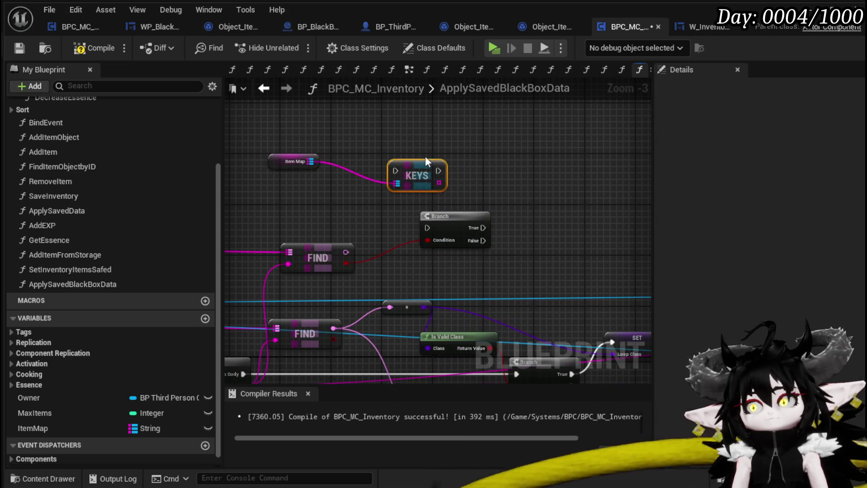
- Add a GET node at index 0 reading from the ItemMap keys array
mouse_move(440, 165)
left_mouse_down()
mouse_move(391, 147)
mouse_move(425, 164)
left_mouse_up()
type("get")
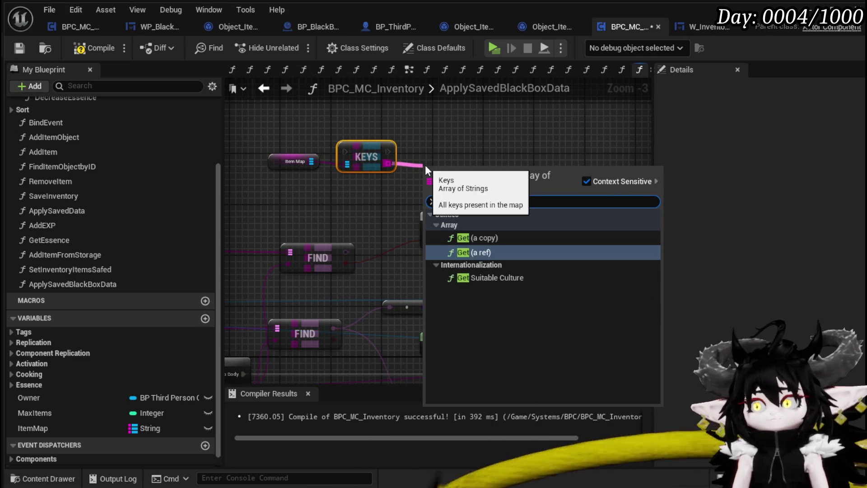
left_click(482, 246)
mouse_move(436, 172)
left_mouse_down()
mouse_move(332, 180)
mouse_move(262, 163)
mouse_move(353, 180)
left_mouse_up()
scroll(332, 180, "down", 2)
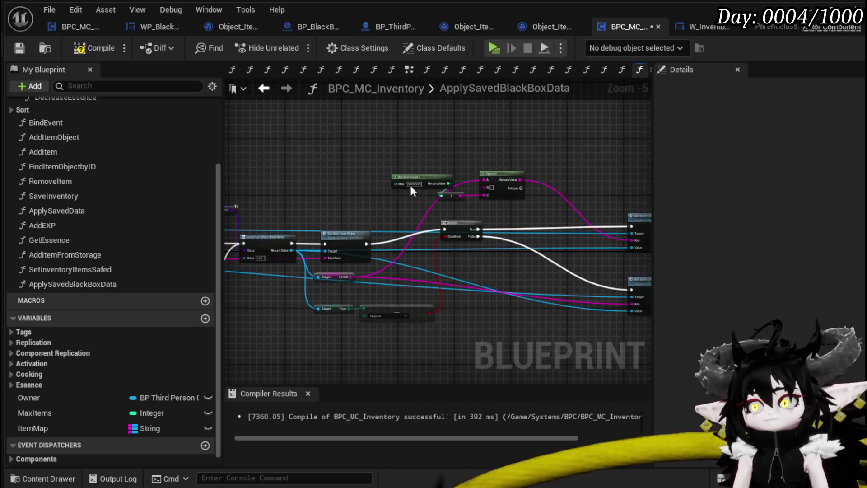
scroll(419, 216, "up", 3)
- Pan around the graph to review the Append, Branch, KEYS, GET and FIND nodes
left_click_drag(419, 216, 307, 182)
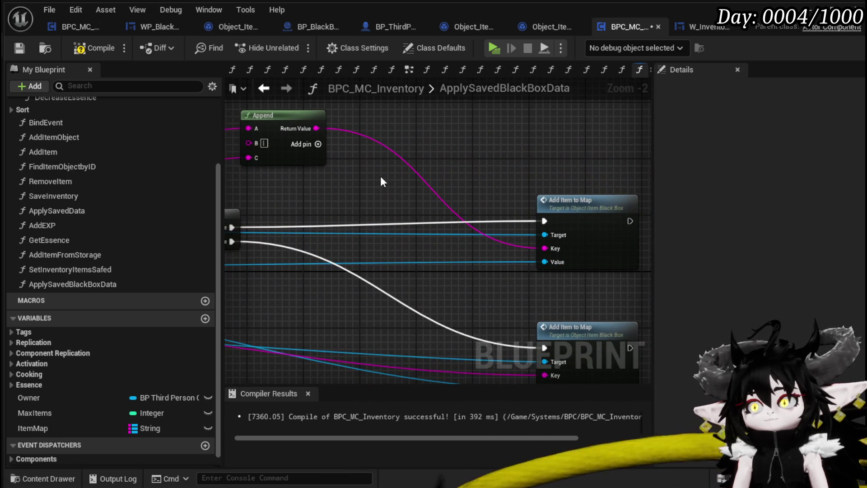
left_click_drag(381, 177, 460, 174)
scroll(459, 174, "down", 1)
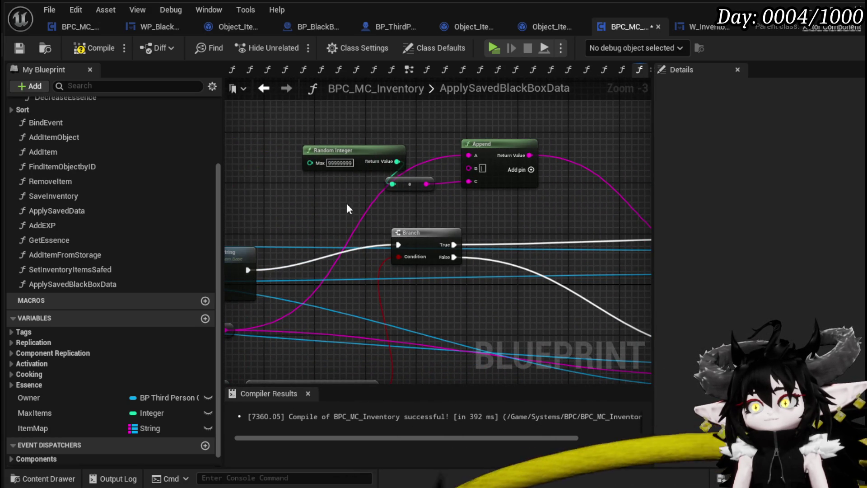
scroll(347, 203, "down", 2)
mouse_move(347, 202)
left_mouse_down()
mouse_move(589, 186)
mouse_move(436, 194)
mouse_move(392, 175)
mouse_move(447, 197)
mouse_move(518, 306)
mouse_move(158, 274)
mouse_move(324, 339)
mouse_move(256, 291)
mouse_move(514, 329)
mouse_move(489, 332)
left_mouse_up()
scroll(392, 181, "up", 2)
scroll(404, 231, "down", 2)
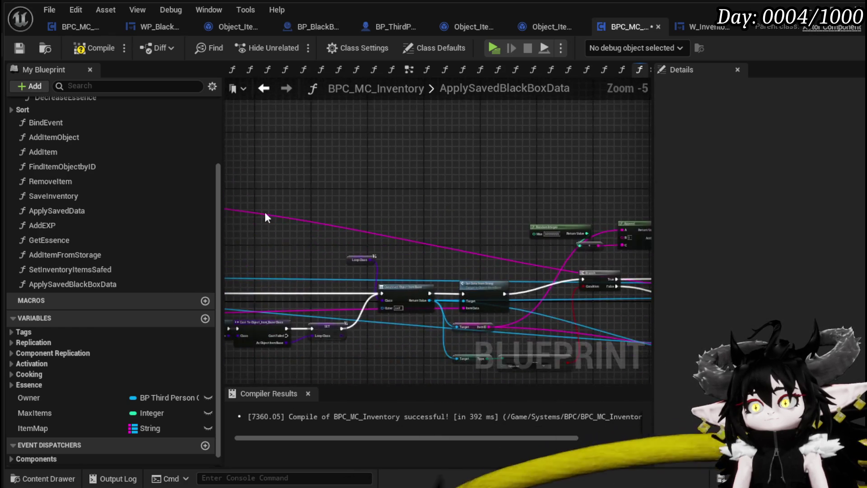
left_click_drag(267, 217, 349, 220)
scroll(329, 239, "up", 2)
mouse_move(300, 190)
left_mouse_down()
mouse_move(429, 183)
mouse_move(432, 169)
left_mouse_up()
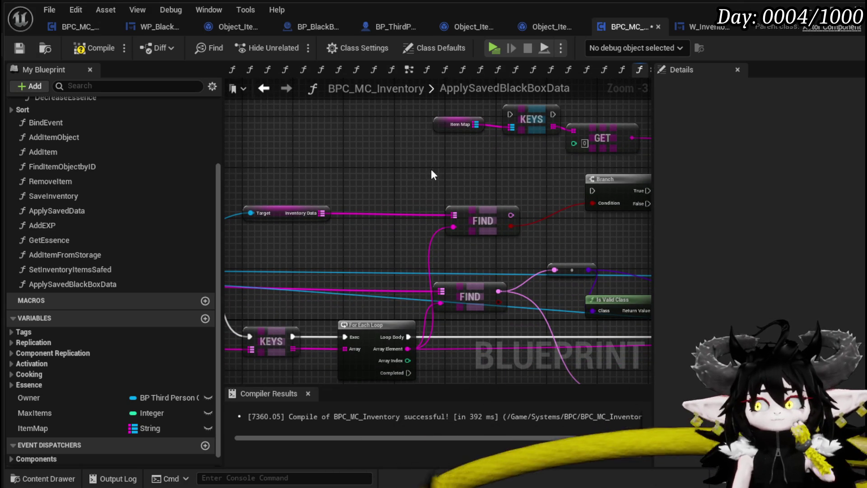
mouse_move(432, 171)
left_mouse_down()
mouse_move(452, 147)
mouse_move(521, 134)
mouse_move(351, 136)
left_mouse_up()
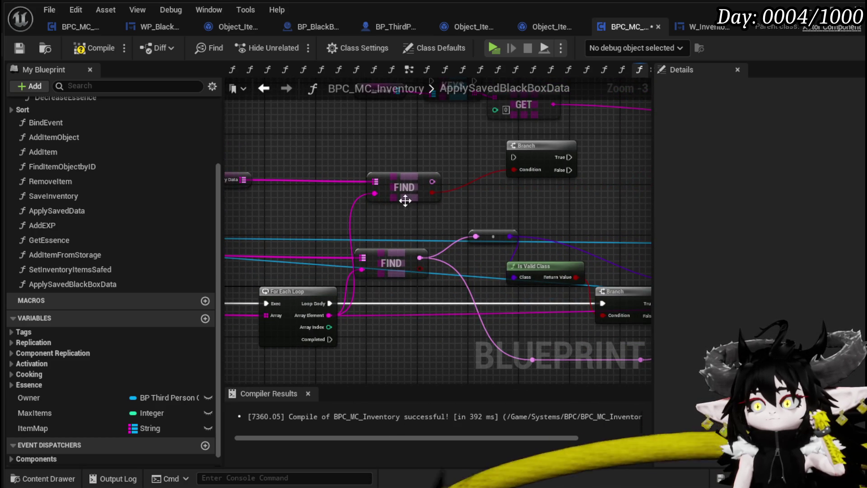
left_click(341, 245)
- Add an == node comparing the outputs of the two FIND lookups
left_click_drag(340, 244, 400, 237)
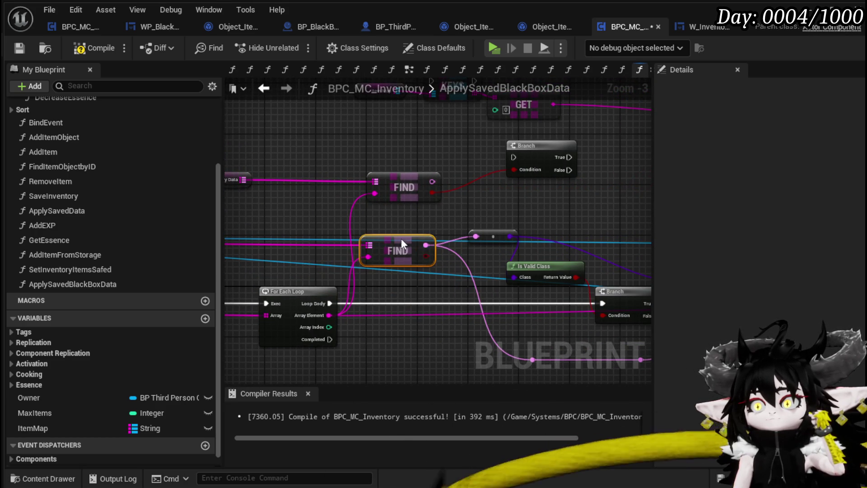
mouse_move(470, 210)
left_mouse_down()
mouse_move(323, 233)
mouse_move(406, 226)
left_mouse_up()
left_click_drag(364, 258, 435, 208)
type("==")
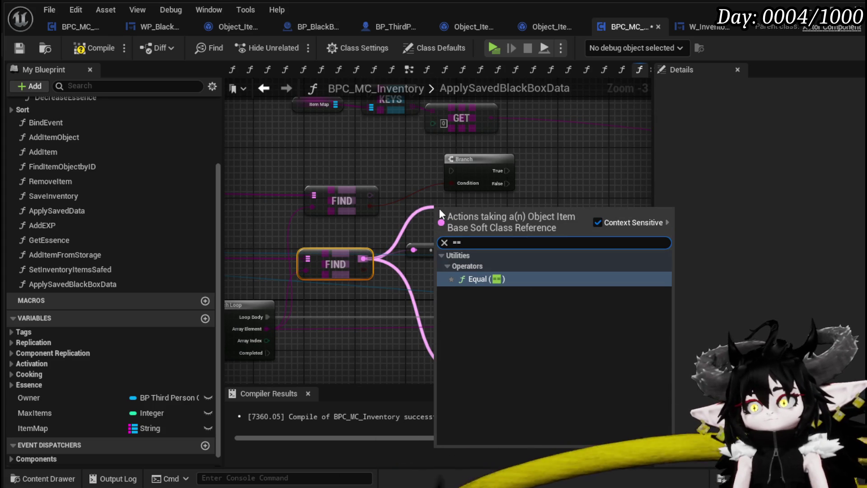
left_click(502, 278)
mouse_move(373, 196)
left_mouse_down()
mouse_move(438, 223)
mouse_move(440, 212)
left_mouse_up()
left_click_drag(369, 258, 439, 223)
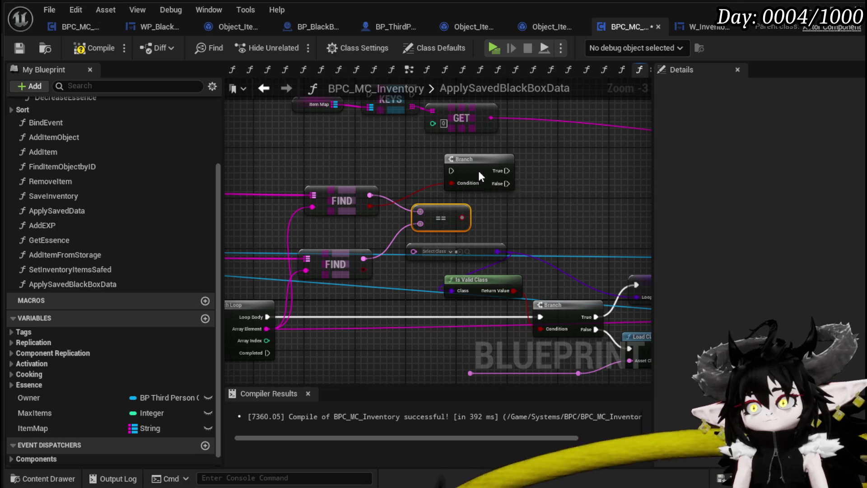
- Move the Branch right and make the == result its Condition
left_click_drag(469, 170, 511, 176)
left_click_drag(461, 217, 466, 216)
left_click_drag(499, 191, 499, 191)
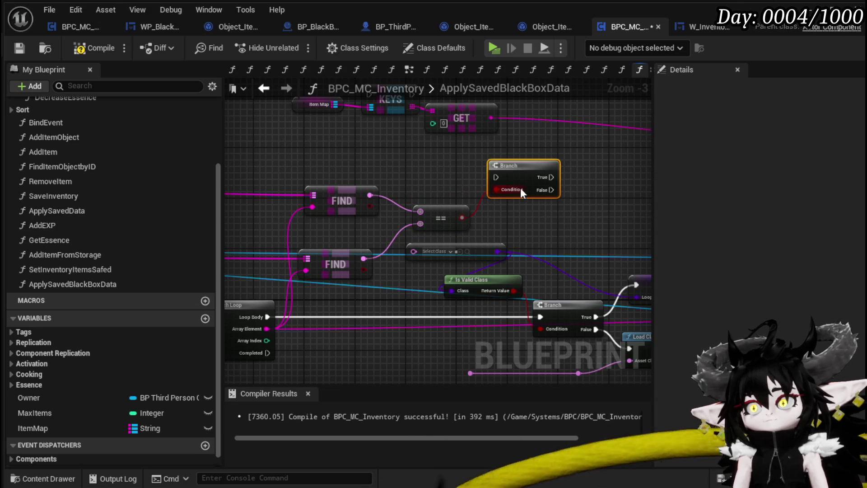
mouse_move(372, 181)
left_mouse_down()
mouse_move(563, 172)
mouse_move(465, 170)
mouse_move(587, 180)
left_mouse_up()
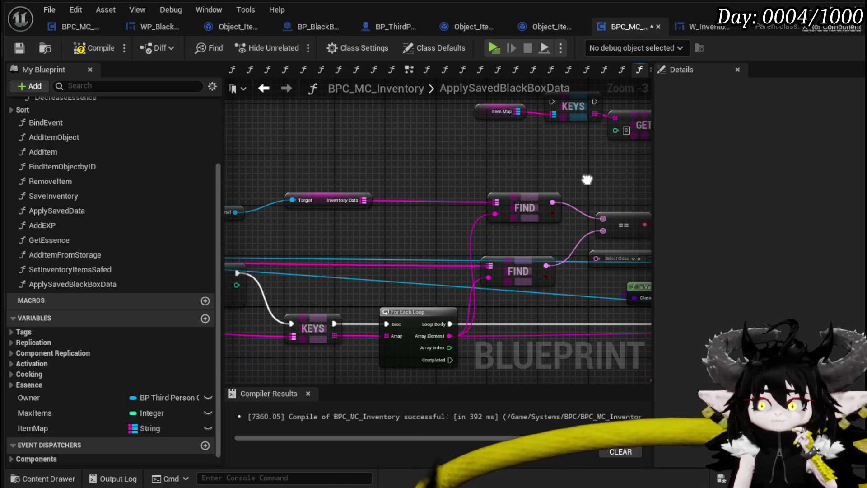
scroll(392, 209, "down", 2)
- Add a KEYS node for Inventory Data and place it beside the For Each Loop
mouse_move(382, 252)
left_mouse_down()
mouse_move(272, 277)
mouse_move(530, 193)
mouse_move(573, 194)
left_mouse_up()
left_click_drag(585, 237, 558, 237)
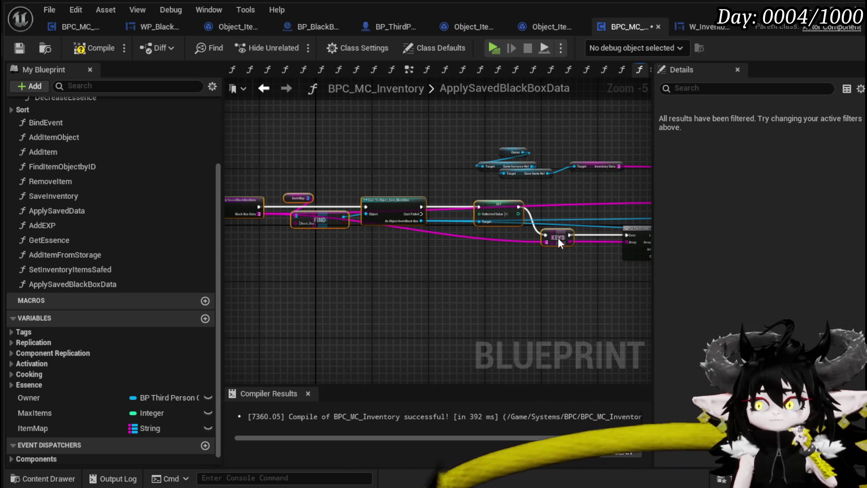
left_click(466, 176)
left_click_drag(590, 194, 374, 204)
scroll(373, 204, "up", 2)
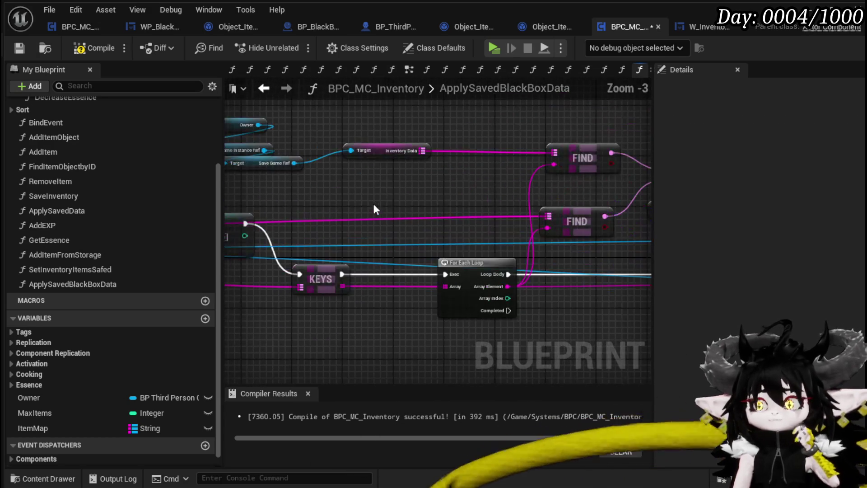
mouse_move(427, 153)
left_mouse_down()
mouse_move(395, 204)
mouse_move(455, 184)
left_mouse_up()
left_click_drag(455, 147, 444, 184)
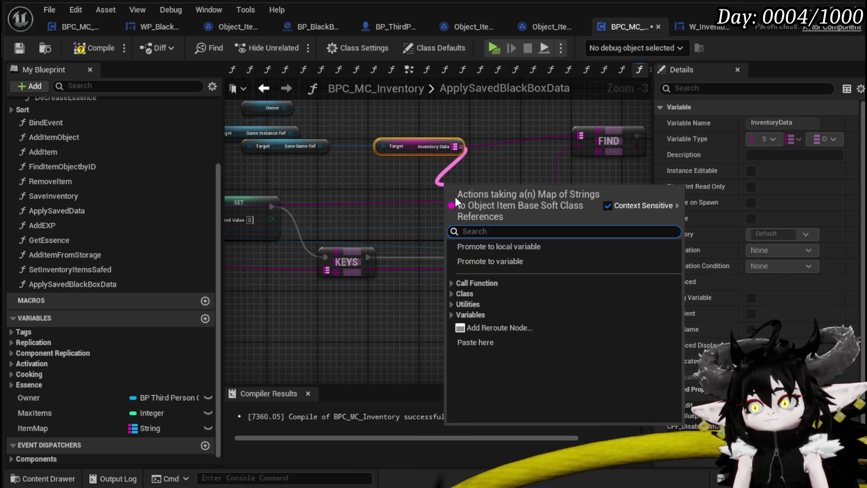
type("keys")
key("Return")
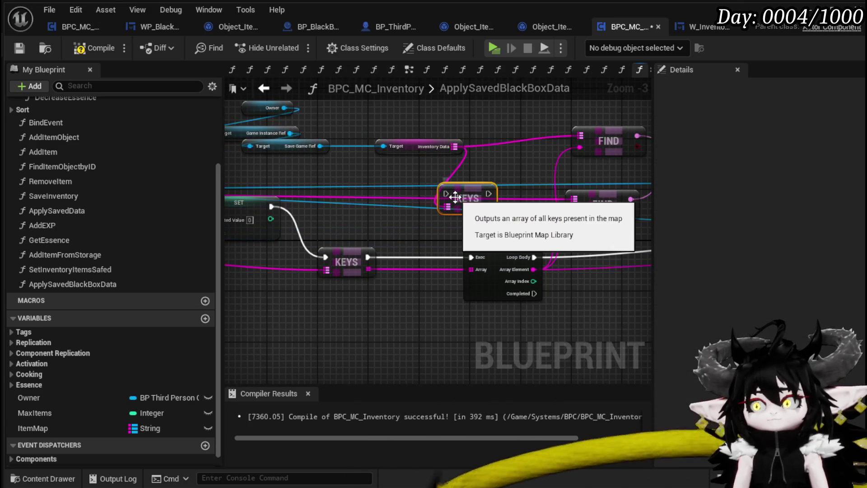
left_click_drag(474, 195, 431, 270)
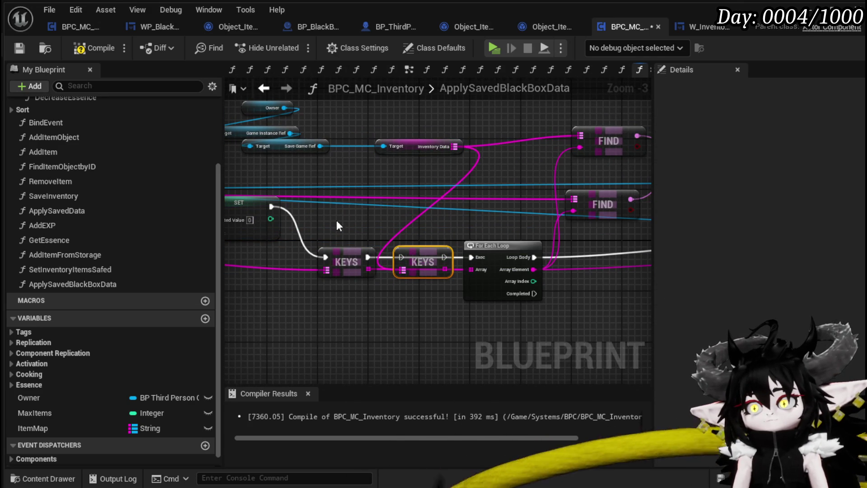
- Chain SET execution through both KEYS nodes into a pasted For Each Loop copy
left_click_drag(279, 210, 277, 212)
mouse_move(387, 259)
left_mouse_down()
mouse_move(327, 205)
mouse_move(402, 284)
left_mouse_up()
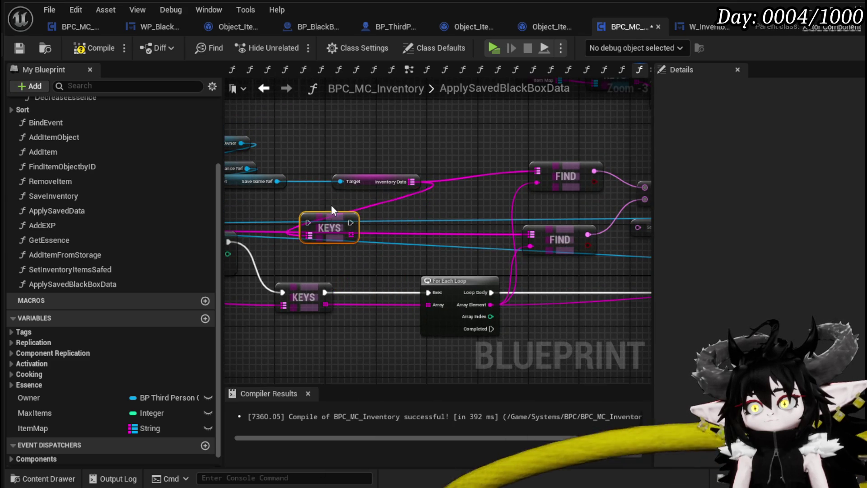
left_click_drag(334, 211, 360, 156)
mouse_move(533, 228)
left_mouse_down()
mouse_move(441, 107)
mouse_move(555, 246)
mouse_move(372, 243)
left_mouse_up()
key("ctrl+v")
mouse_move(260, 119)
left_mouse_down()
mouse_move(295, 172)
mouse_move(316, 185)
mouse_move(382, 189)
left_mouse_up()
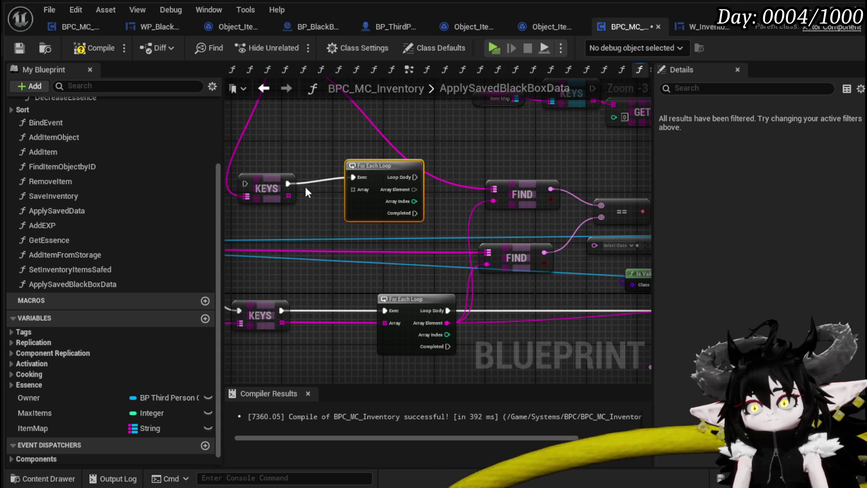
- Feed the new Inventory Data KEYS array into the pasted For Each Loop
left_click_drag(288, 195, 353, 189)
mouse_move(334, 155)
left_mouse_down()
mouse_move(499, 145)
mouse_move(349, 169)
left_mouse_up()
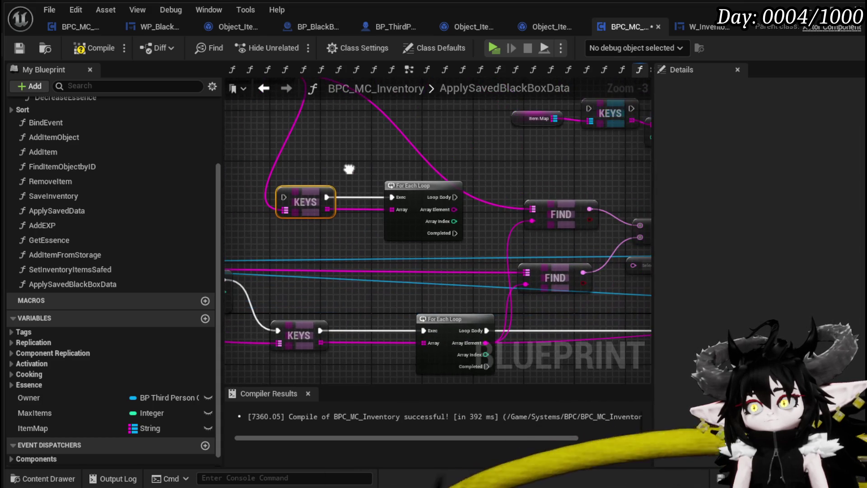
mouse_move(566, 183)
left_mouse_down()
mouse_move(400, 185)
mouse_move(438, 189)
left_mouse_up()
mouse_move(342, 230)
left_mouse_down()
mouse_move(387, 188)
mouse_move(523, 310)
mouse_move(589, 312)
left_mouse_up()
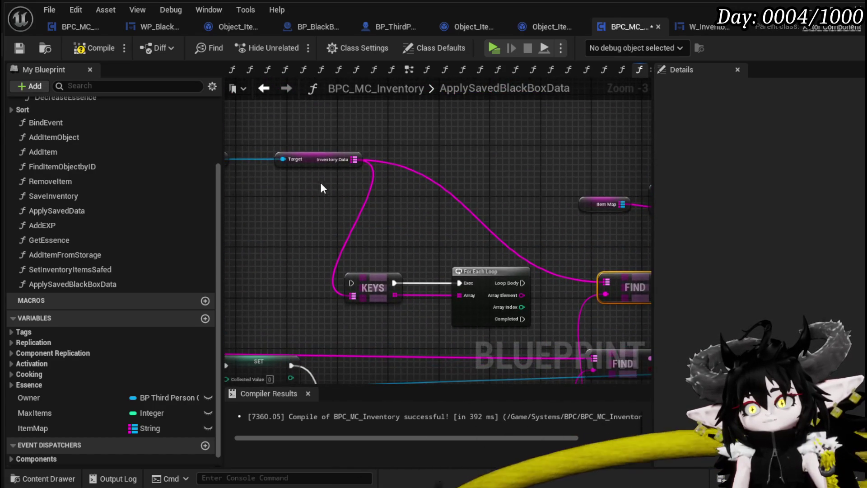
left_click(332, 160)
mouse_move(470, 213)
left_mouse_down()
mouse_move(530, 199)
mouse_move(399, 192)
mouse_move(495, 241)
left_mouse_up()
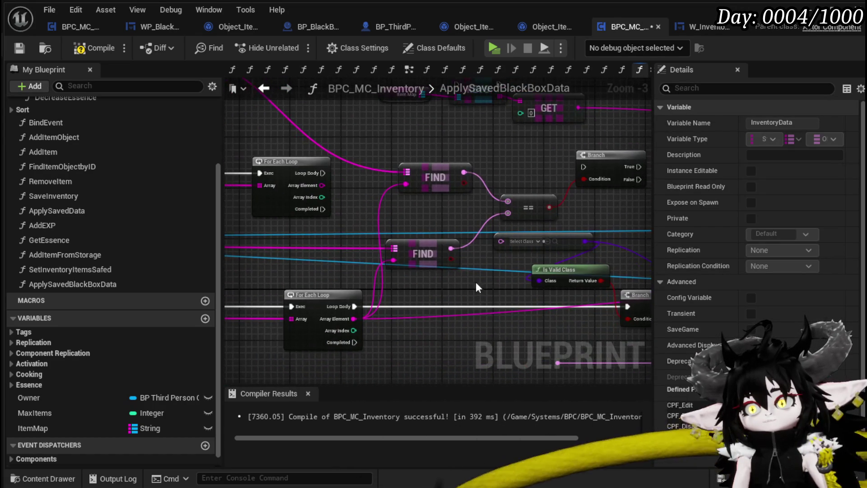
mouse_move(430, 306)
left_mouse_down()
mouse_move(452, 289)
mouse_move(631, 250)
left_mouse_up()
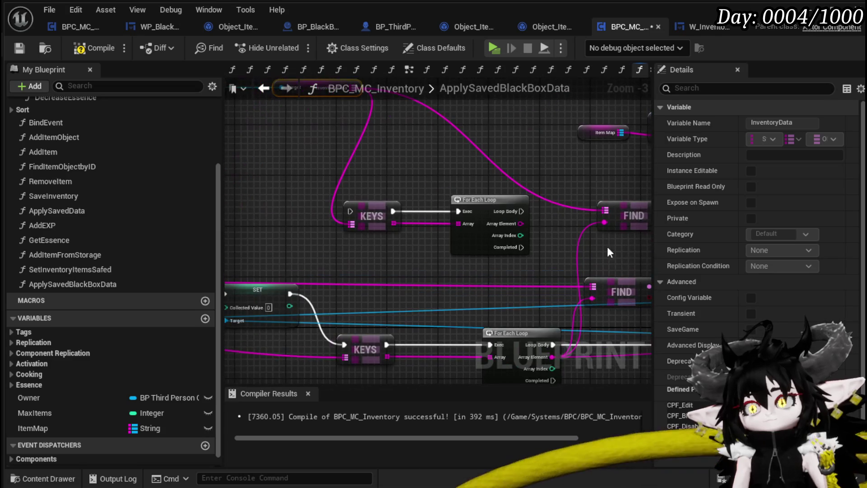
- Reposition the FIND nodes and wire the new loop's Array Element into both
left_click_drag(333, 265, 225, 275)
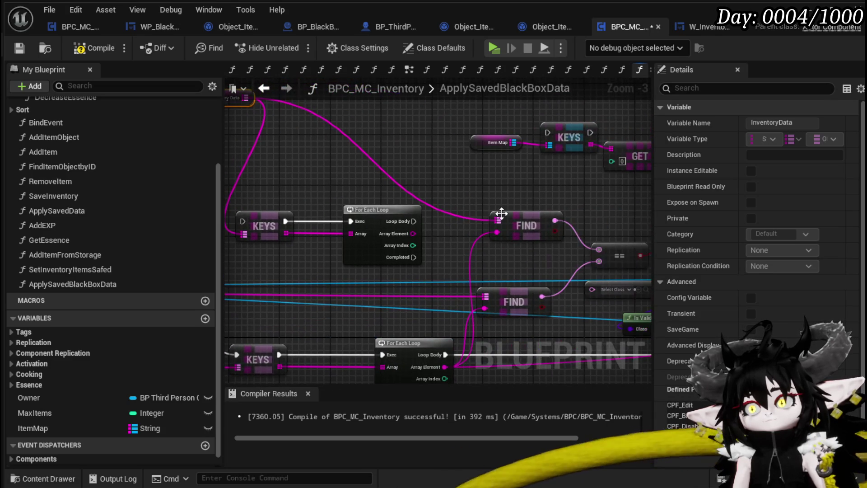
left_click_drag(501, 217, 455, 178)
left_click_drag(550, 211, 505, 210)
left_click_drag(491, 305, 506, 275)
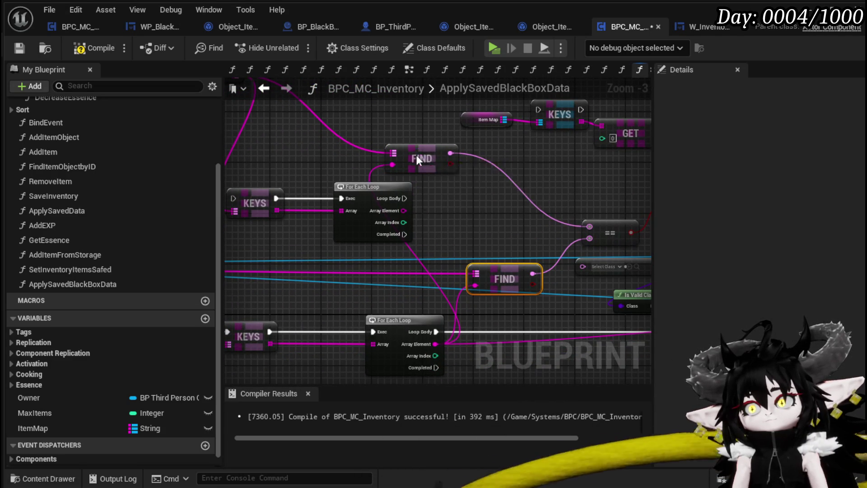
left_click_drag(414, 153, 497, 172)
mouse_move(405, 210)
left_mouse_down()
mouse_move(475, 184)
mouse_move(468, 202)
left_mouse_up()
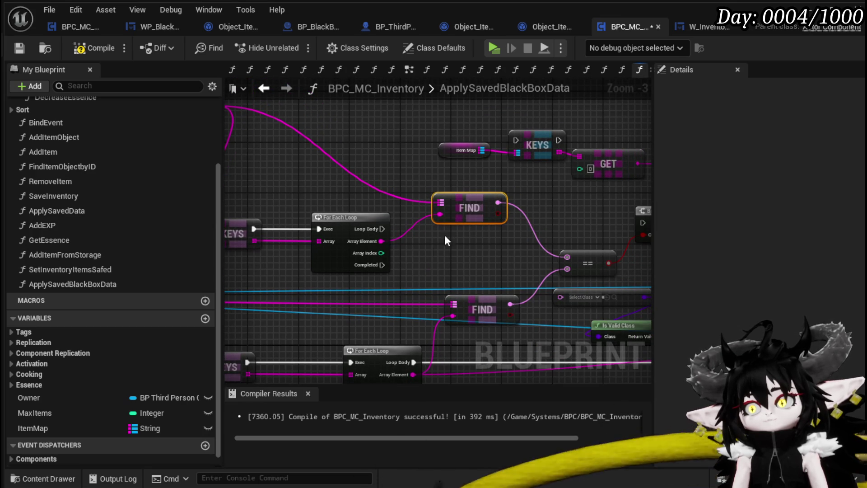
mouse_move(382, 241)
left_mouse_down()
mouse_move(457, 305)
mouse_move(453, 315)
left_mouse_up()
mouse_move(465, 301)
left_mouse_down()
mouse_move(446, 262)
mouse_move(535, 231)
mouse_move(535, 242)
mouse_move(518, 244)
left_mouse_up()
- Add a Branch on the lower FIND's found result, executed by the new loop's body
key("b")
left_click_drag(382, 228, 516, 235)
left_click_drag(475, 196, 454, 185)
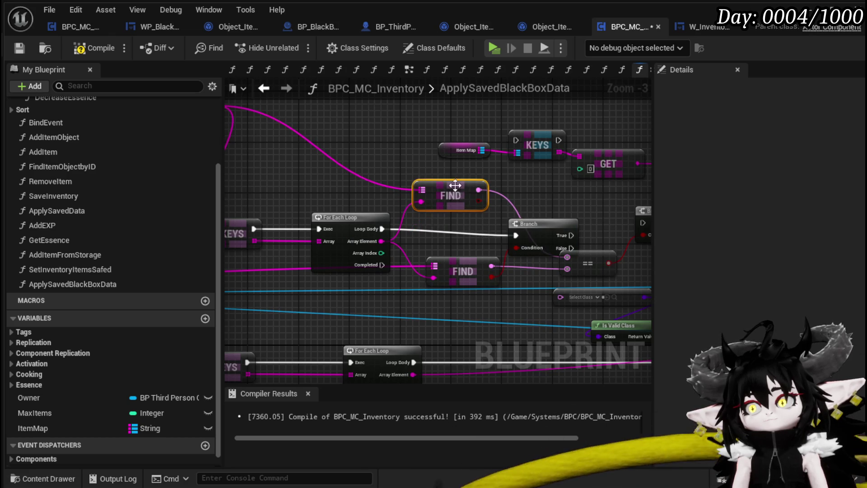
left_click(532, 214)
left_click(455, 267)
mouse_move(439, 289)
left_mouse_down()
mouse_move(587, 253)
mouse_move(384, 198)
left_mouse_up()
mouse_move(481, 188)
left_mouse_down()
mouse_move(248, 202)
mouse_move(522, 213)
mouse_move(352, 214)
mouse_move(373, 199)
mouse_move(393, 213)
mouse_move(324, 245)
mouse_move(276, 253)
mouse_move(423, 343)
mouse_move(297, 200)
mouse_move(289, 161)
mouse_move(259, 219)
left_mouse_up()
- Tidy the getter and FIND nodes and wire the loop's Array Index into GET's index
mouse_move(336, 191)
left_mouse_down()
mouse_move(381, 159)
mouse_move(552, 168)
mouse_move(489, 159)
mouse_move(392, 124)
left_mouse_up()
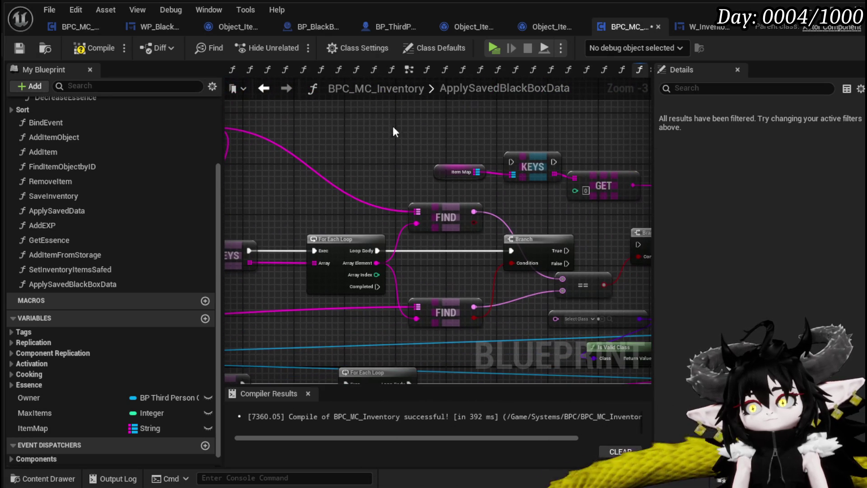
left_click(466, 273)
mouse_move(442, 310)
left_mouse_down()
mouse_move(381, 275)
mouse_move(342, 278)
left_mouse_up()
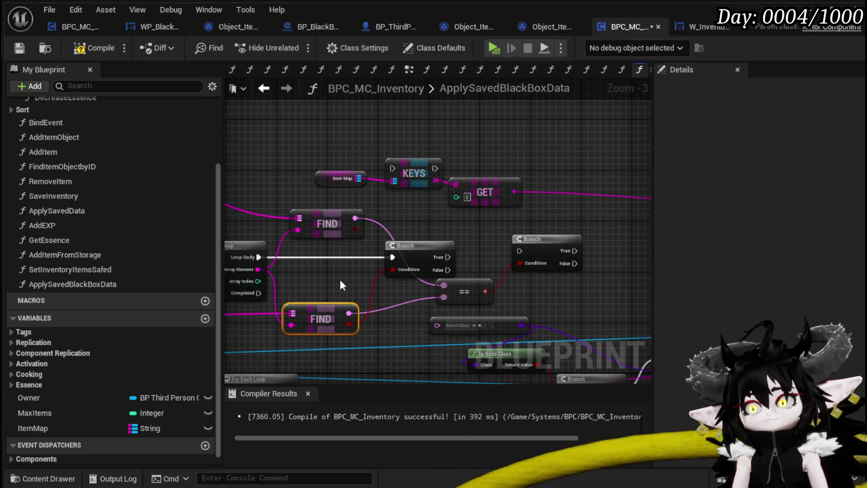
left_click_drag(326, 312, 333, 312)
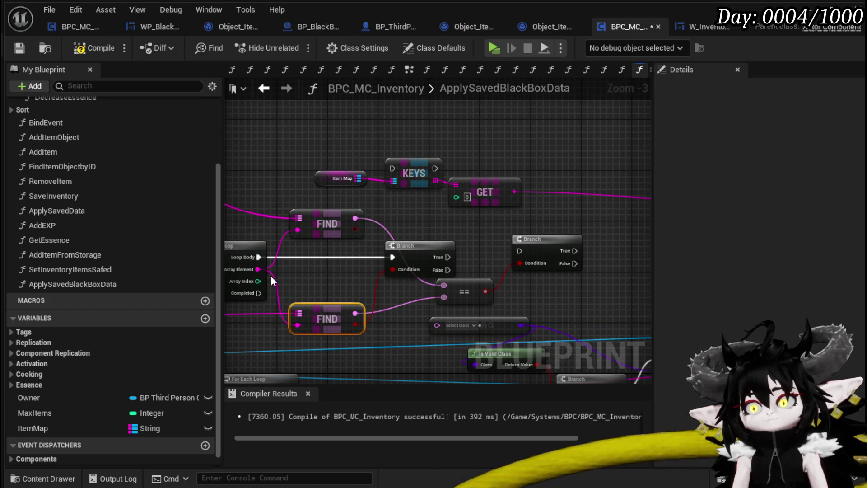
mouse_move(258, 281)
left_mouse_down()
mouse_move(487, 200)
mouse_move(457, 199)
left_mouse_up()
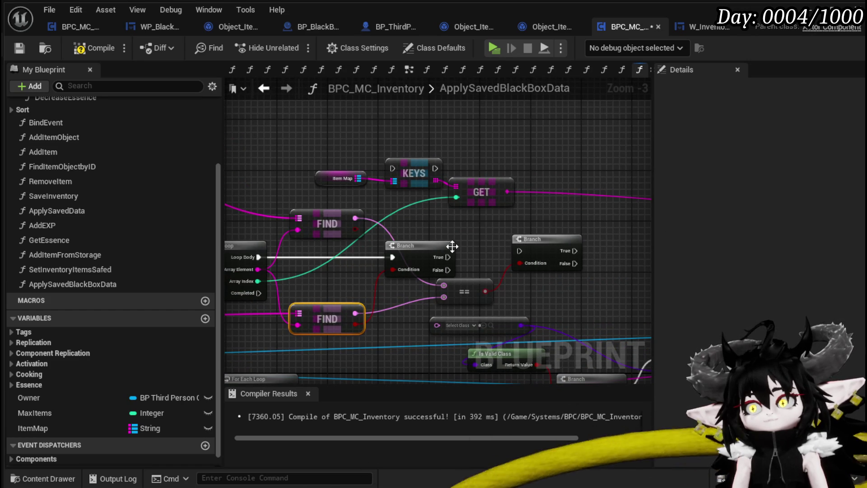
mouse_move(447, 233)
left_mouse_down()
mouse_move(382, 244)
mouse_move(348, 181)
mouse_move(334, 176)
mouse_move(456, 213)
mouse_move(474, 190)
mouse_move(479, 199)
left_mouse_up()
scroll(478, 199, "down", 2)
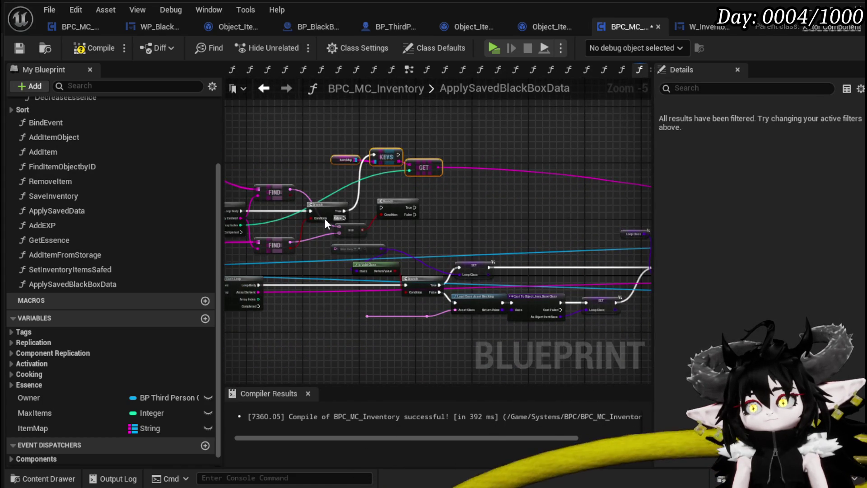
- Delete the == comparison node beside the FIND nodes and For Each Loop
scroll(388, 220, "up", 2)
left_click_drag(330, 261, 423, 256)
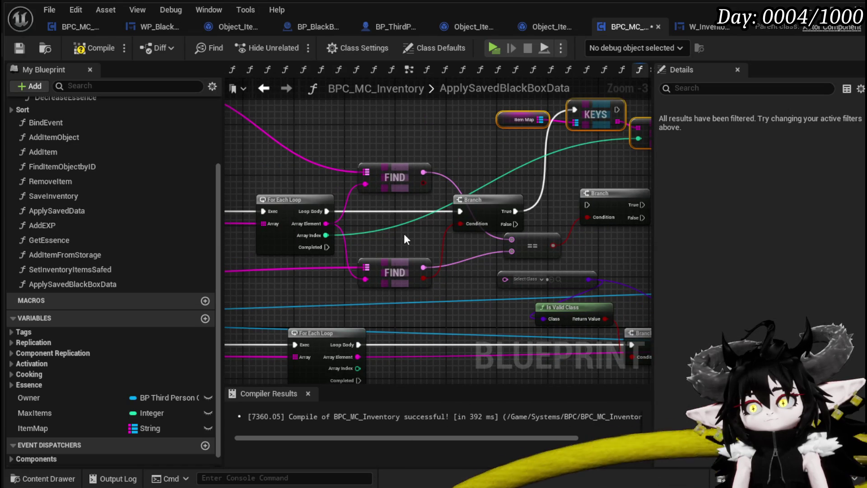
mouse_move(549, 202)
left_mouse_down()
mouse_move(322, 183)
mouse_move(316, 201)
mouse_move(350, 201)
mouse_move(382, 170)
mouse_move(353, 190)
mouse_move(368, 276)
mouse_move(355, 185)
left_mouse_up()
left_click_drag(495, 228, 563, 228)
mouse_move(344, 213)
left_mouse_down()
mouse_move(378, 260)
mouse_move(313, 247)
mouse_move(456, 251)
left_mouse_up()
left_click(495, 224)
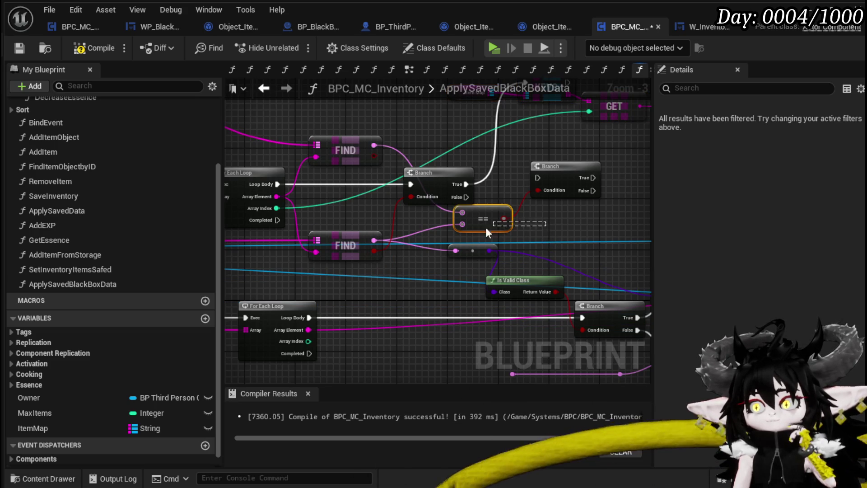
key("Delete")
- Pan and zoom the graph onto the KEYS, GET and Item Map nodes
mouse_move(548, 202)
left_mouse_down()
mouse_move(629, 201)
mouse_move(563, 235)
left_mouse_up()
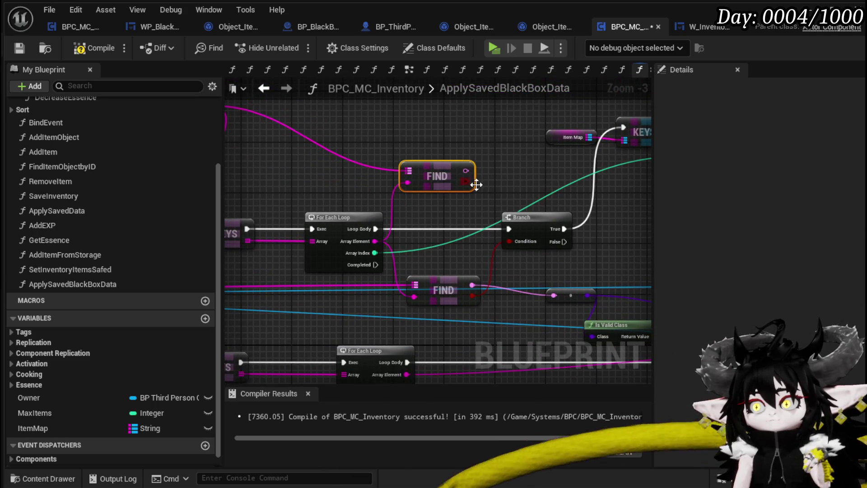
mouse_move(516, 185)
left_mouse_down()
mouse_move(422, 211)
mouse_move(341, 215)
mouse_move(430, 204)
left_mouse_up()
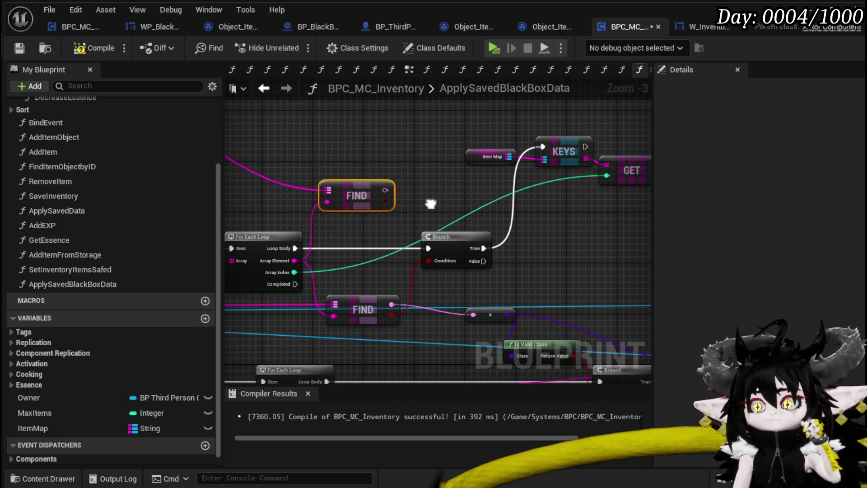
left_click_drag(430, 204, 590, 201)
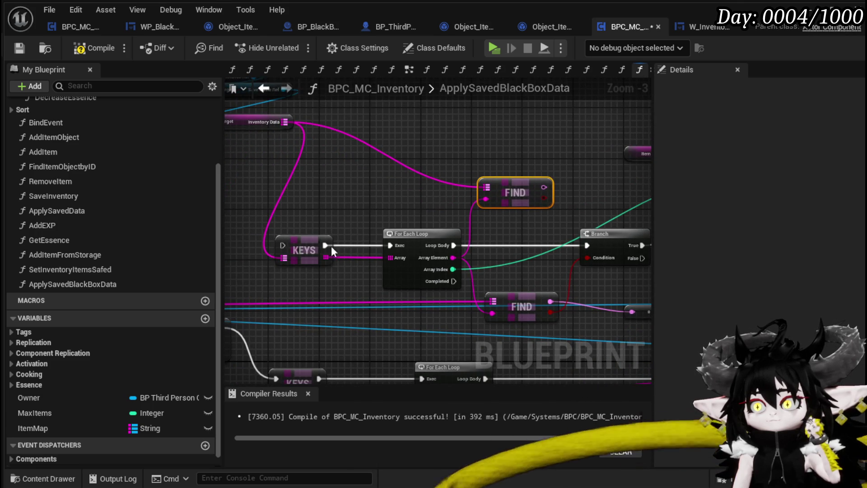
left_click_drag(396, 240, 416, 251)
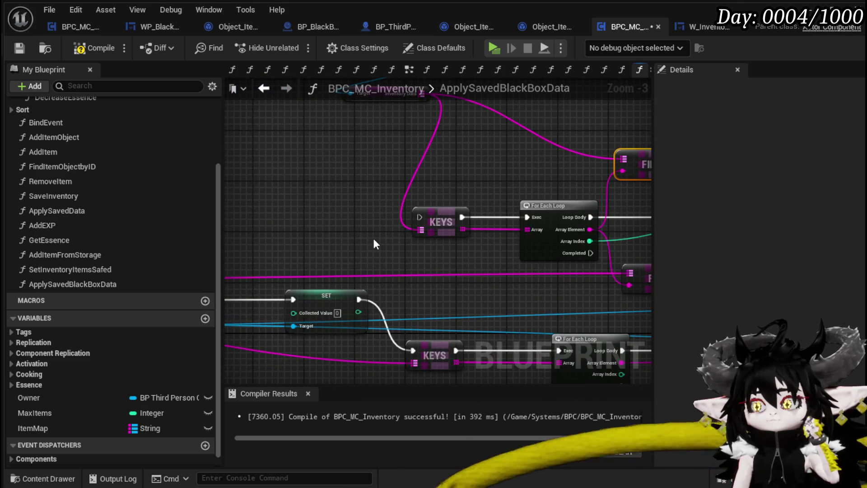
scroll(374, 244, "down", 2)
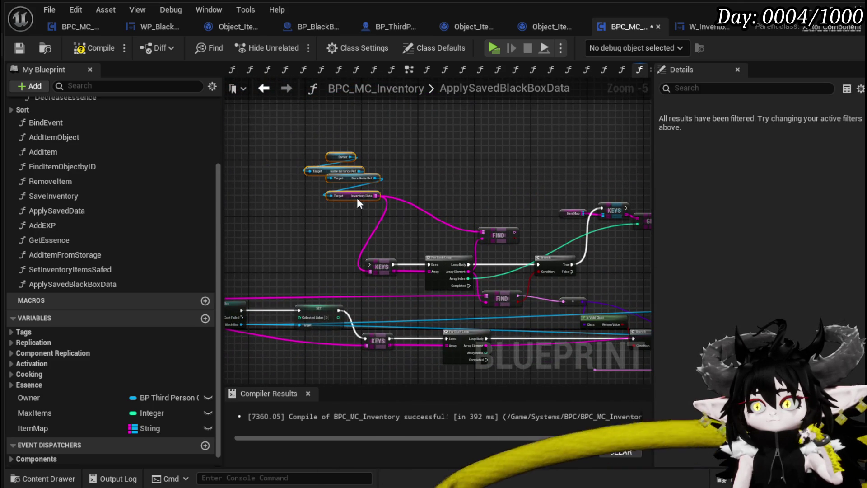
left_click_drag(595, 228, 382, 225)
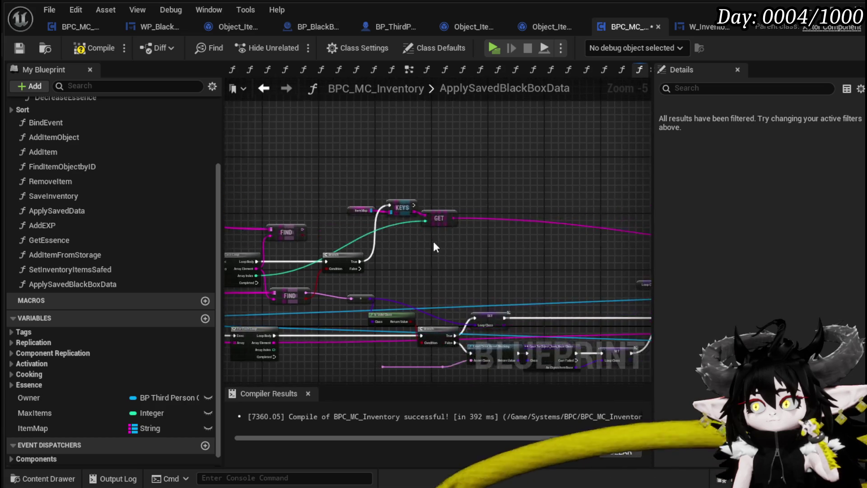
scroll(453, 258, "up", 4)
left_click_drag(453, 254, 456, 285)
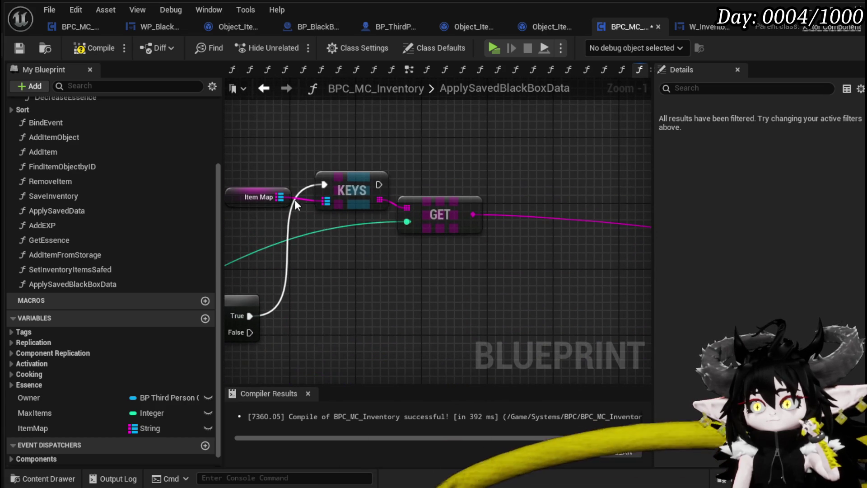
- Add a Map Find node on Item Map and move GET lower for room
left_click_drag(521, 124, 522, 124)
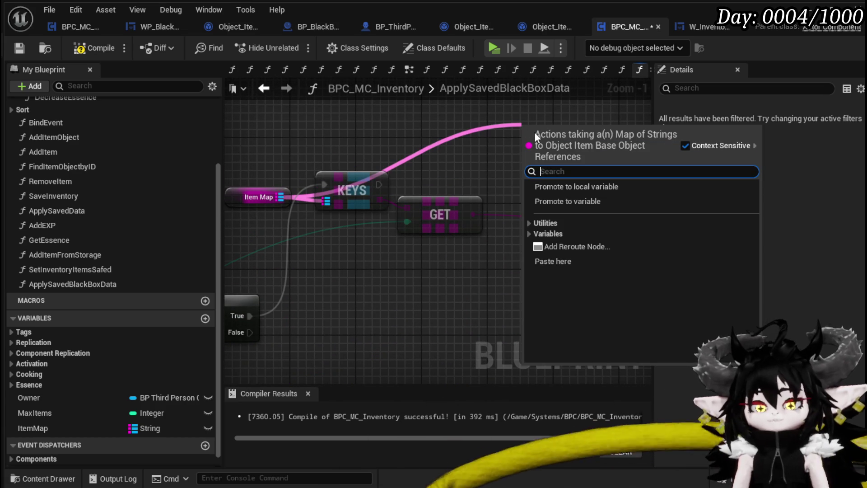
type("find")
key("Return")
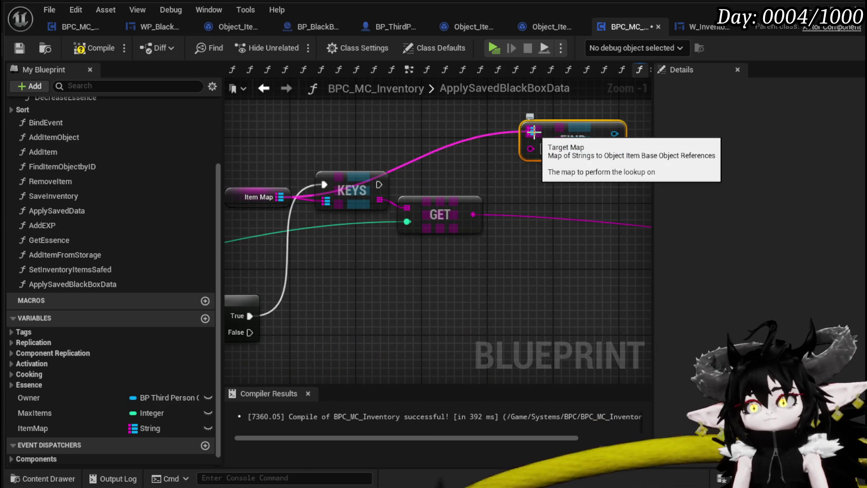
left_click_drag(458, 211, 459, 252)
left_click_drag(494, 219, 417, 242)
- Add a Set Safed node on the FIND result, with Safed set to true
mouse_move(397, 278)
left_mouse_down()
mouse_move(441, 194)
mouse_move(540, 200)
left_mouse_up()
type("safed")
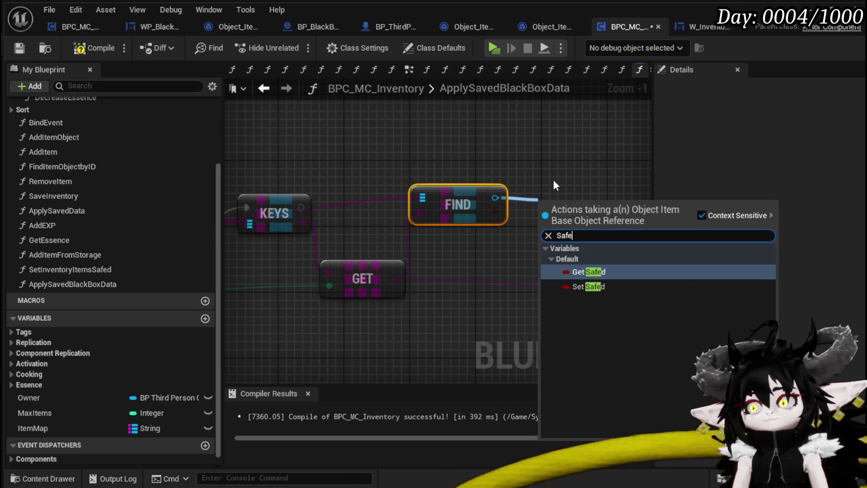
left_click(586, 280)
scroll(444, 247, "down", 2)
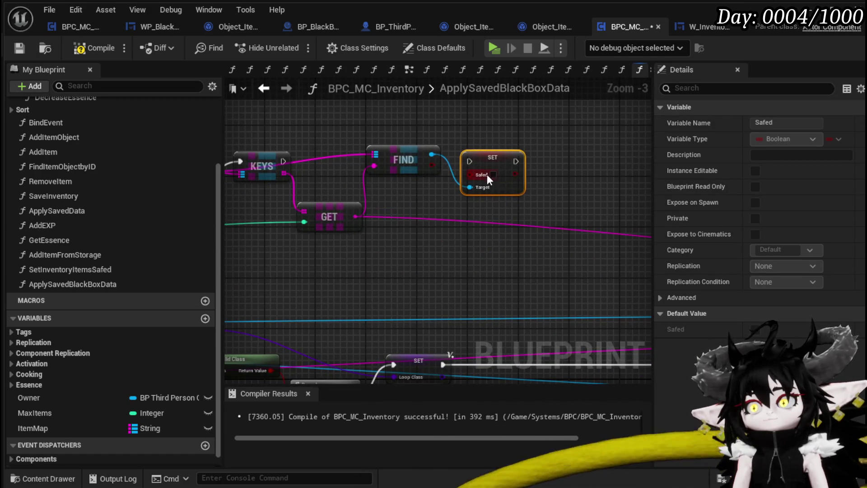
scroll(494, 198, "down", 2)
scroll(470, 191, "up", 2)
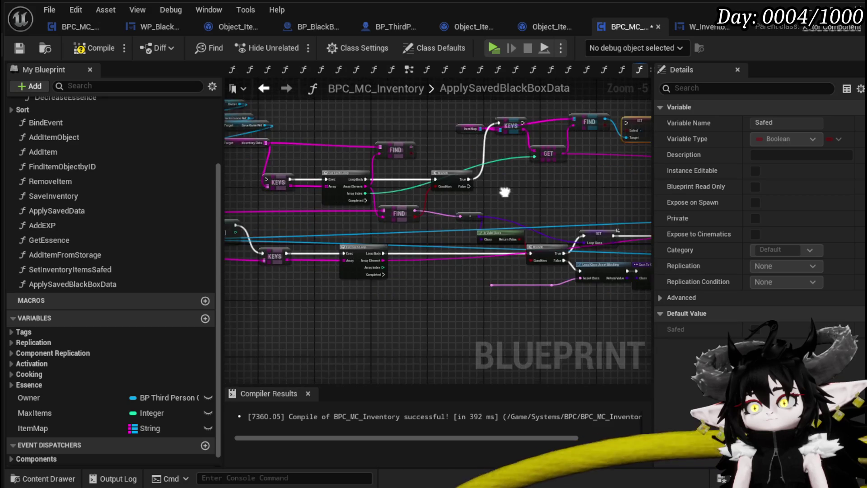
- Route the FIND result wire through a reroute point
mouse_move(444, 167)
left_mouse_down()
mouse_move(518, 167)
mouse_move(465, 157)
left_mouse_up()
left_click_drag(314, 163, 320, 170)
left_click_drag(446, 293, 449, 294)
scroll(438, 256, "down", 2)
scroll(422, 232, "up", 2)
left_click_drag(422, 231, 372, 270)
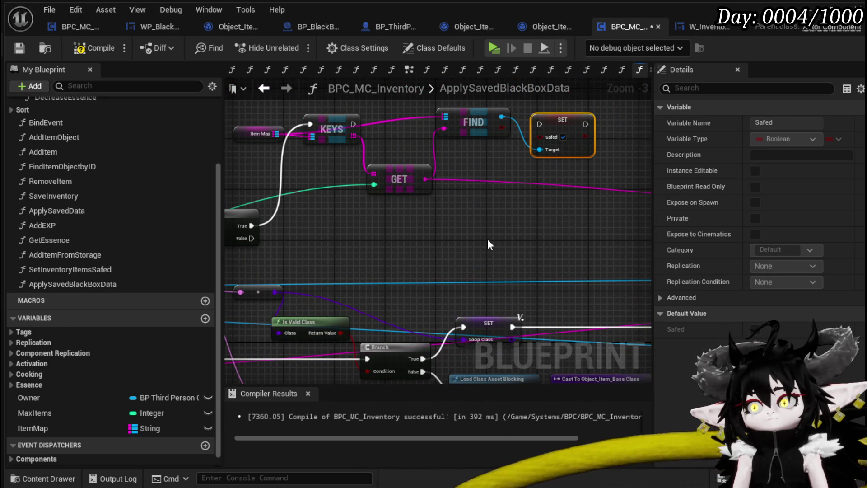
left_click_drag(489, 231, 427, 216)
left_click_drag(381, 165, 408, 201)
- Wire the KEYS execution output into the SET Safed node
left_click_drag(317, 145, 384, 149)
mouse_move(509, 144)
left_mouse_down()
mouse_move(550, 140)
mouse_move(317, 362)
mouse_move(326, 264)
mouse_move(334, 267)
left_mouse_up()
scroll(411, 205, "down", 2)
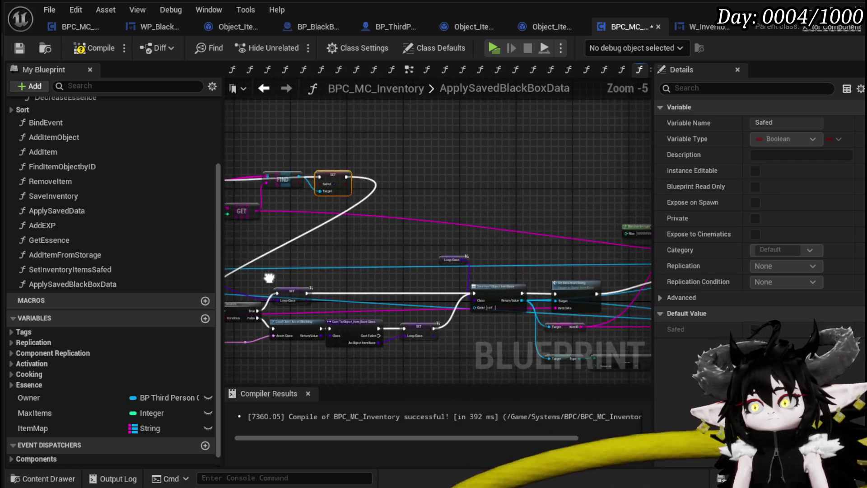
mouse_move(524, 251)
left_mouse_down()
mouse_move(295, 253)
mouse_move(291, 232)
mouse_move(386, 220)
mouse_move(314, 229)
left_mouse_up()
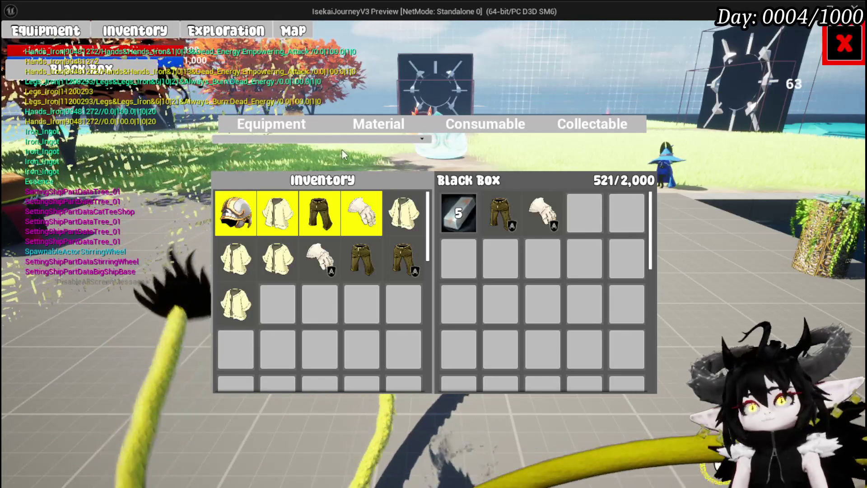
- Move the 1,049 essence into the Black Box and Iron_Legs toward the inventory grid
left_click(373, 123)
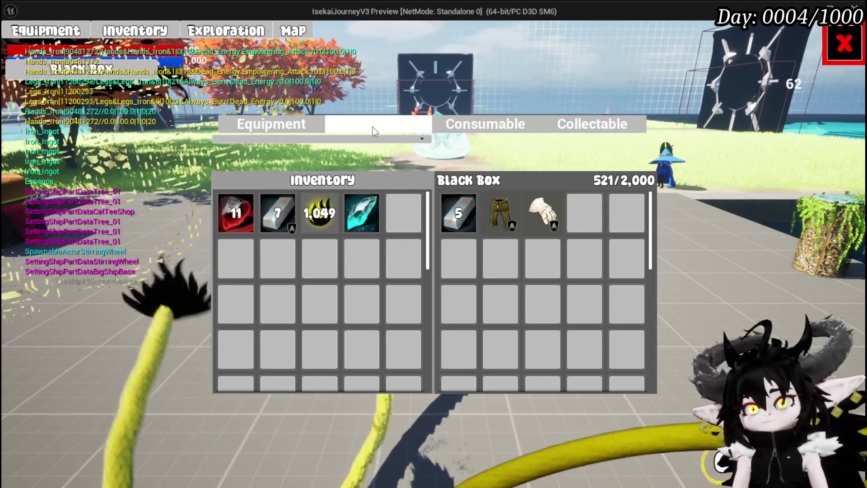
mouse_move(328, 230)
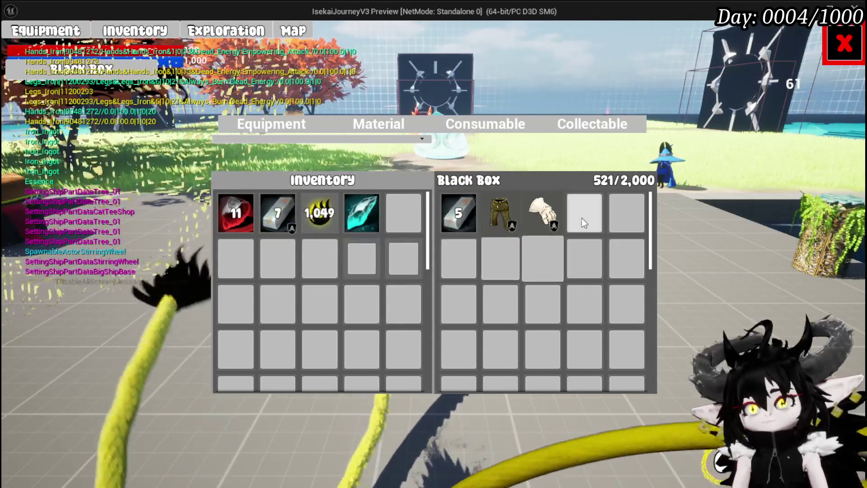
mouse_move(544, 216)
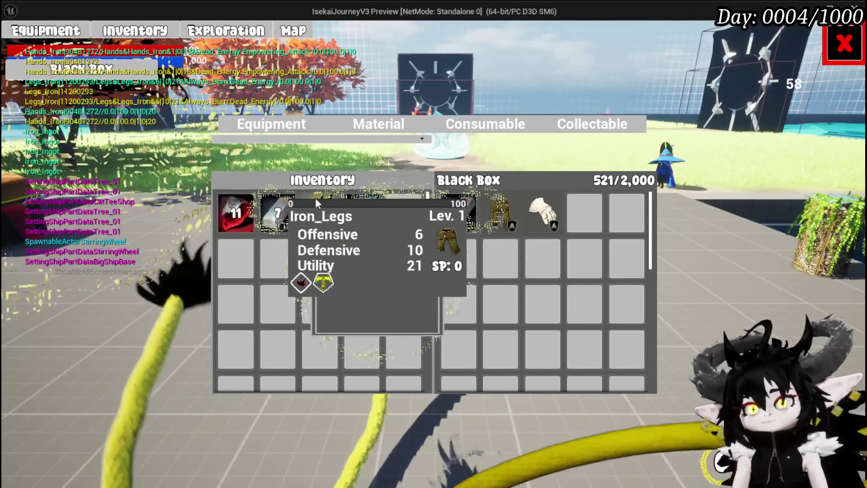
left_click_drag(330, 213, 506, 205)
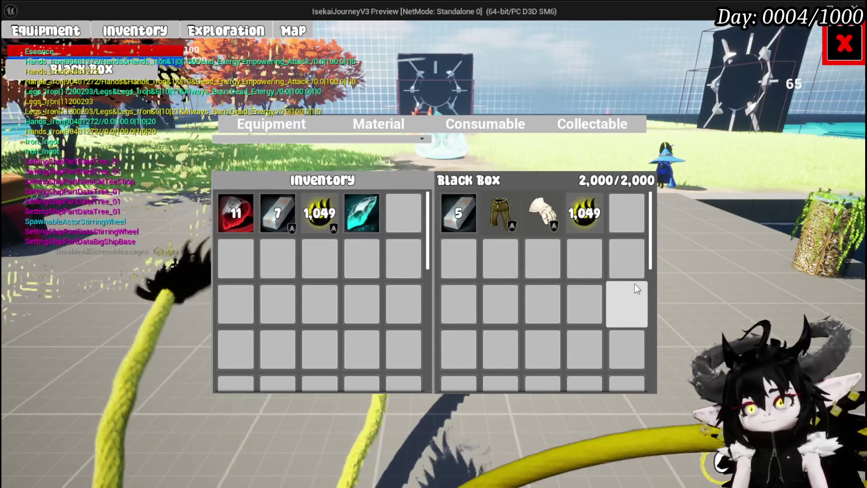
mouse_move(610, 234)
left_mouse_down()
mouse_move(613, 208)
mouse_move(330, 231)
mouse_move(322, 217)
mouse_move(353, 209)
mouse_move(322, 211)
mouse_move(596, 214)
left_mouse_up()
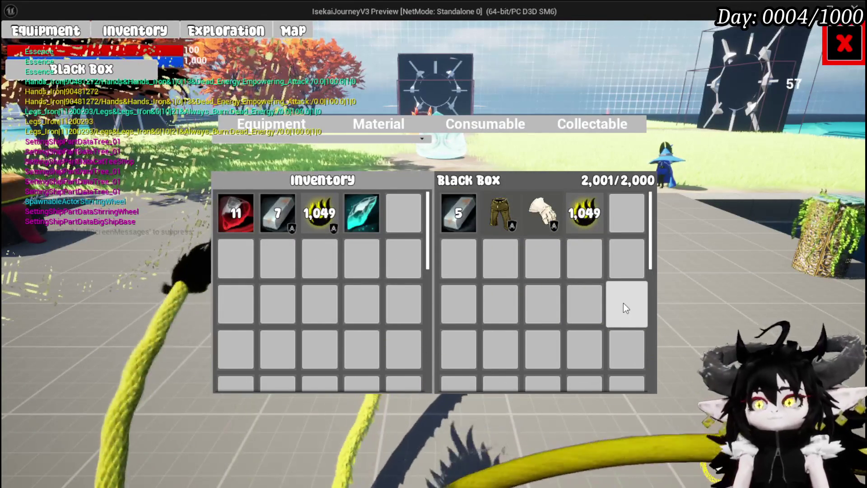
- Save the game from the settings menu, stop the session, and save all assets
key("Escape")
key("Escape")
left_click(490, 225)
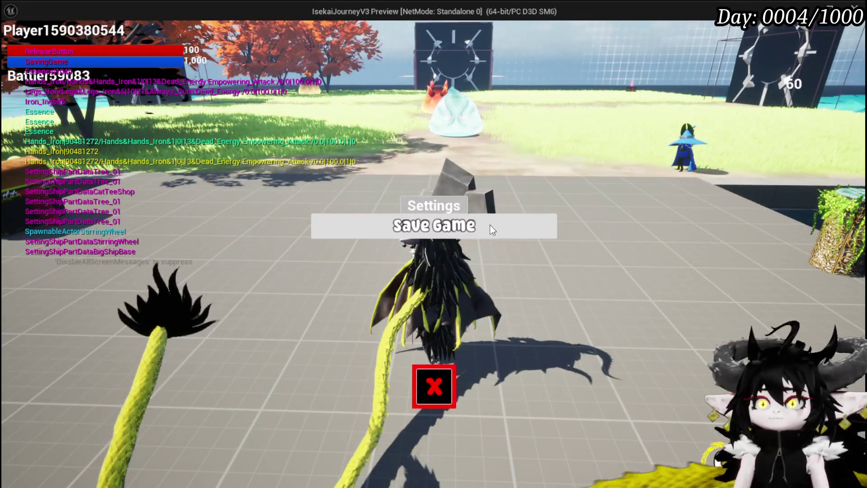
left_click(443, 390)
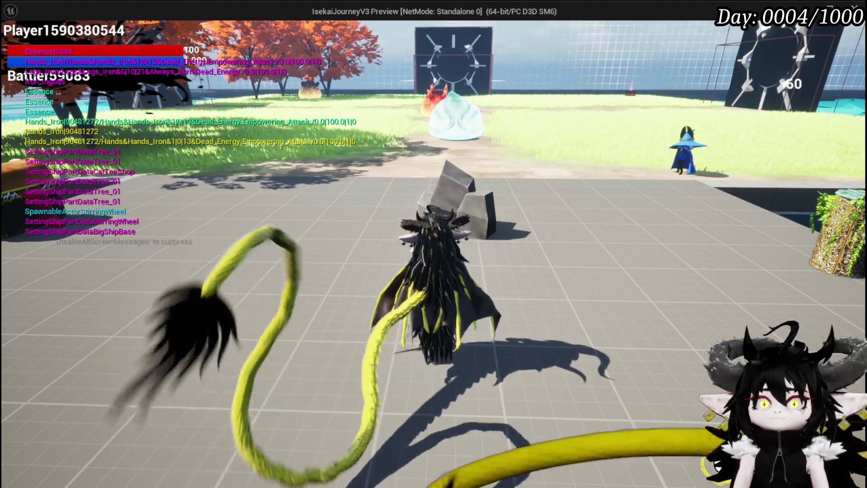
key("Escape")
left_click(16, 45)
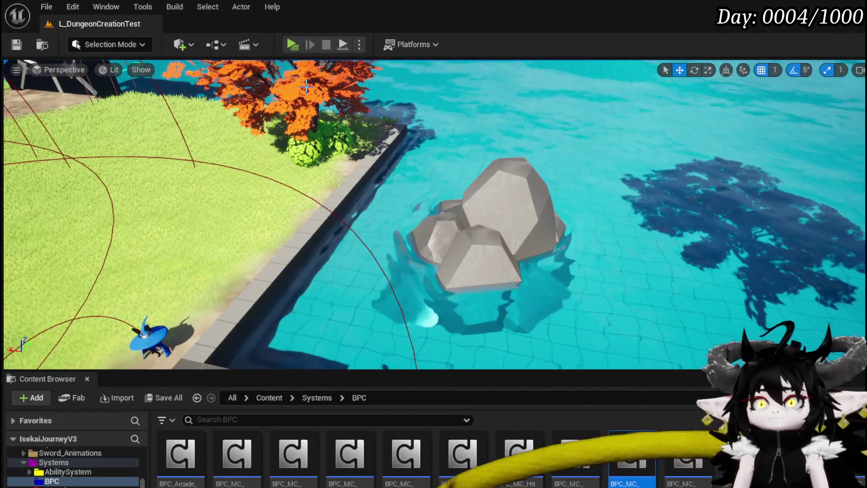
- Relaunch the game, inspect the reloaded Black Box's essence, gloves and Iron_Legs, then stop
left_click(292, 45)
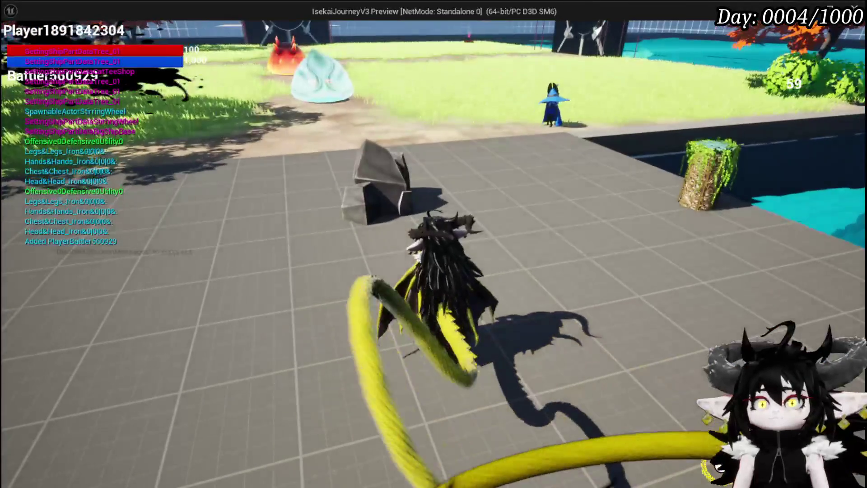
key("Tab")
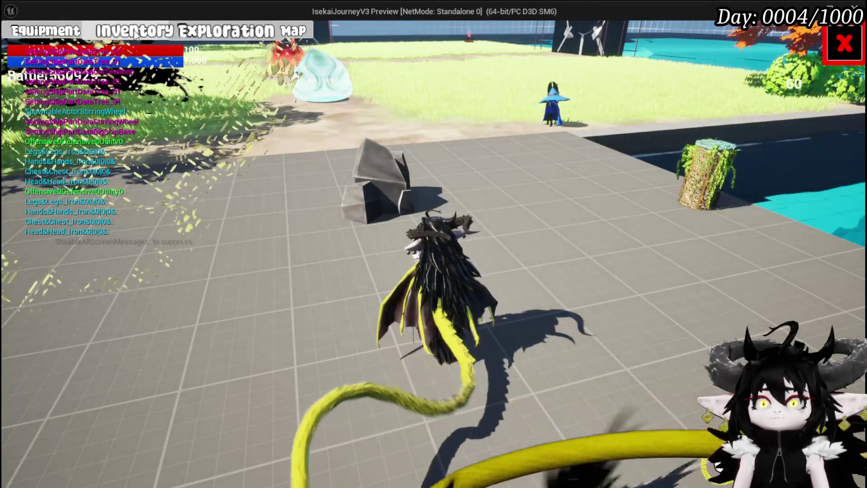
left_click(207, 32)
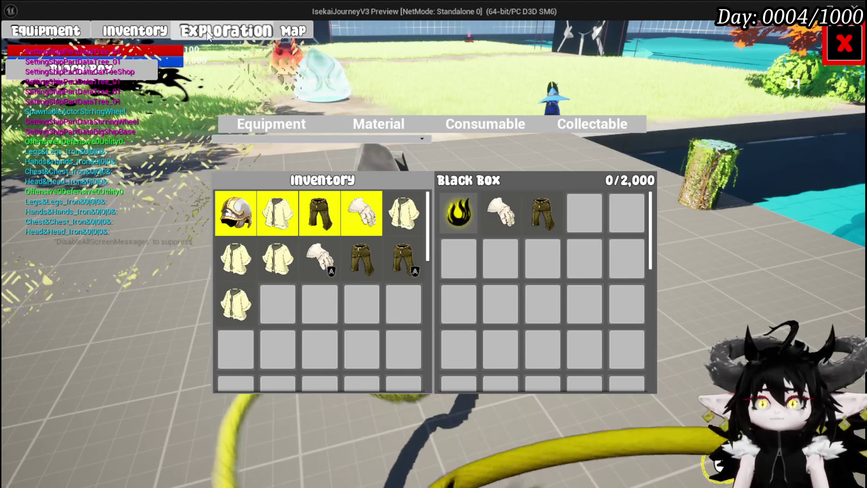
mouse_move(507, 205)
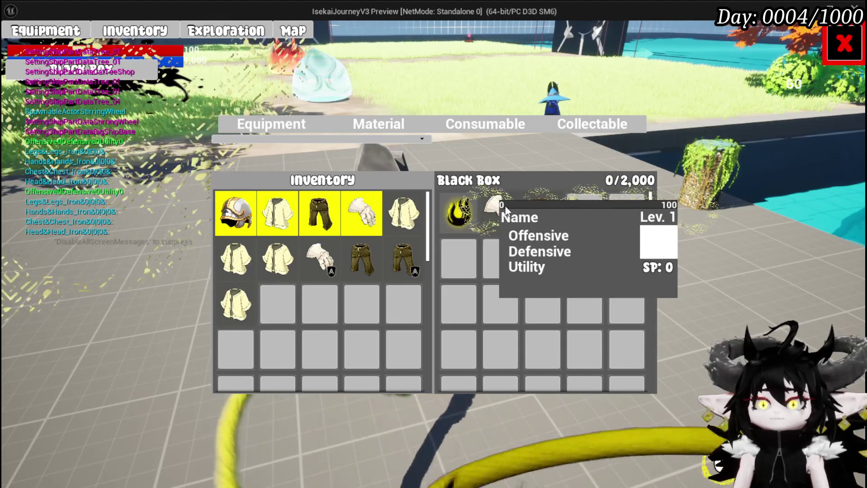
mouse_move(543, 212)
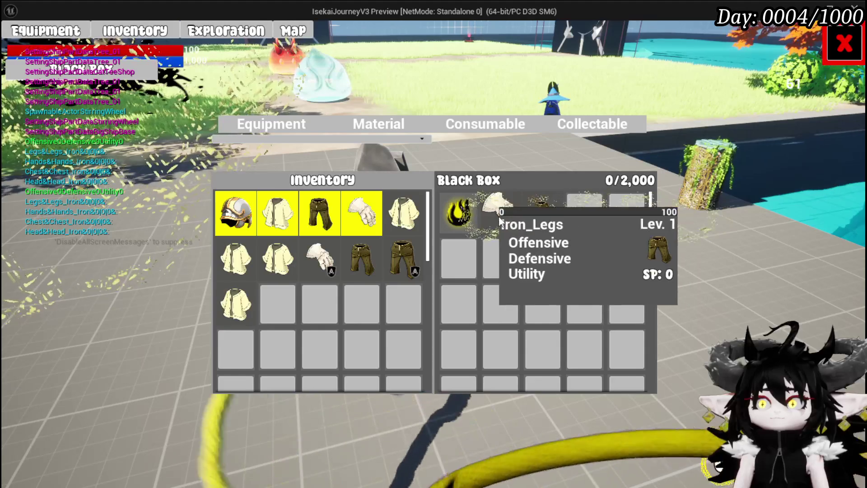
key("Escape")
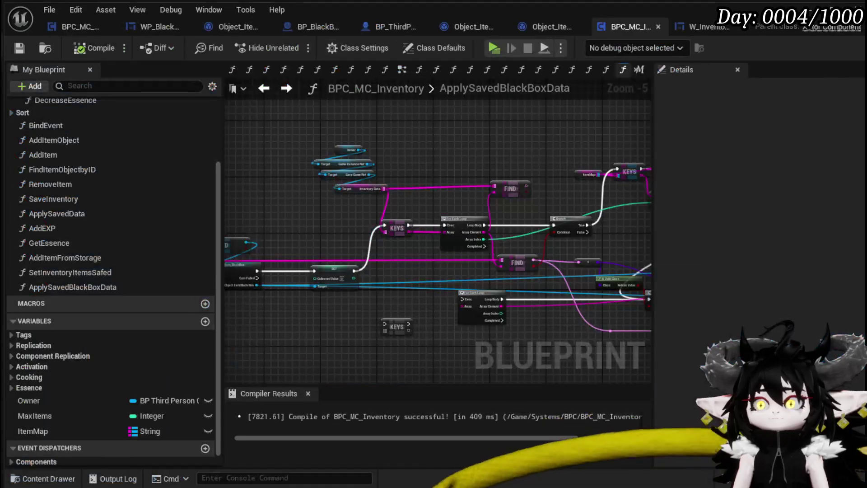
- Try wiring the FIND result and linking the two Add Item to Map value inputs
scroll(414, 254, "up", 2)
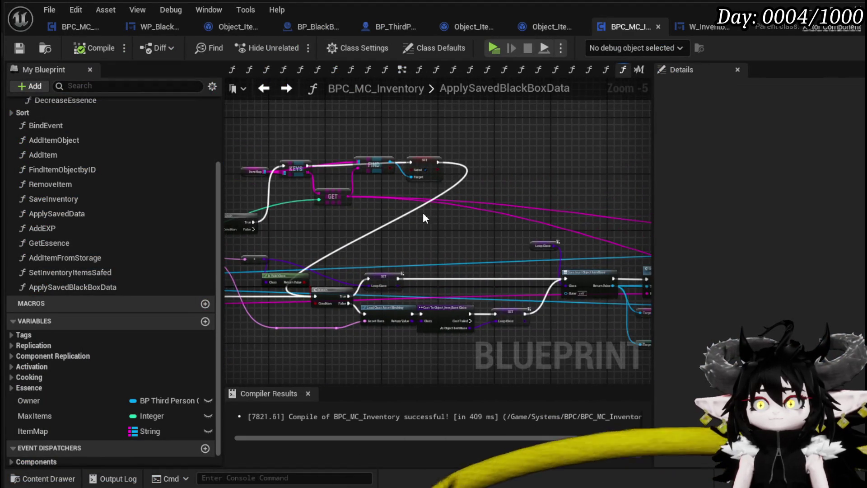
mouse_move(314, 160)
left_mouse_down()
mouse_move(513, 277)
mouse_move(504, 216)
mouse_move(558, 210)
mouse_move(563, 186)
mouse_move(560, 207)
left_mouse_up()
scroll(466, 139, "down", 1)
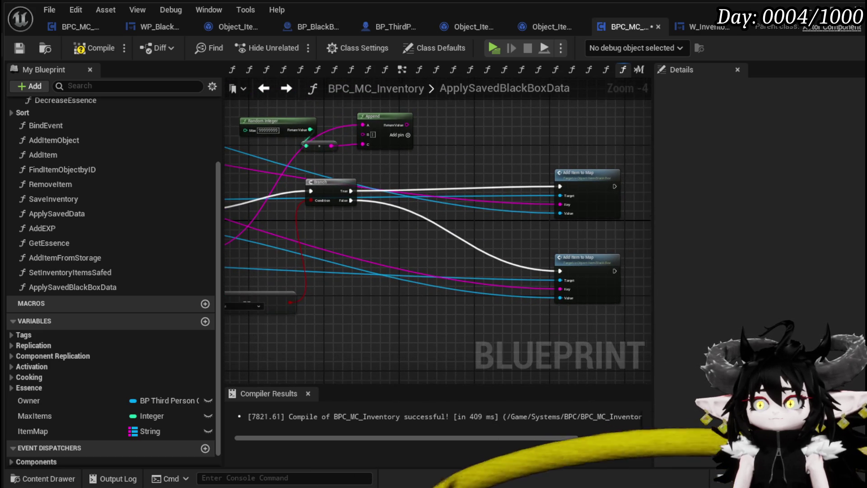
scroll(577, 235, "down", 2)
left_click_drag(468, 212, 608, 222)
scroll(429, 196, "up", 2)
scroll(439, 199, "down", 1)
left_click_drag(442, 205, 349, 231)
scroll(516, 213, "up", 1)
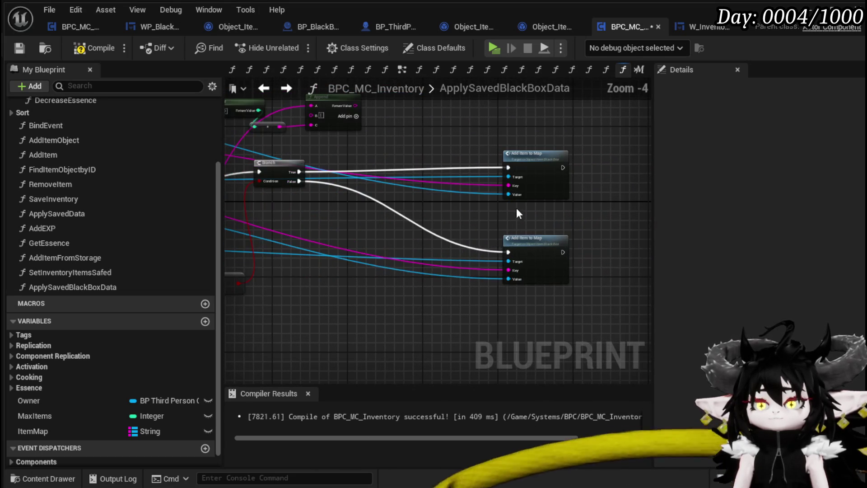
left_click_drag(515, 193, 508, 279)
scroll(436, 298, "down", 1)
mouse_move(443, 296)
left_mouse_down()
mouse_move(581, 291)
mouse_move(454, 282)
left_mouse_up()
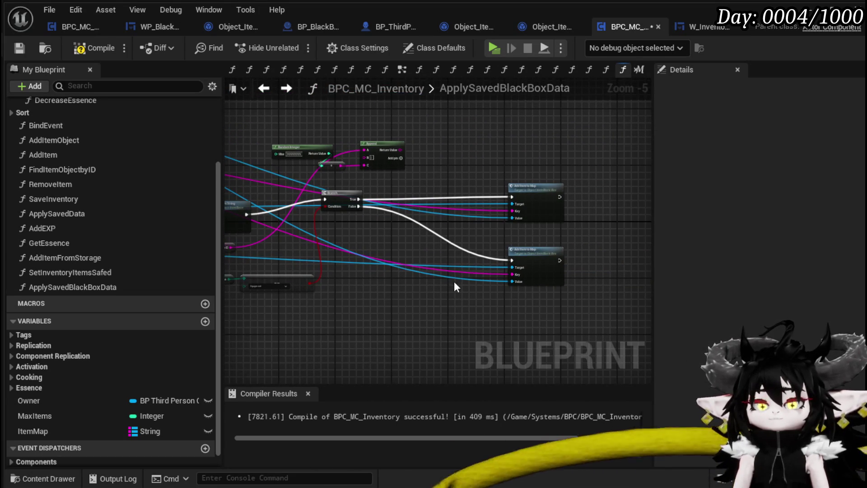
mouse_move(576, 160)
left_mouse_down()
mouse_move(496, 188)
mouse_move(458, 159)
left_mouse_up()
- Paste an Add Item to Map node, wiring SET's execution and the GET output into it
key("ctrl+v")
scroll(412, 173, "up", 2)
left_click_drag(405, 155, 500, 163)
mouse_move(460, 196)
left_mouse_down()
mouse_move(447, 238)
mouse_move(530, 223)
left_mouse_up()
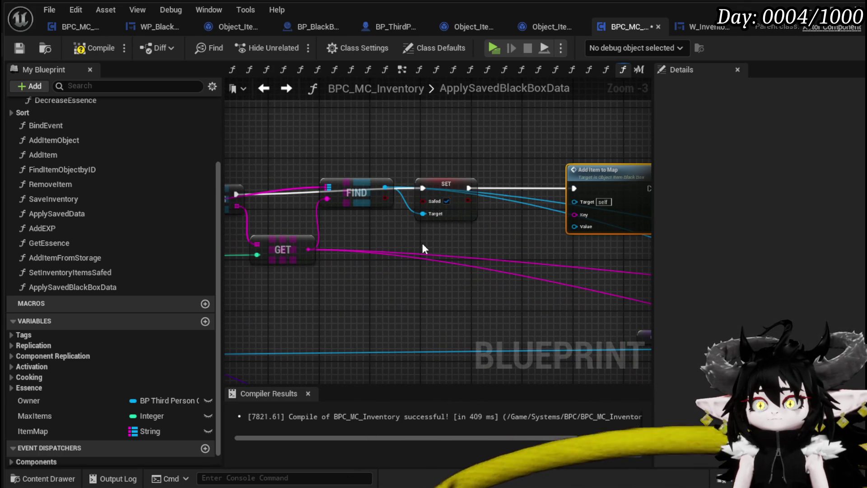
mouse_move(385, 187)
left_mouse_down()
mouse_move(581, 244)
mouse_move(496, 260)
mouse_move(555, 259)
left_mouse_up()
left_click_drag(455, 231, 592, 223)
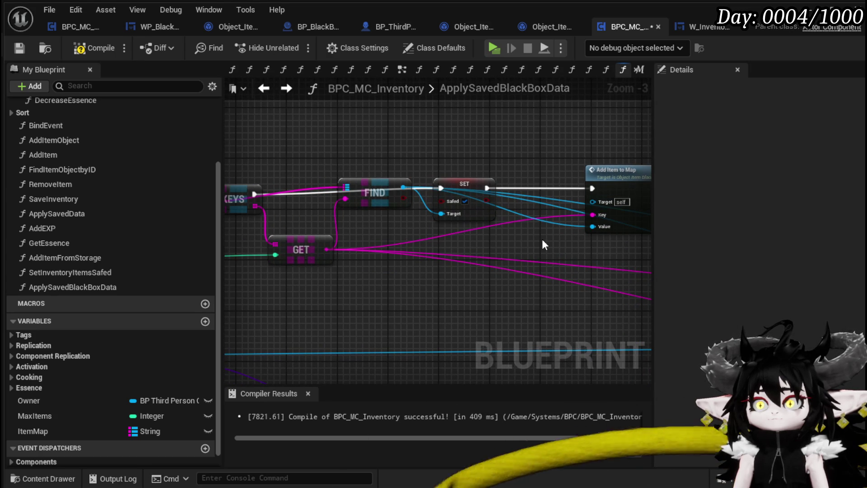
- Move the FIND node down-left and review the Branch and both Add Item to Map nodes
left_click_drag(378, 189, 375, 209)
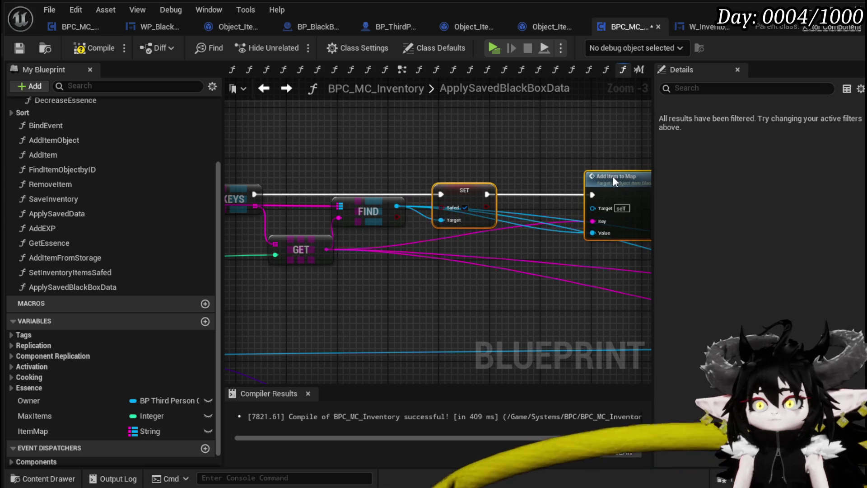
left_click(496, 190)
scroll(527, 158, "down", 2)
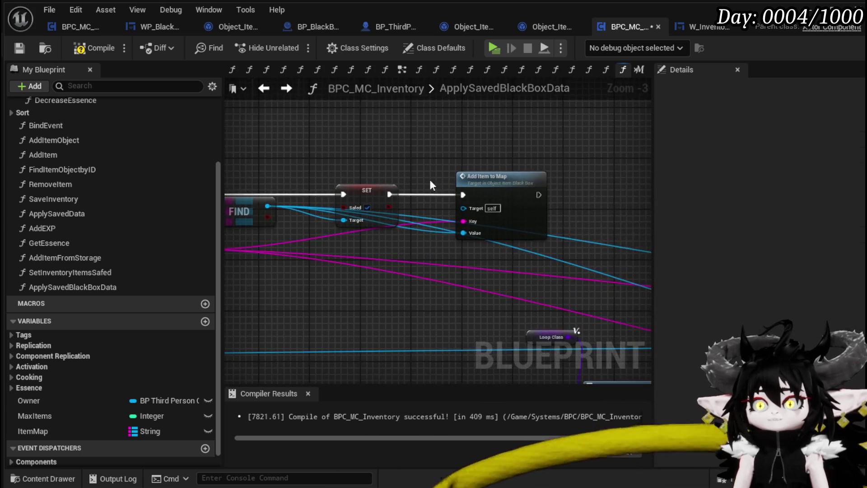
mouse_move(444, 227)
left_mouse_down()
mouse_move(369, 193)
mouse_move(264, 171)
left_mouse_up()
scroll(520, 238, "up", 2)
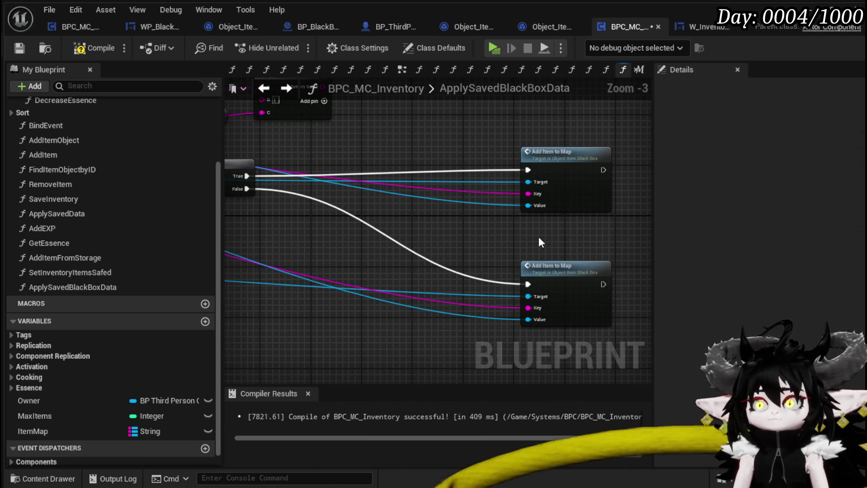
scroll(539, 238, "down", 2)
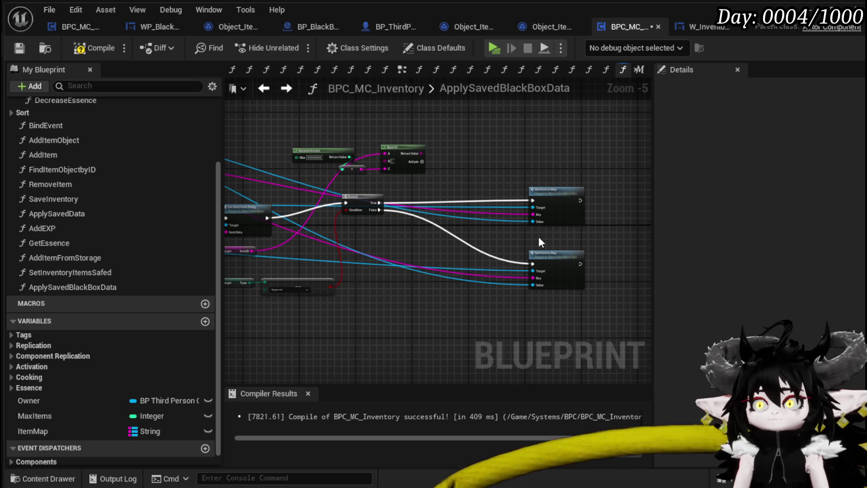
mouse_move(279, 243)
left_mouse_down()
mouse_move(491, 265)
mouse_move(397, 230)
mouse_move(334, 226)
mouse_move(461, 257)
mouse_move(403, 194)
left_mouse_up()
scroll(493, 265, "up", 1)
scroll(403, 194, "down", 1)
scroll(423, 248, "up", 1)
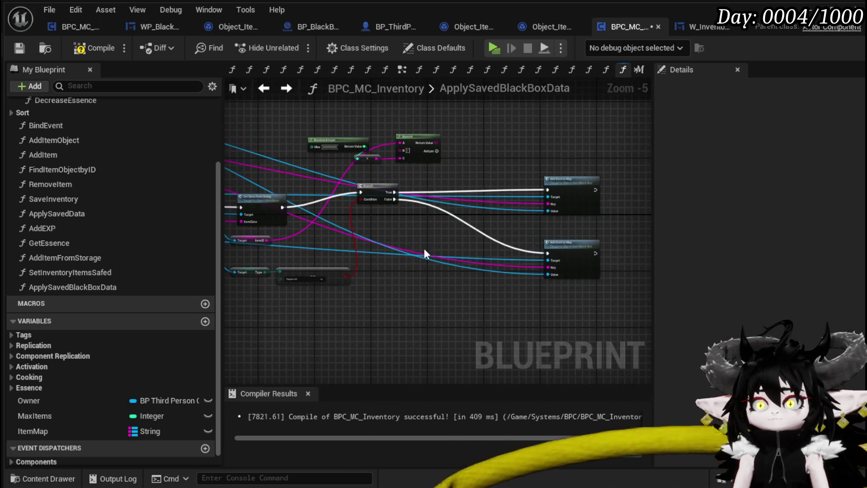
left_click_drag(424, 248, 315, 246)
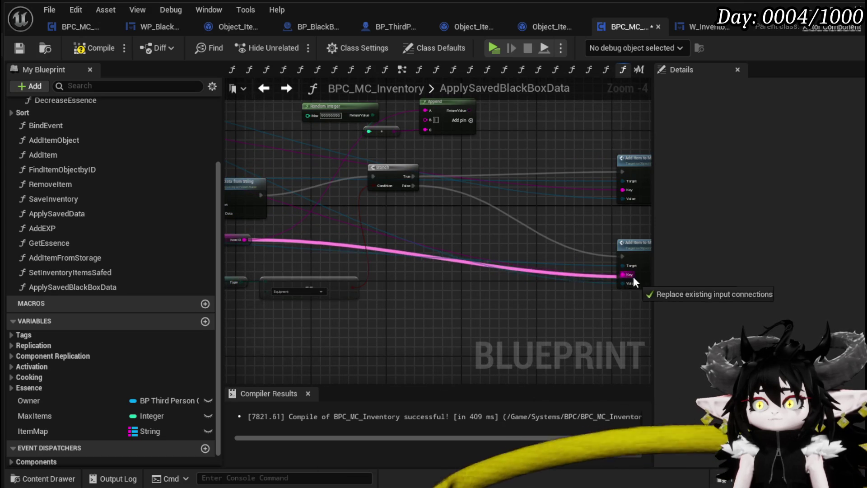
- Pull an execution wire from the SET node toward the Equipment type-check chain
scroll(570, 289, "down", 1)
mouse_move(458, 238)
left_mouse_down()
mouse_move(504, 296)
mouse_move(466, 232)
left_mouse_up()
scroll(527, 257, "down", 1)
scroll(435, 221, "up", 3)
scroll(405, 213, "down", 2)
mouse_move(405, 213)
left_mouse_down()
mouse_move(538, 183)
mouse_move(620, 194)
left_mouse_up()
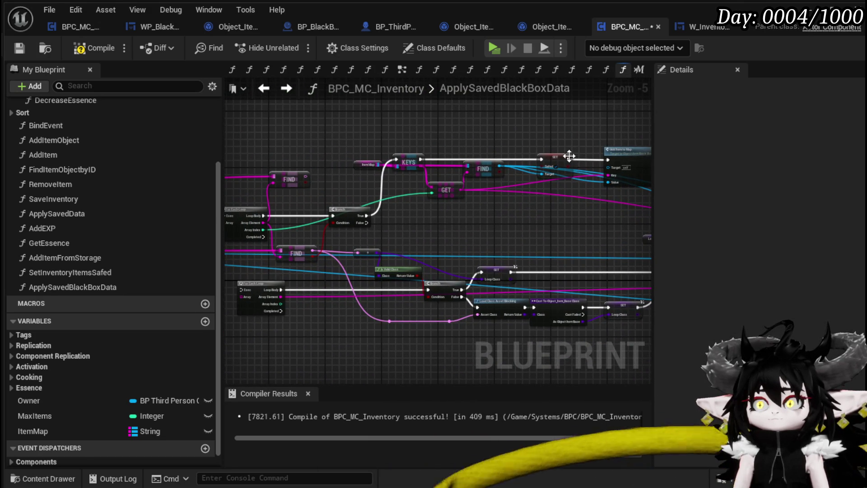
mouse_move(568, 158)
left_mouse_down()
mouse_move(422, 283)
mouse_move(430, 291)
mouse_move(673, 253)
mouse_move(194, 267)
mouse_move(340, 292)
mouse_move(333, 289)
left_mouse_up()
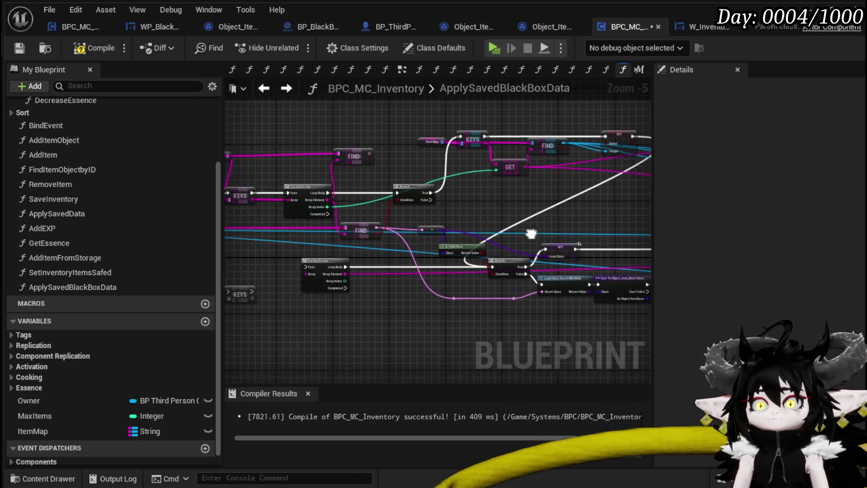
- Raise the Branch's True-side Add Item to Map node higher in the graph
mouse_move(543, 233)
left_mouse_down()
mouse_move(394, 243)
mouse_move(341, 163)
mouse_move(131, 119)
left_mouse_up()
mouse_move(506, 182)
left_mouse_down()
mouse_move(485, 175)
mouse_move(574, 183)
left_mouse_up()
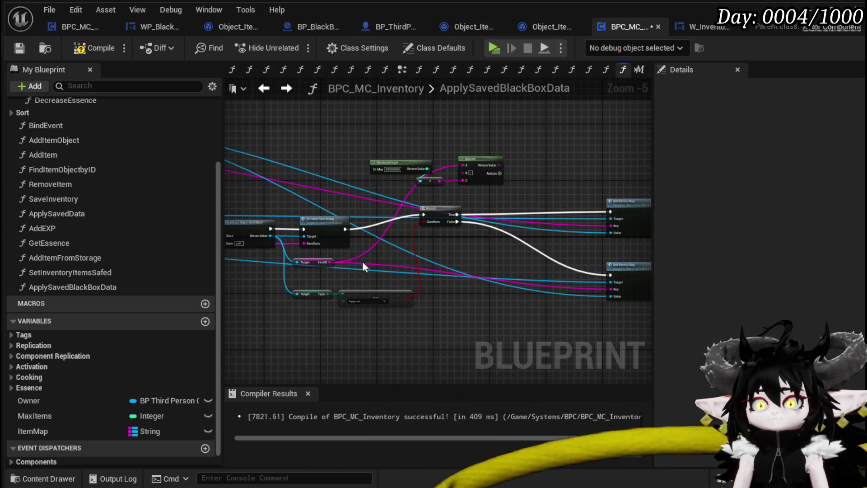
left_click_drag(343, 261, 368, 266)
scroll(426, 256, "up", 2)
scroll(430, 256, "down", 1)
mouse_move(429, 256)
left_mouse_down()
mouse_move(562, 238)
mouse_move(334, 232)
left_mouse_up()
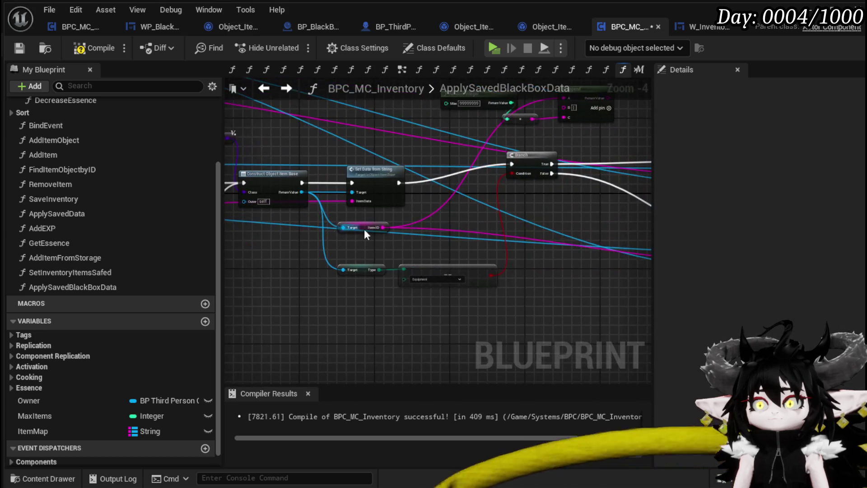
mouse_move(583, 224)
left_mouse_down()
mouse_move(356, 195)
mouse_move(519, 209)
mouse_move(289, 197)
mouse_move(700, 270)
mouse_move(605, 275)
left_mouse_up()
mouse_move(489, 289)
left_mouse_down()
mouse_move(620, 280)
mouse_move(405, 278)
mouse_move(451, 286)
left_mouse_up()
mouse_move(591, 203)
left_mouse_down()
mouse_move(579, 128)
mouse_move(474, 203)
mouse_move(497, 214)
mouse_move(413, 225)
left_mouse_up()
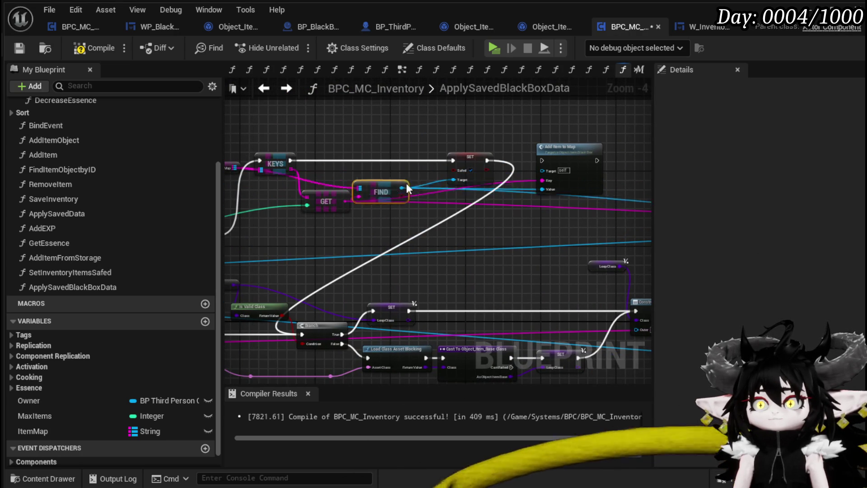
mouse_move(501, 218)
left_mouse_down()
mouse_move(350, 208)
mouse_move(573, 205)
mouse_move(469, 199)
mouse_move(509, 178)
mouse_move(339, 184)
mouse_move(446, 185)
left_mouse_up()
left_click_drag(605, 188, 606, 146)
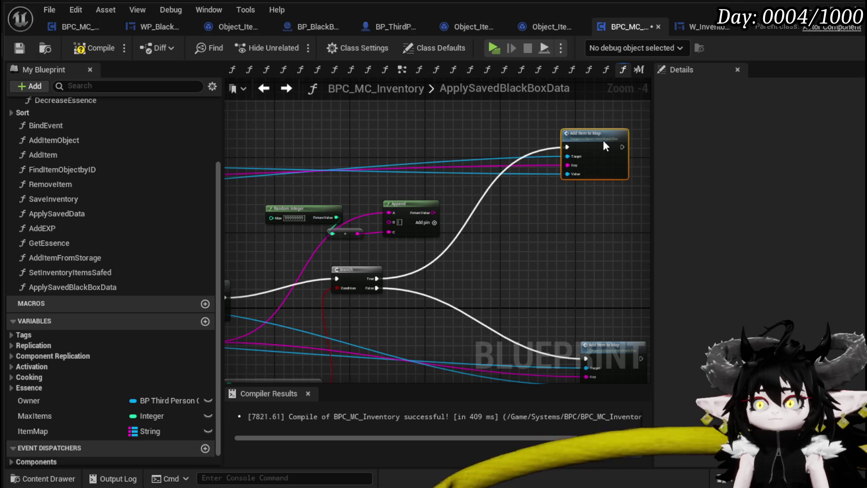
- Check the FIND, Cast, SET and Add Item to Map wiring, then compile and save BPC_MC_Inventory
scroll(432, 196, "down", 2)
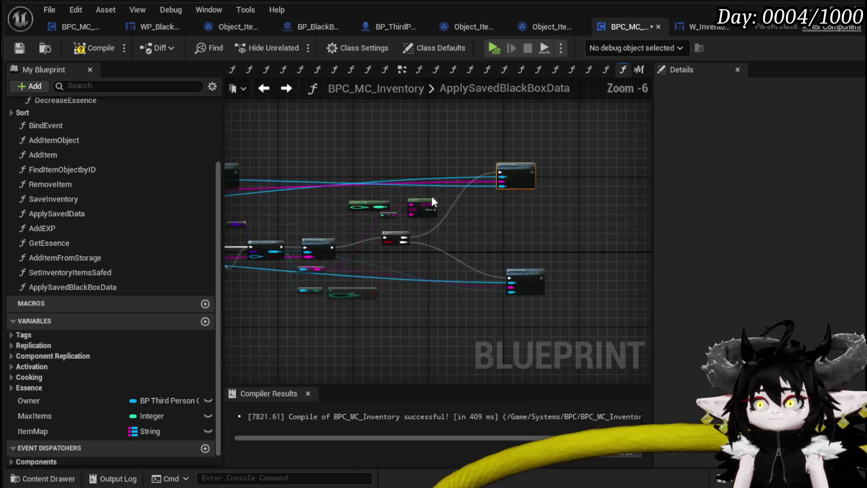
scroll(407, 217, "up", 3)
left_click_drag(305, 234, 479, 203)
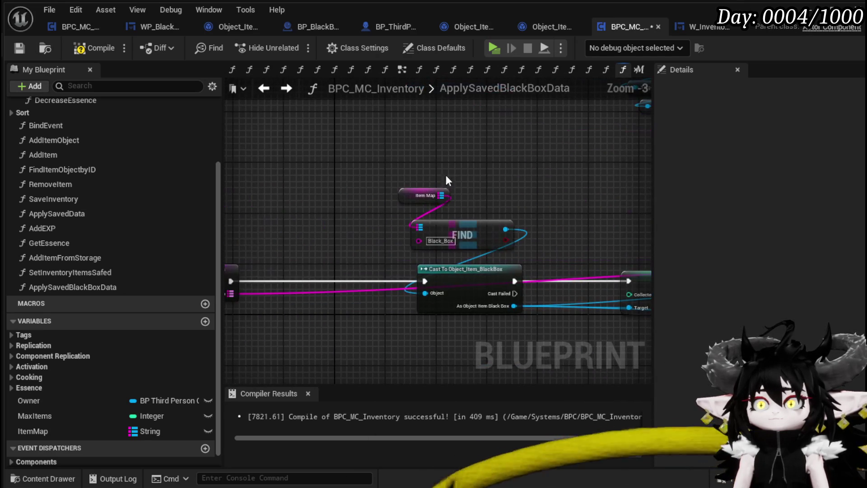
scroll(571, 207, "down", 4)
scroll(571, 207, "up", 2)
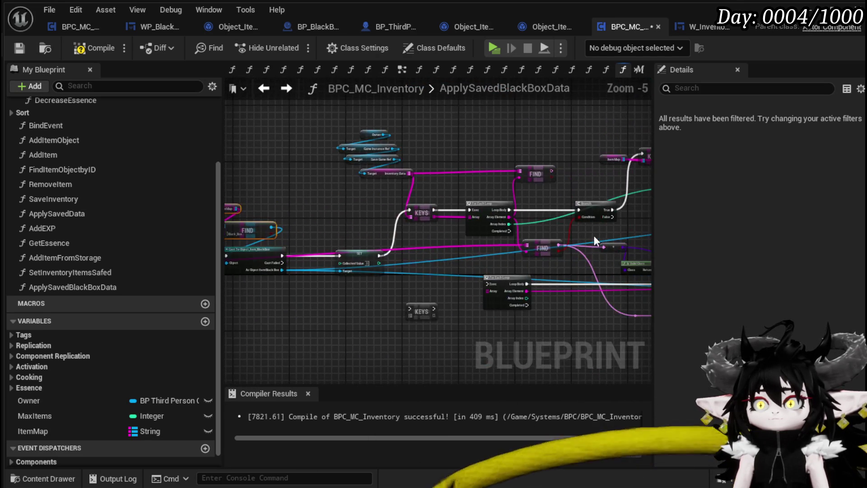
mouse_move(639, 228)
left_mouse_down()
mouse_move(570, 230)
mouse_move(410, 168)
left_mouse_up()
mouse_move(503, 199)
left_mouse_down()
mouse_move(508, 204)
mouse_move(508, 189)
left_mouse_up()
mouse_move(370, 131)
left_mouse_down()
mouse_move(453, 181)
mouse_move(367, 170)
mouse_move(553, 149)
left_mouse_up()
left_click_drag(485, 141, 560, 154)
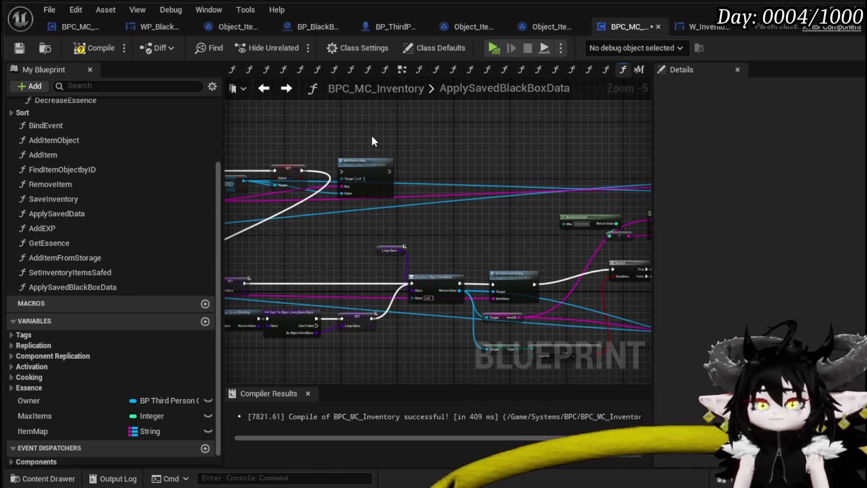
mouse_move(495, 169)
left_mouse_down()
mouse_move(314, 136)
mouse_move(562, 155)
left_mouse_up()
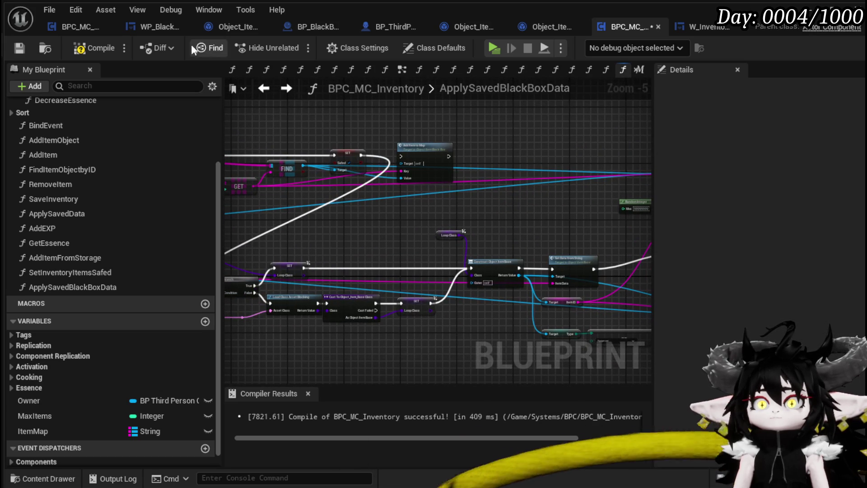
left_click(19, 50)
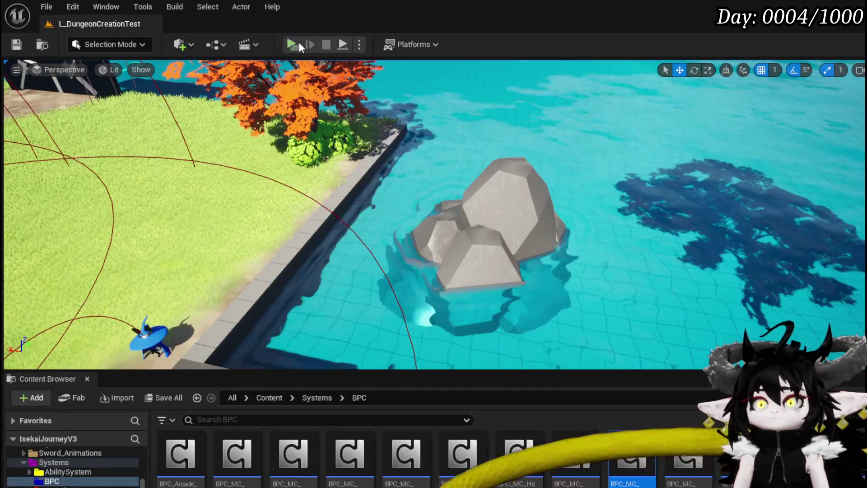
- Launch the standalone game and swap Iron_Legs and Iron_Hands between Black Box and inventory
left_click(299, 42)
key("Tab")
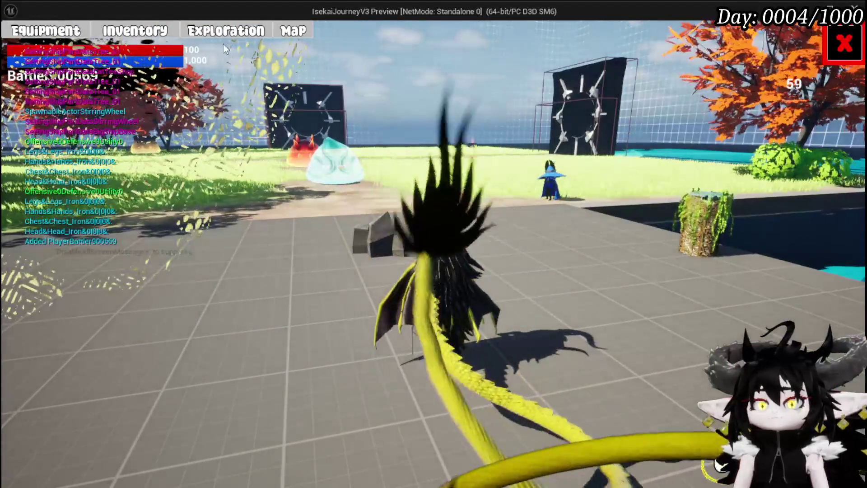
left_click(221, 31)
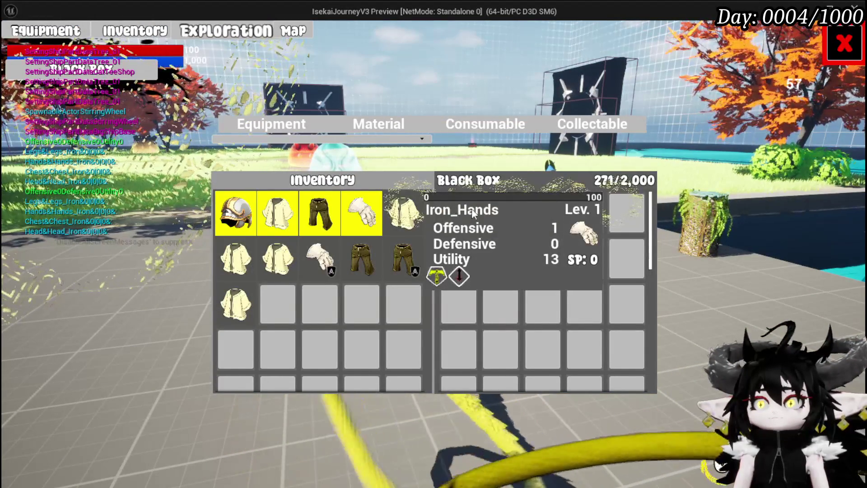
mouse_move(491, 212)
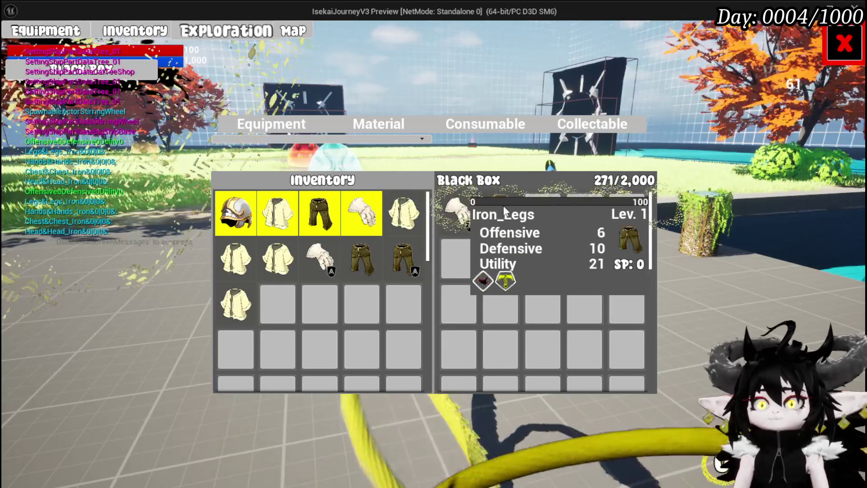
left_click(510, 225)
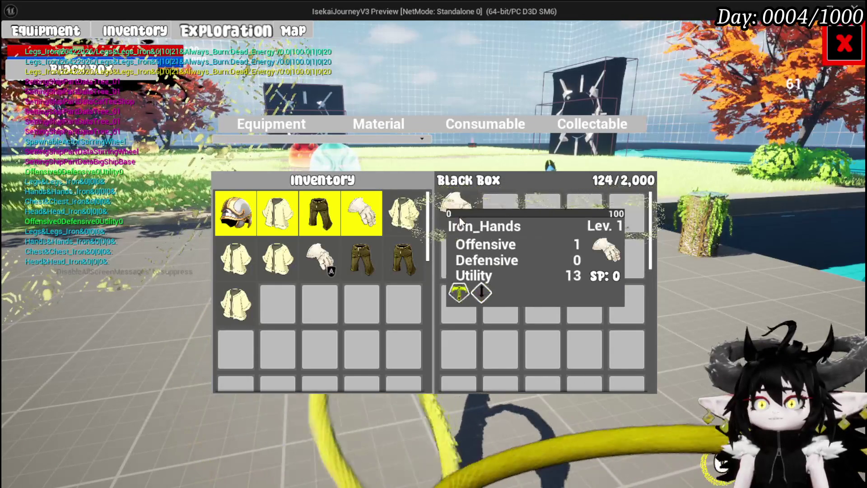
left_click(492, 244)
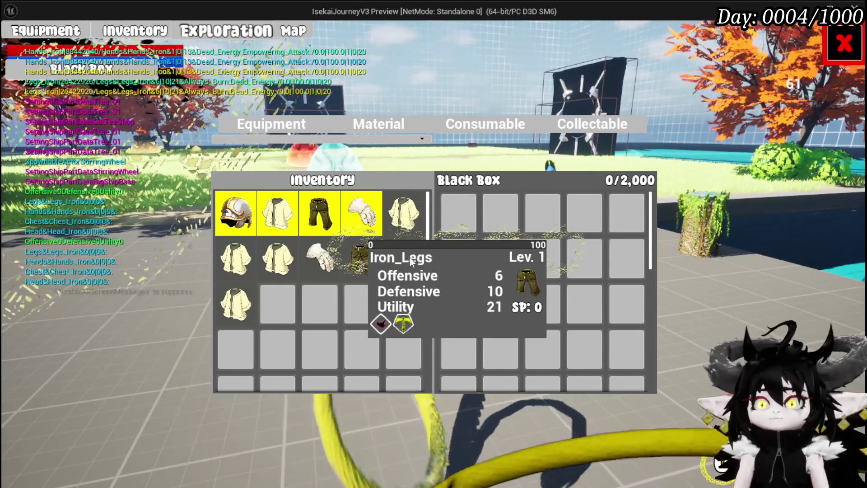
left_click(393, 247)
left_click(320, 259)
- Add the crystal and 1,049 essence to the Black Box, save the game, and stop the preview
left_click(361, 124)
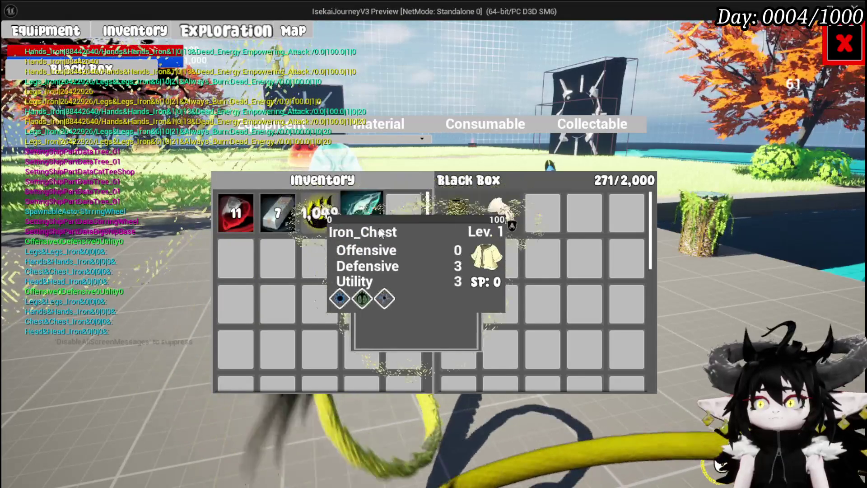
left_click(359, 216)
left_click(323, 218)
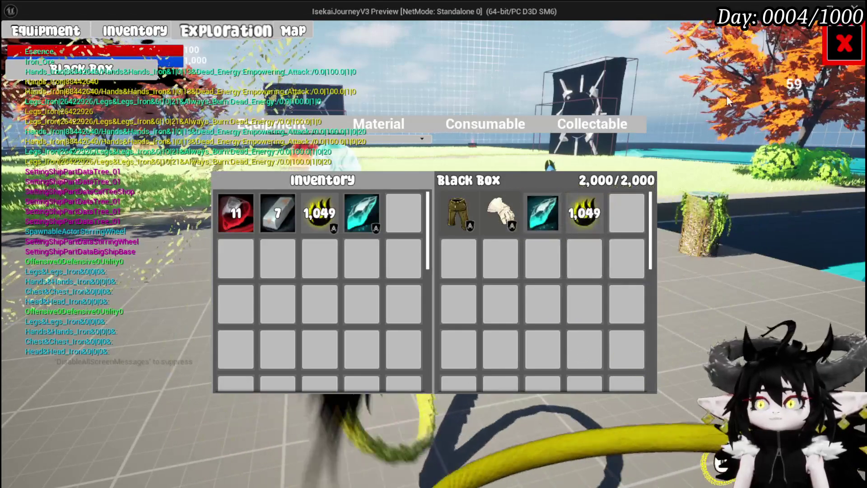
left_click(844, 43)
left_click(470, 230)
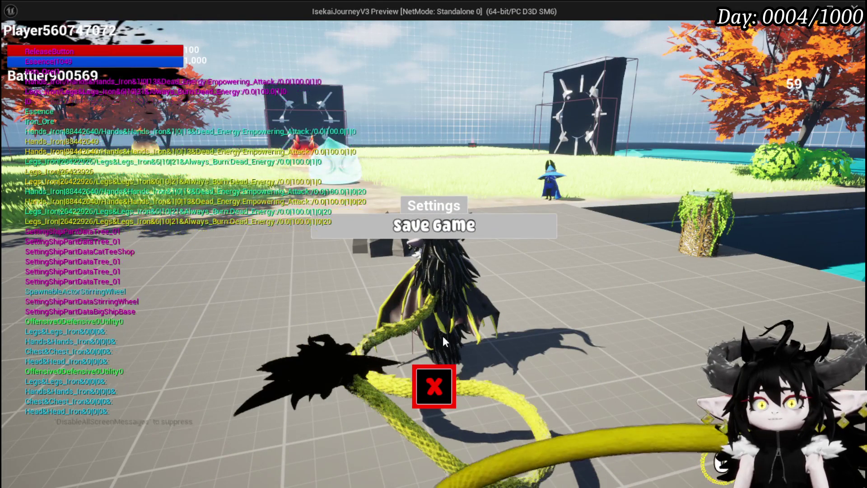
left_click(434, 386)
key("Escape")
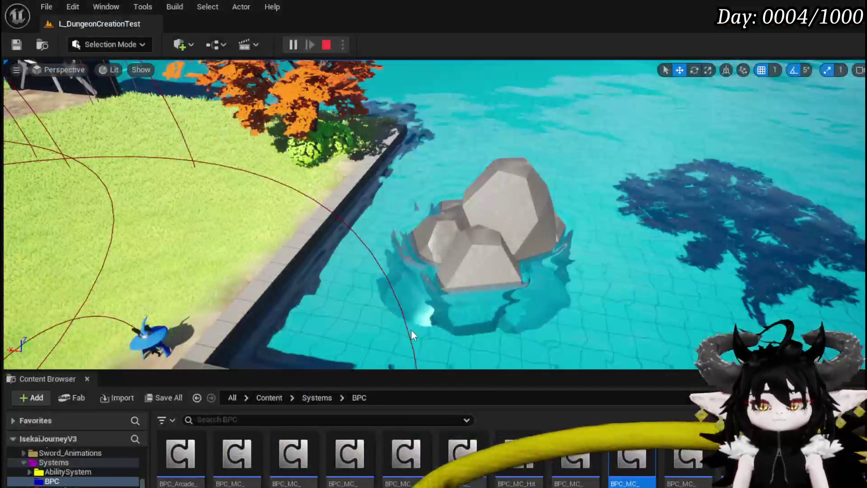
- Save the level and move the Item Map node higher in ApplySavedBlackBoxData
left_click(18, 45)
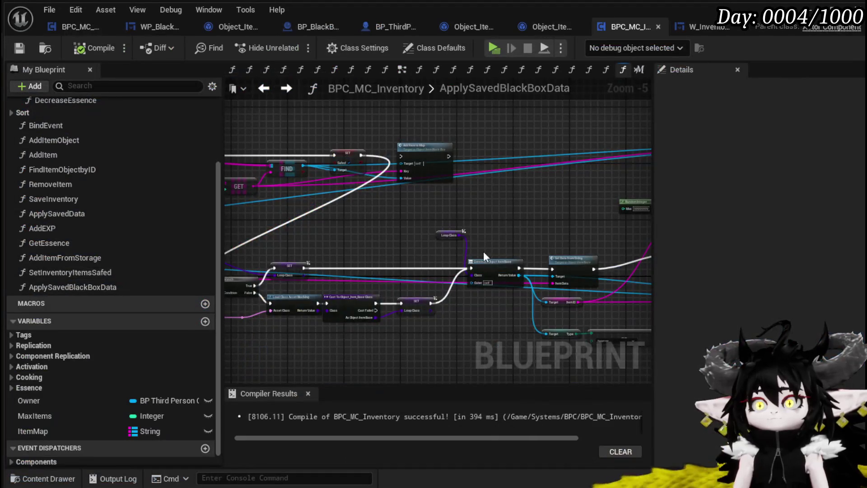
mouse_move(485, 257)
left_mouse_down()
mouse_move(451, 226)
mouse_move(502, 232)
mouse_move(484, 234)
left_mouse_up()
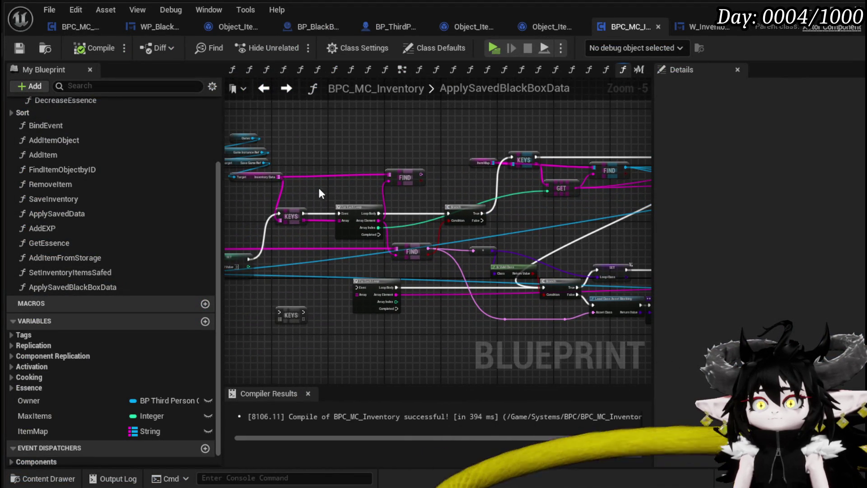
scroll(316, 188, "up", 2)
left_click_drag(356, 188, 277, 187)
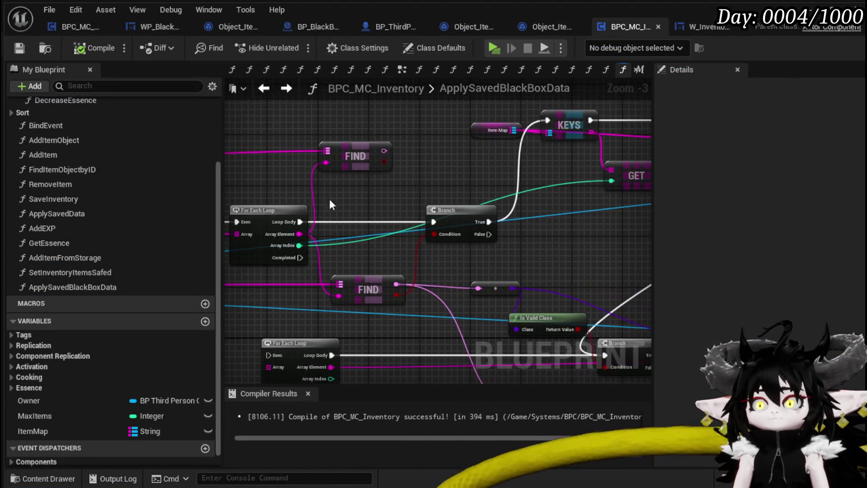
mouse_move(581, 225)
left_mouse_down()
mouse_move(419, 222)
mouse_move(419, 264)
left_mouse_up()
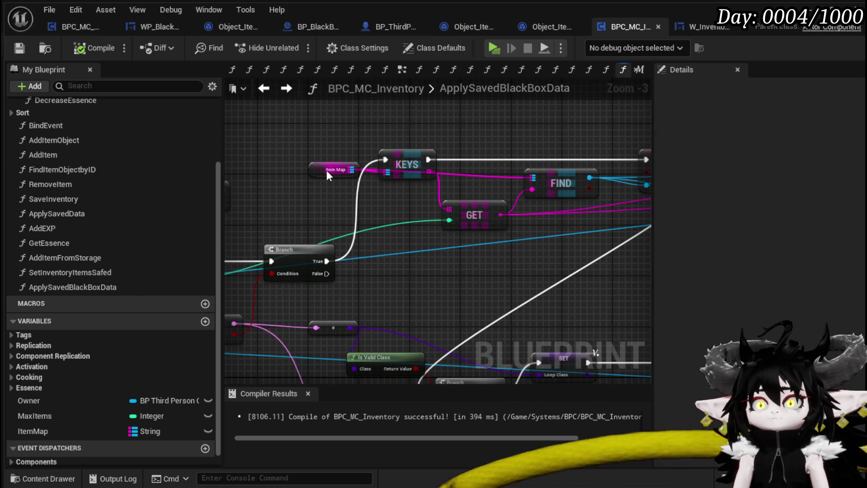
left_click_drag(327, 170, 310, 104)
- Review the Construct Object, Set Data and add-to-map nodes, then save all assets
mouse_move(521, 121)
left_mouse_down()
mouse_move(417, 130)
mouse_move(513, 144)
mouse_move(445, 137)
mouse_move(444, 88)
left_mouse_up()
scroll(568, 259, "down", 2)
mouse_move(456, 240)
left_mouse_down()
mouse_move(561, 207)
mouse_move(756, 197)
left_mouse_up()
mouse_move(475, 181)
left_mouse_down()
mouse_move(434, 170)
mouse_move(590, 193)
mouse_move(358, 182)
mouse_move(423, 170)
mouse_move(587, 192)
mouse_move(362, 304)
mouse_move(627, 299)
mouse_move(433, 286)
mouse_move(399, 268)
mouse_move(584, 287)
mouse_move(542, 300)
mouse_move(564, 342)
left_mouse_up()
left_click_drag(497, 320, 430, 307)
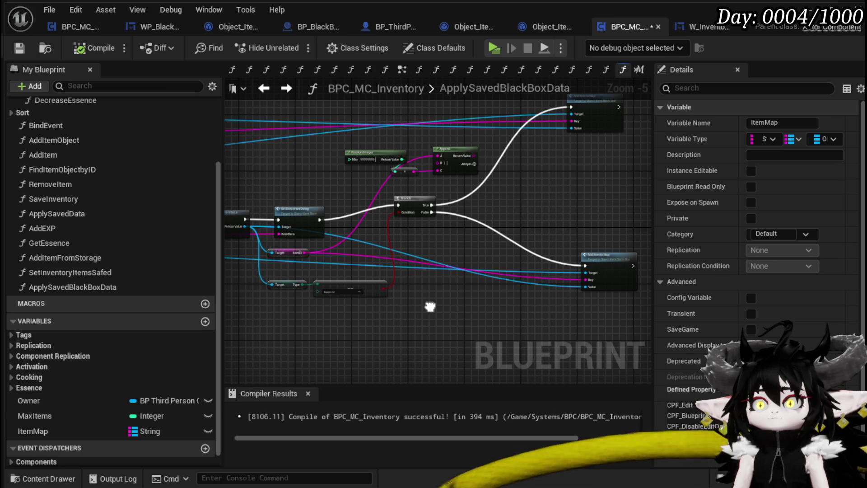
left_click_drag(430, 307, 609, 325)
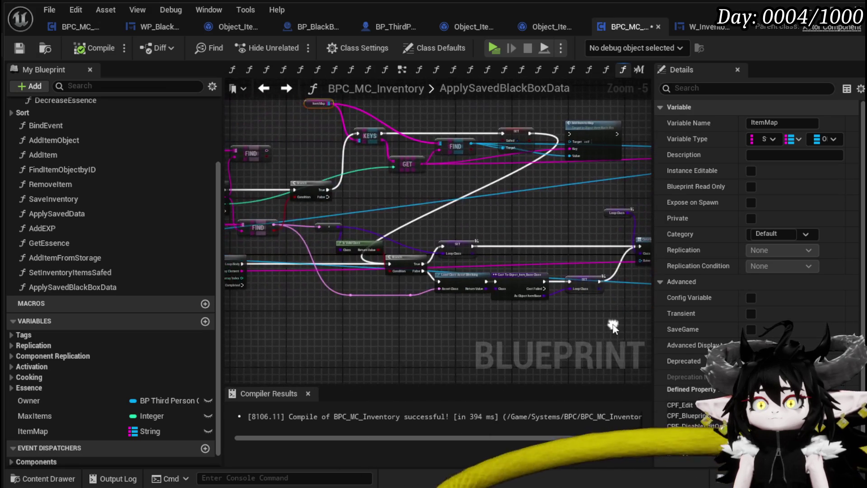
mouse_move(462, 329)
left_mouse_down()
mouse_move(555, 332)
mouse_move(478, 320)
mouse_move(459, 331)
left_mouse_up()
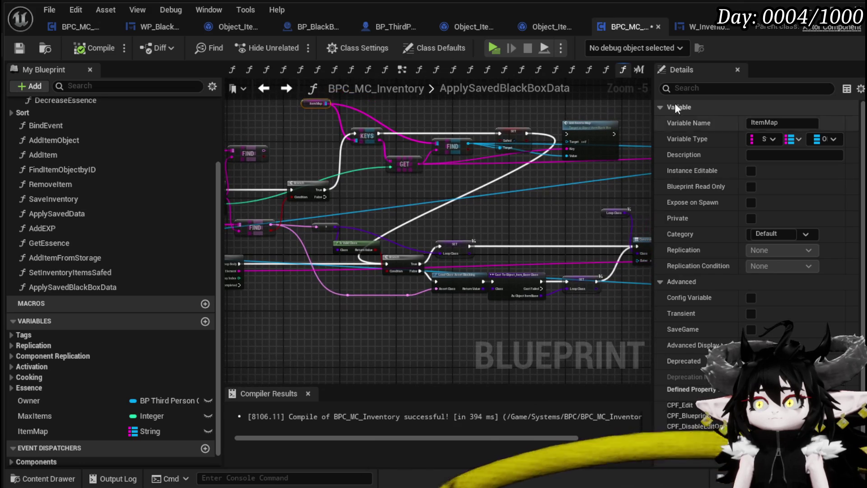
left_click(20, 48)
key("alt+Tab")
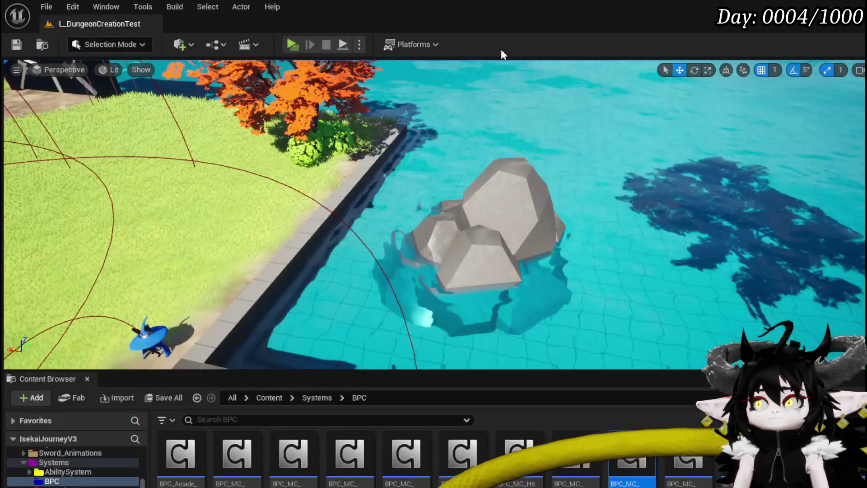
- In a play session, move a material and Essence into the Black Box, save the game, and stop
left_click(296, 47)
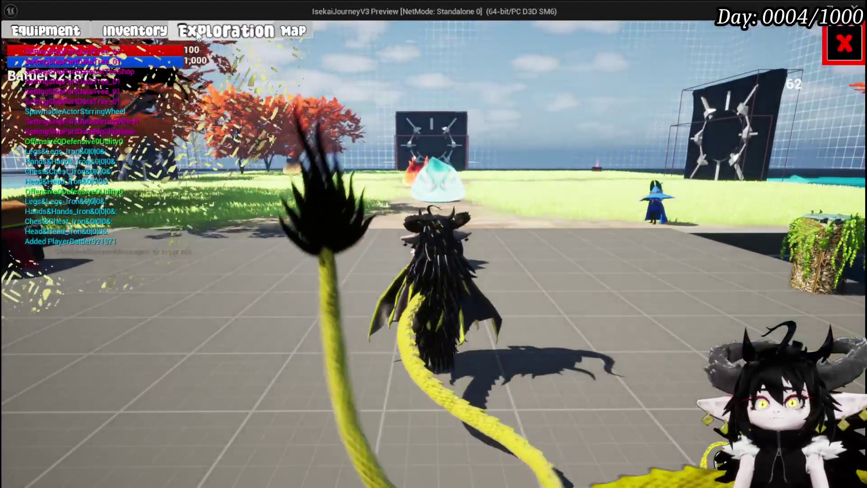
left_click(143, 32)
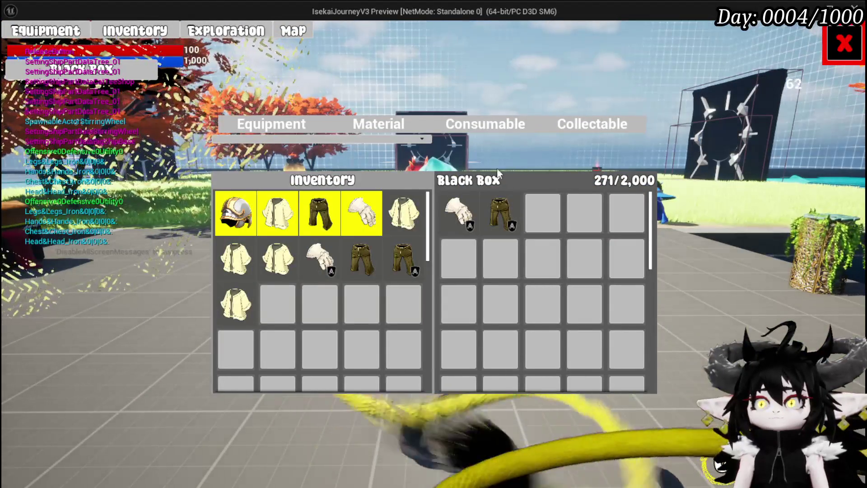
left_click(386, 135)
left_click(359, 213)
left_click(318, 212)
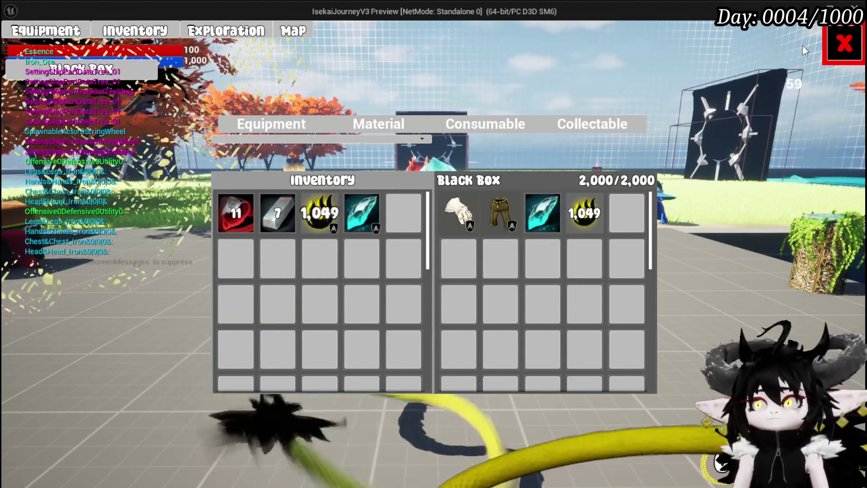
left_click(829, 60)
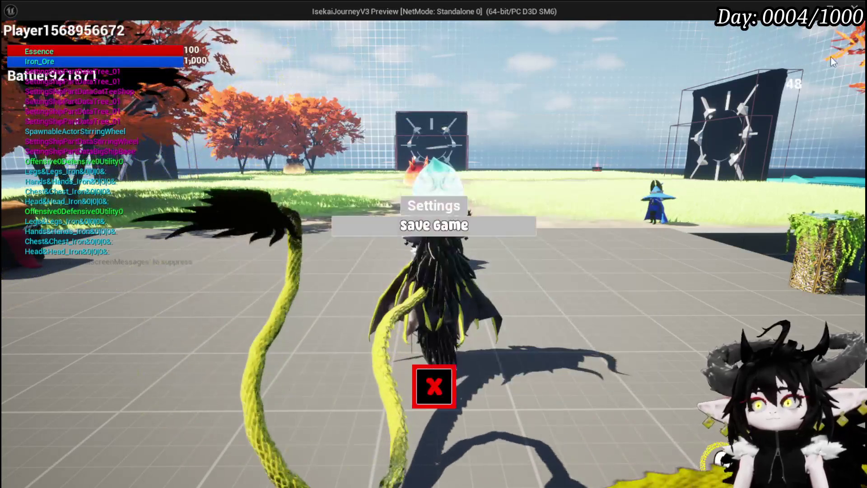
left_click(383, 230)
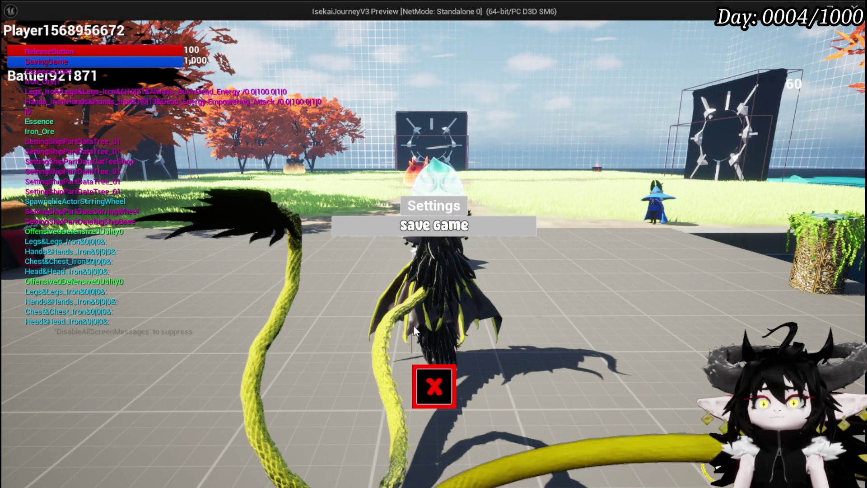
left_click(434, 386)
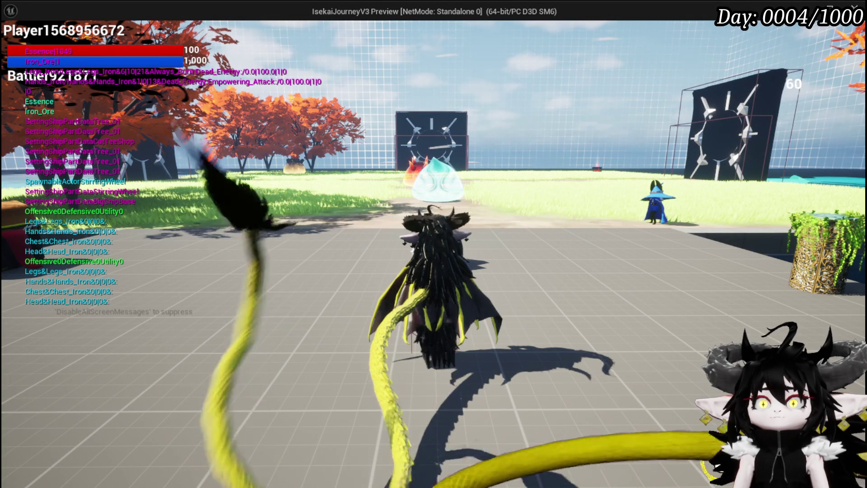
key("Escape")
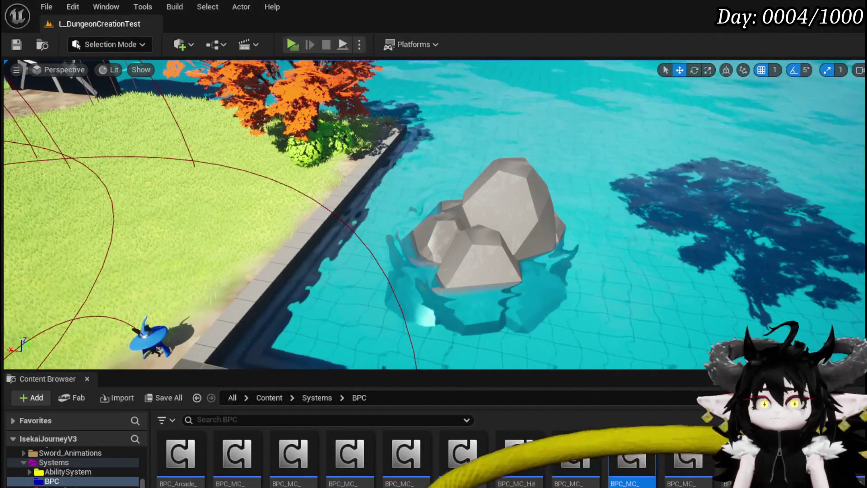
- Replay to confirm the Black Box reloads at 271/2,000 with only gloves and legs, then save all
left_click(291, 44)
key("Tab")
left_click(219, 37)
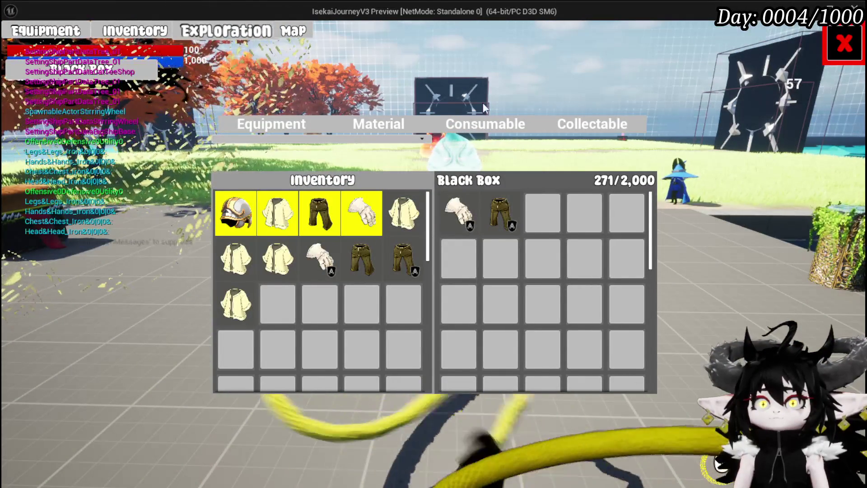
left_click(406, 124)
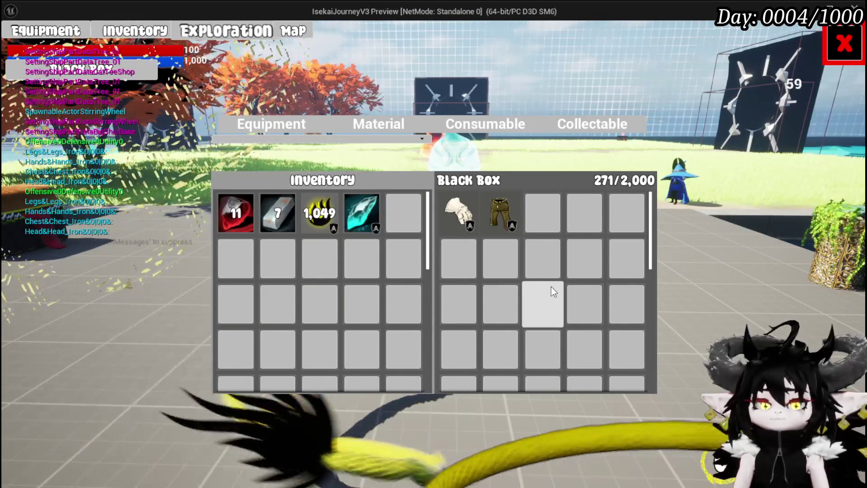
key("Escape")
left_click(17, 44)
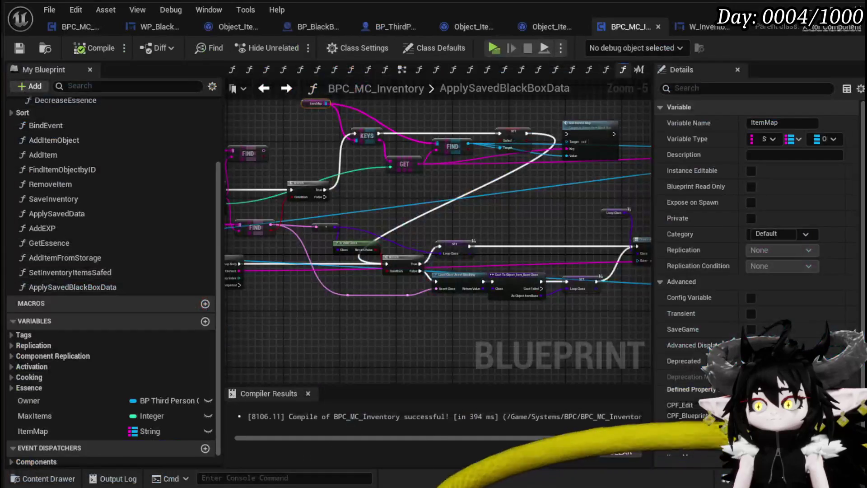
- Toggle a breakpoint on the ApplySavedBlackBoxData Branch node and launch play so it halts there
scroll(329, 294, "up", 2)
scroll(258, 284, "down", 2)
left_click_drag(406, 182, 573, 216)
mouse_move(431, 201)
left_mouse_down()
mouse_move(272, 171)
mouse_move(330, 177)
left_mouse_up()
right_click(338, 201)
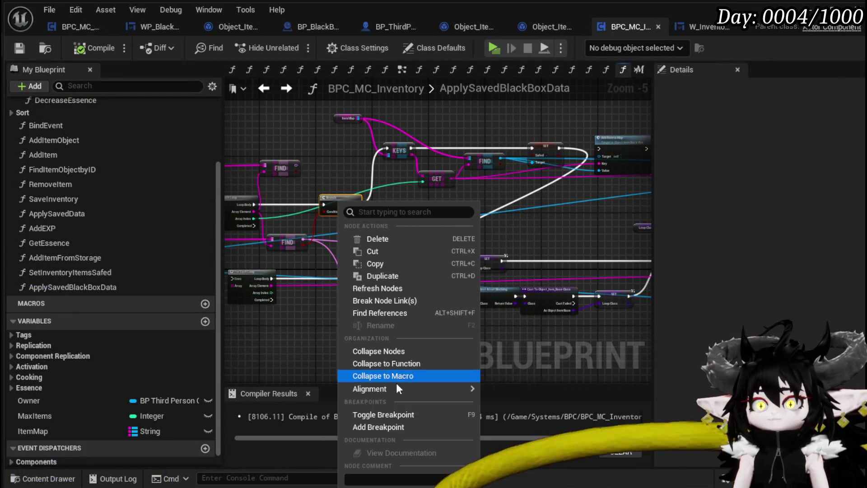
left_click(384, 415)
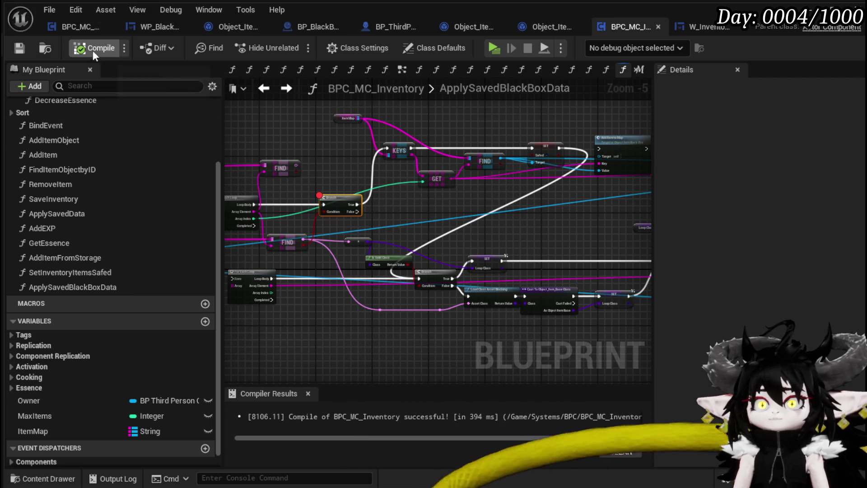
key("alt+s")
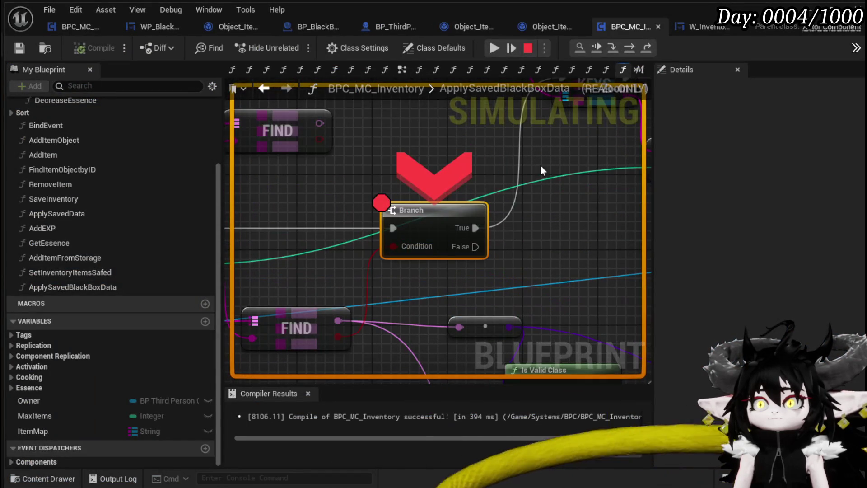
- Step Over through the executed nodes to the Loop Class assignment and item object construction
left_click(628, 54)
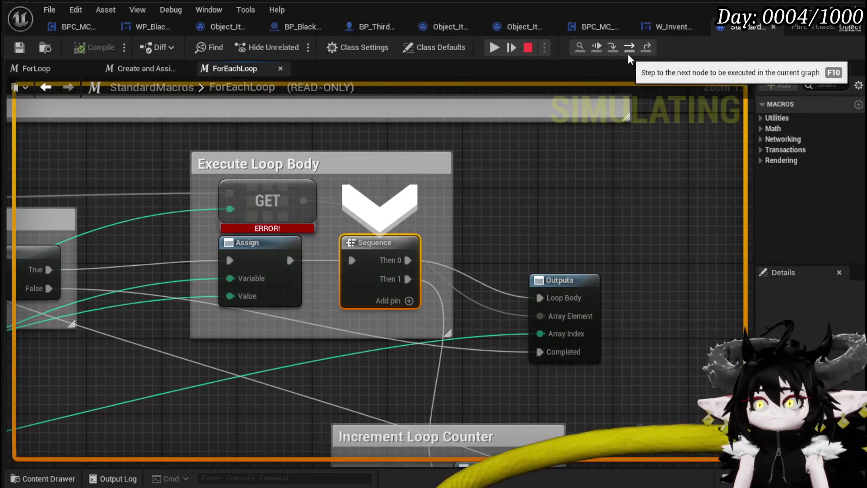
left_click(629, 49)
left_click(629, 49)
left_click(629, 49)
left_click(628, 49)
left_click(628, 49)
left_click(628, 49)
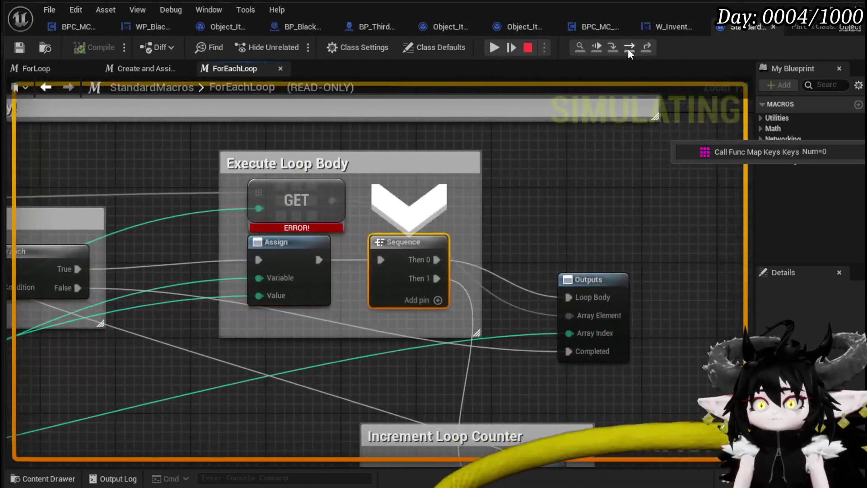
left_click(628, 49)
left_click(628, 49)
left_click(628, 49)
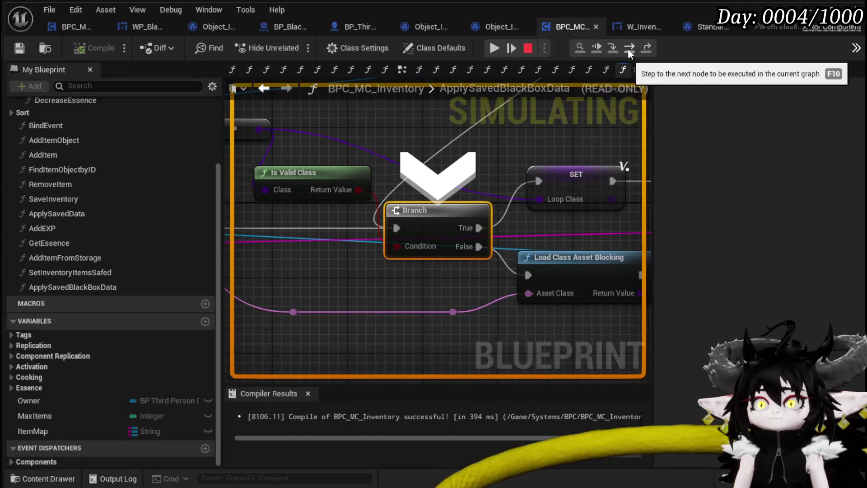
left_click(628, 49)
left_click(628, 48)
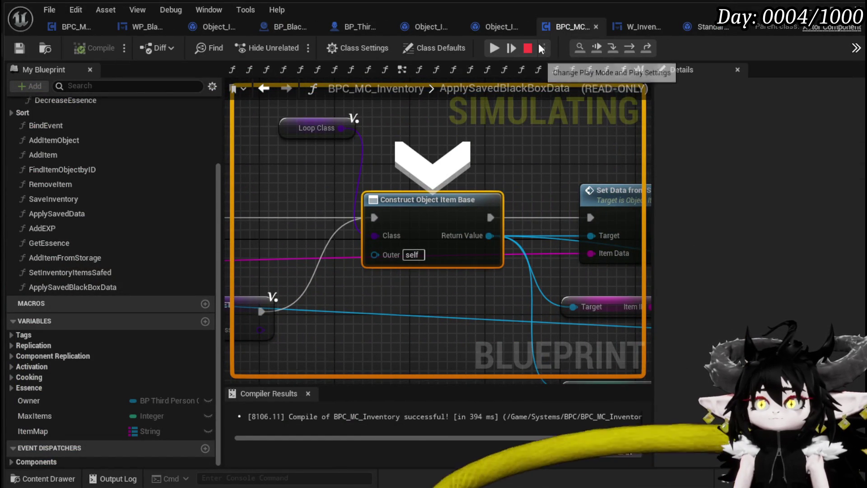
- Stop, rerun, and resume past the breakpoint to see the Black Box at 2,000/2,000
left_click(528, 47)
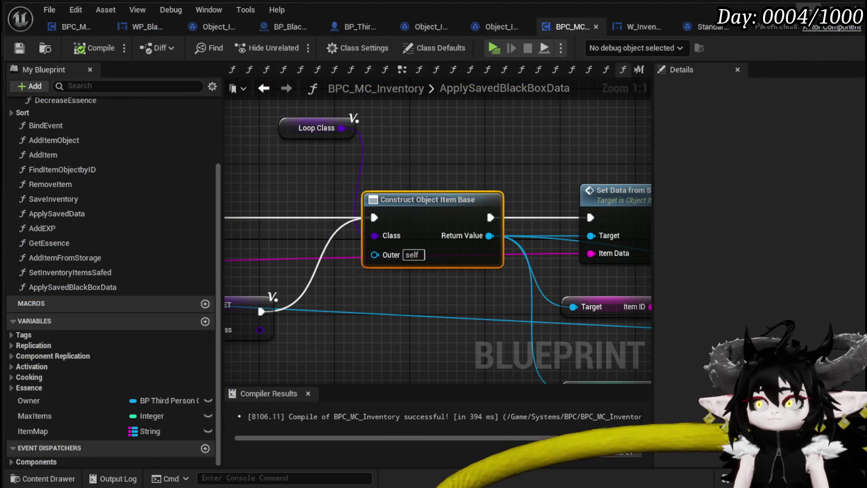
left_click(494, 48)
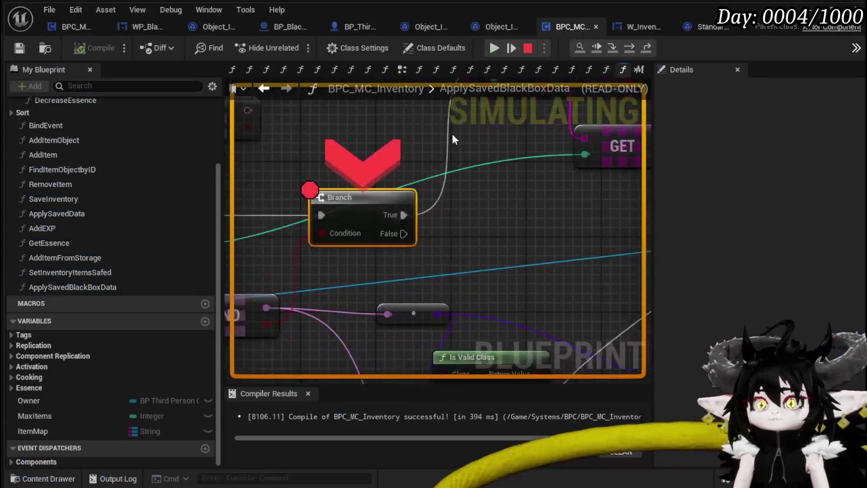
key("F8")
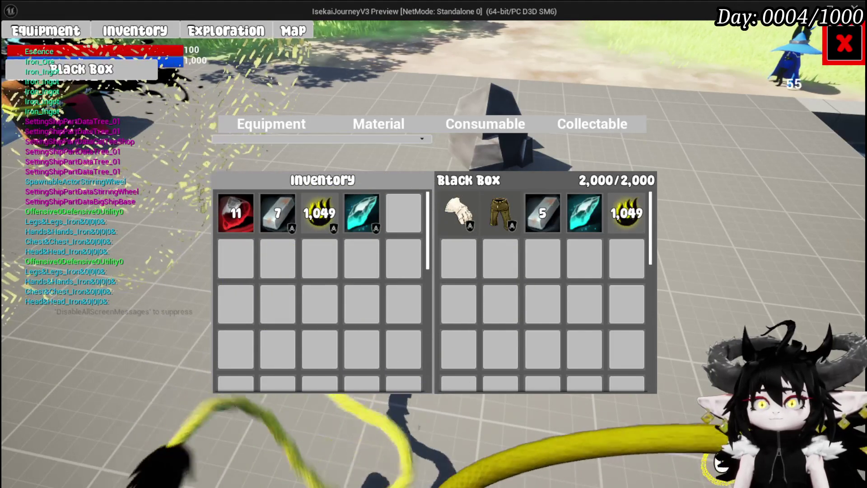
- Save the game from the pause menu, close the settings, and stop the preview
key("Escape")
key("Escape")
left_click(478, 230)
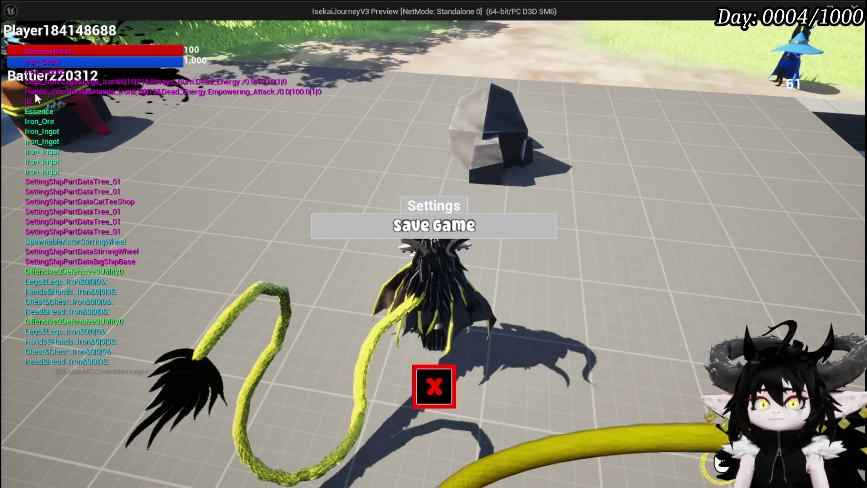
left_click(432, 381)
key("Escape")
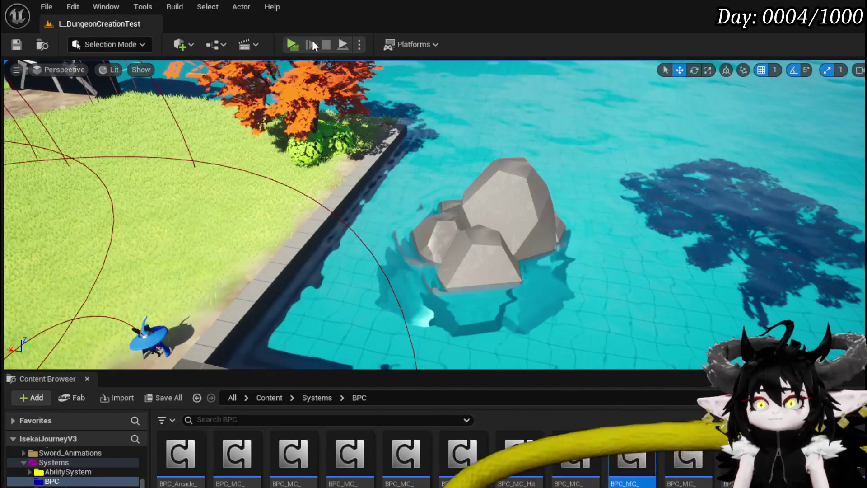
- Resume to hit the Branch breakpoint and step through the ForEachLoop to the Safed assignment
left_click(313, 46)
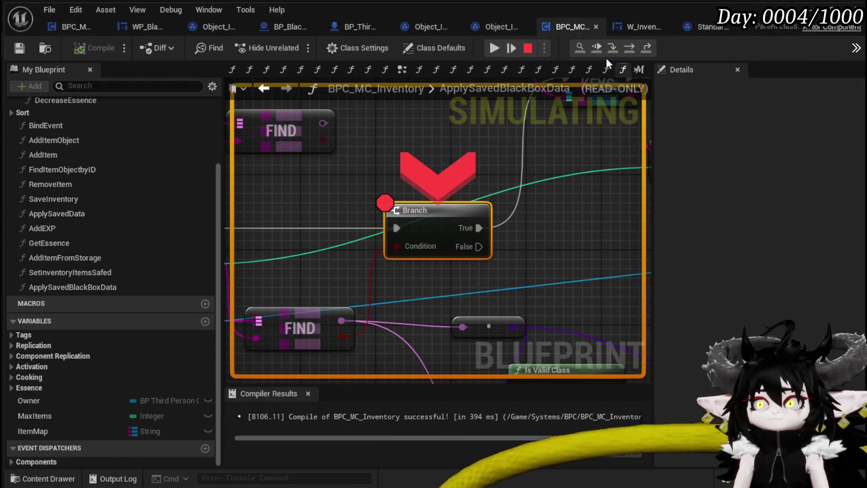
left_click(631, 51)
left_click(631, 49)
left_click(632, 50)
left_click(632, 49)
left_click(632, 50)
left_click(631, 50)
left_click(632, 50)
left_click(632, 50)
left_click(631, 49)
left_click(631, 50)
left_click(632, 49)
left_click(631, 50)
- Pan across the loop and Branch nodes, then step on to the Loop Class assignment
mouse_move(329, 289)
left_mouse_down()
mouse_move(553, 232)
mouse_move(444, 232)
mouse_move(548, 217)
left_mouse_up()
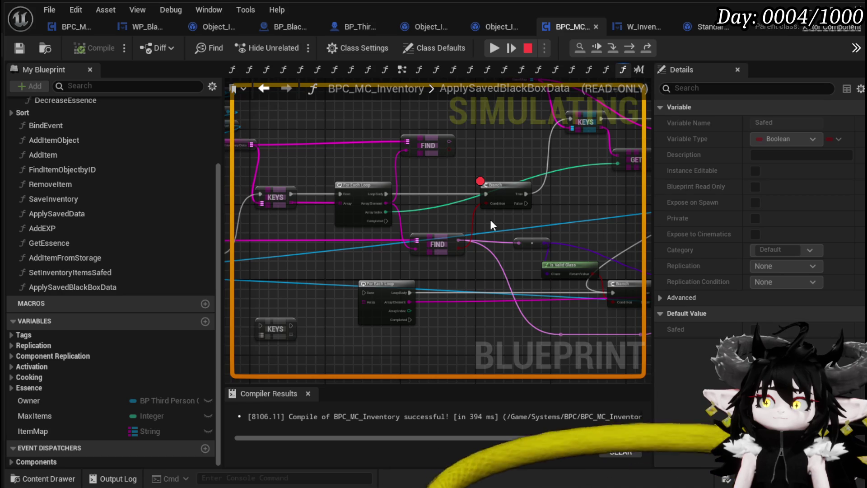
left_click_drag(548, 223, 354, 222)
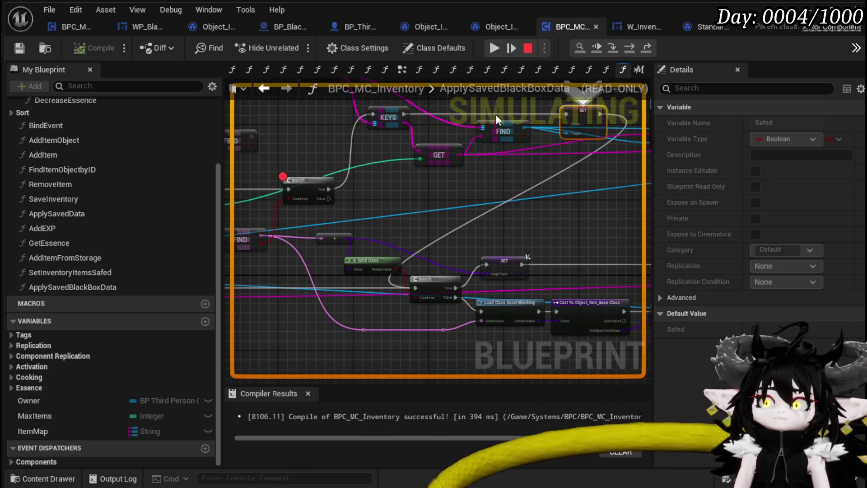
mouse_move(507, 144)
left_mouse_down()
mouse_move(443, 167)
mouse_move(451, 217)
mouse_move(425, 232)
mouse_move(472, 205)
mouse_move(445, 201)
mouse_move(462, 198)
left_mouse_up()
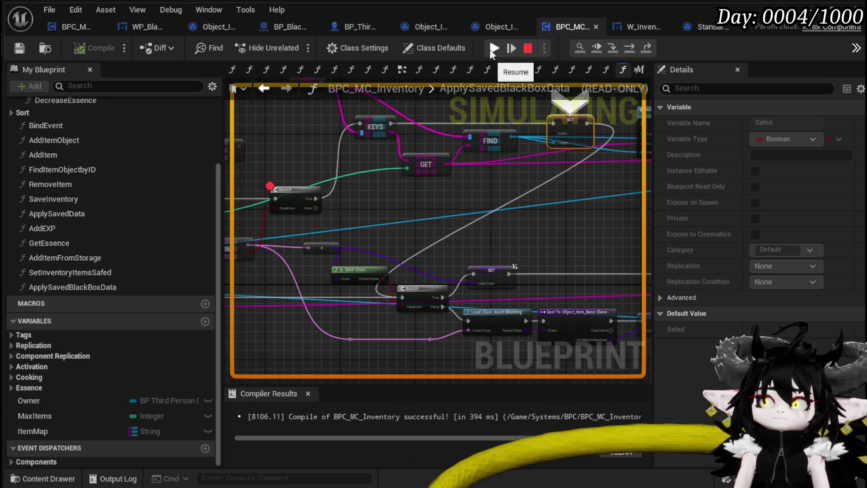
left_click(633, 48)
- Step through Construct Object, Set Data from String and the Equipment Branch, whose condition reads False
left_click(632, 48)
left_click(632, 48)
left_click(633, 48)
left_click(632, 48)
scroll(431, 216, "down", 3)
scroll(483, 198, "up", 1)
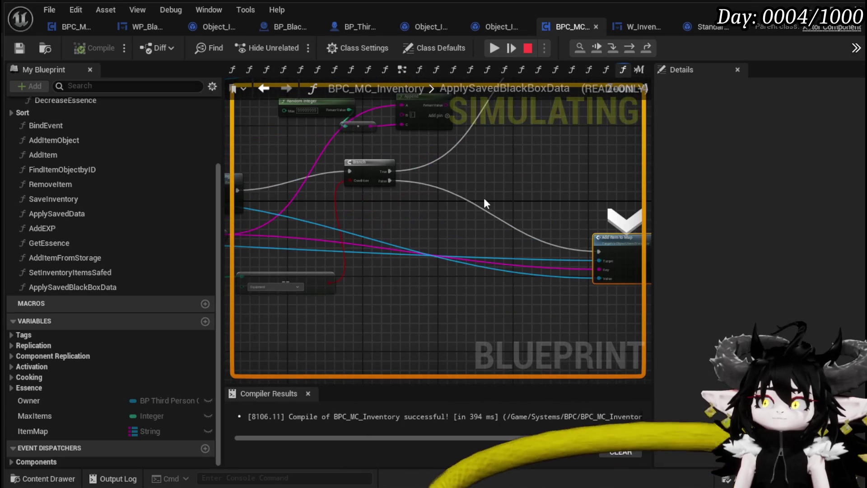
mouse_move(390, 179)
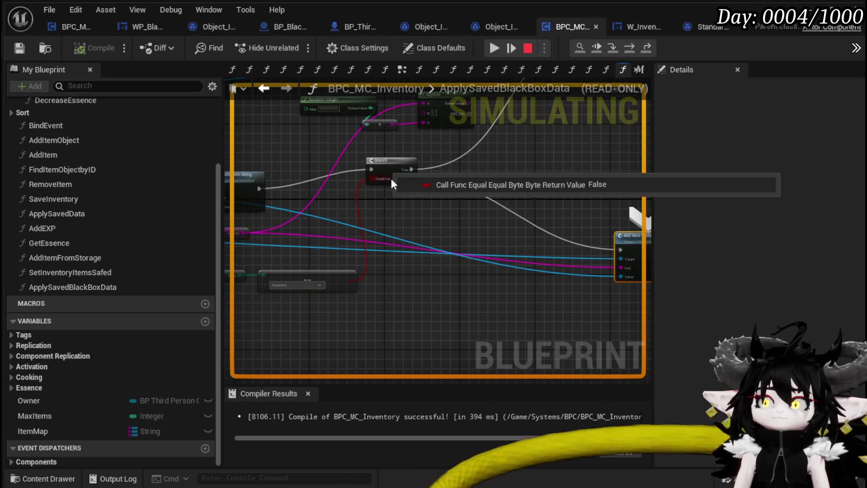
mouse_move(553, 160)
left_mouse_down()
mouse_move(498, 200)
mouse_move(465, 248)
mouse_move(558, 235)
mouse_move(629, 194)
mouse_move(664, 188)
mouse_move(452, 201)
mouse_move(472, 277)
left_mouse_up()
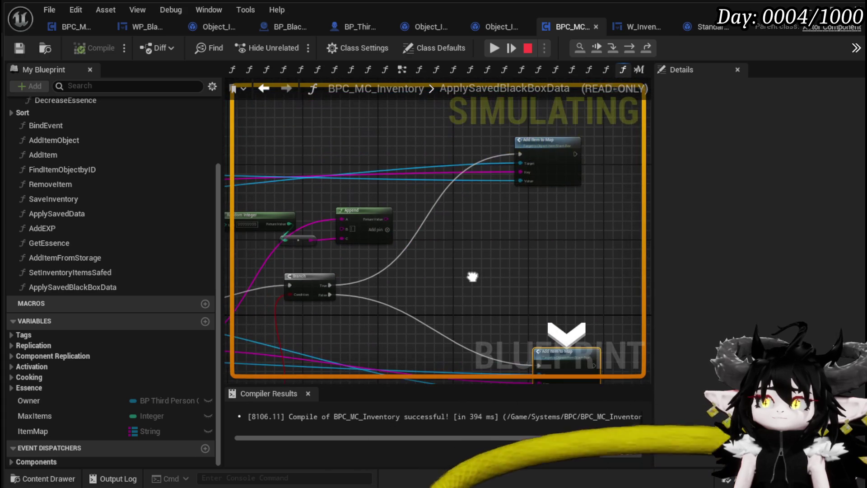
- Look back over the Set Data from String and Construct Object nodes in the graph
left_click_drag(323, 297, 493, 253)
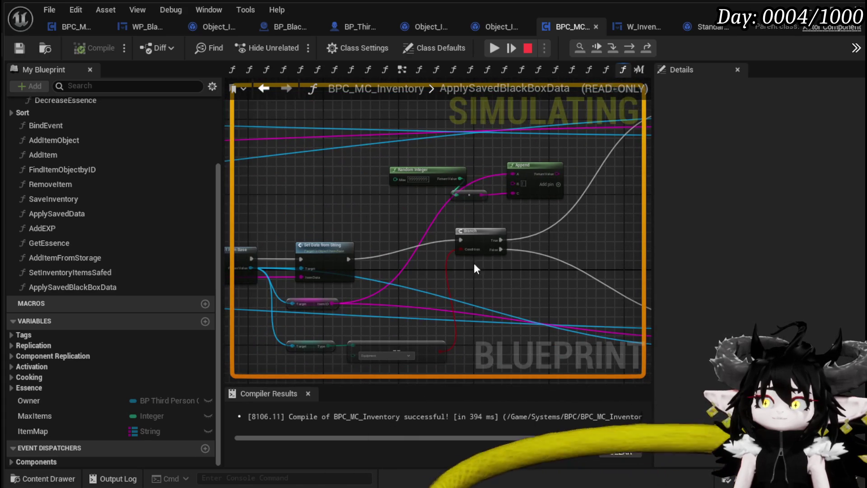
left_click_drag(464, 284, 602, 240)
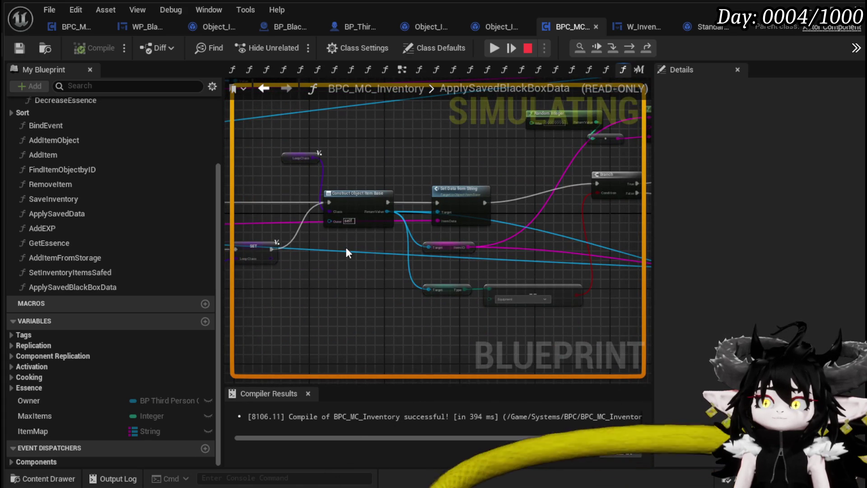
left_click_drag(404, 276, 568, 275)
mouse_move(315, 308)
left_mouse_down()
mouse_move(604, 315)
mouse_move(290, 295)
left_mouse_up()
scroll(371, 289, "down", 3)
mouse_move(371, 289)
left_mouse_down()
mouse_move(552, 290)
mouse_move(285, 265)
mouse_move(293, 278)
mouse_move(486, 270)
mouse_move(497, 285)
mouse_move(594, 289)
mouse_move(333, 266)
mouse_move(509, 293)
left_mouse_up()
scroll(284, 265, "up", 2)
scroll(439, 278, "up", 2)
scroll(439, 278, "down", 1)
scroll(324, 258, "up", 2)
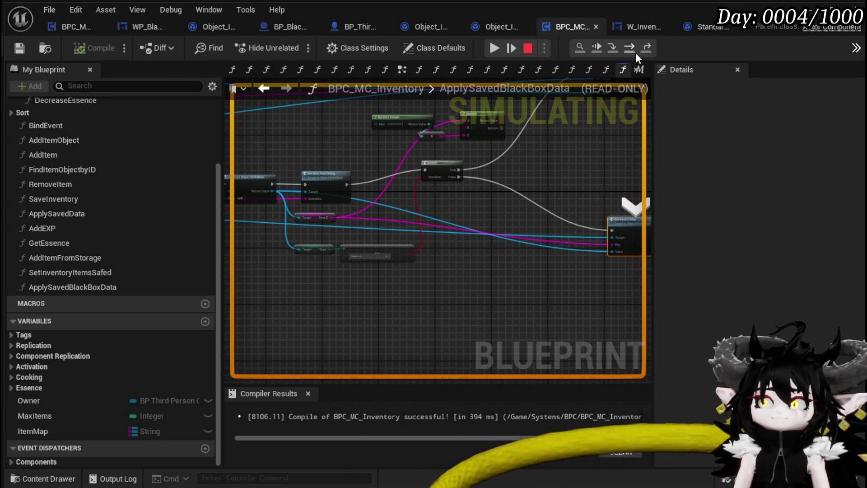
- Step through the loop macro back to the Branch, then resume the game
left_click(635, 52)
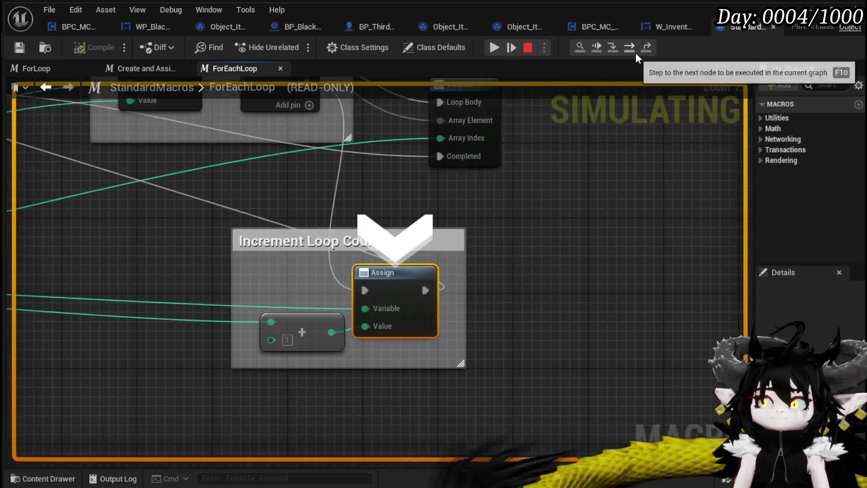
left_click(636, 52)
left_click(635, 52)
left_click(636, 52)
left_click(635, 52)
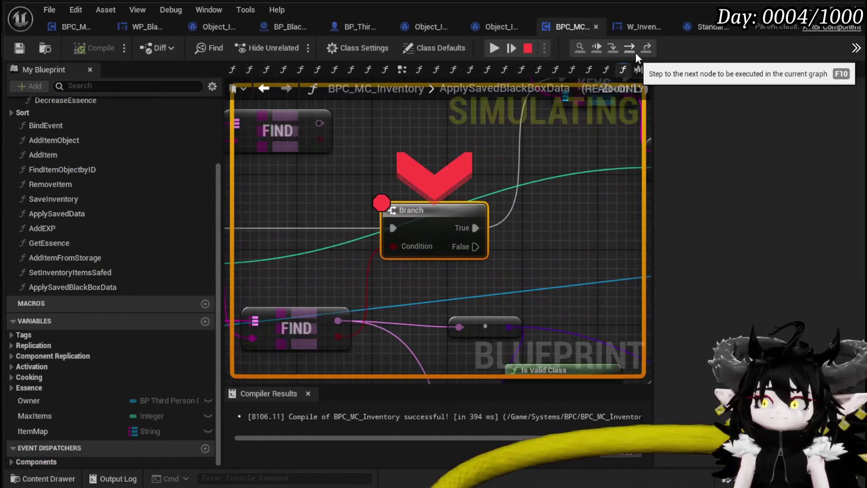
scroll(392, 206, "down", 3)
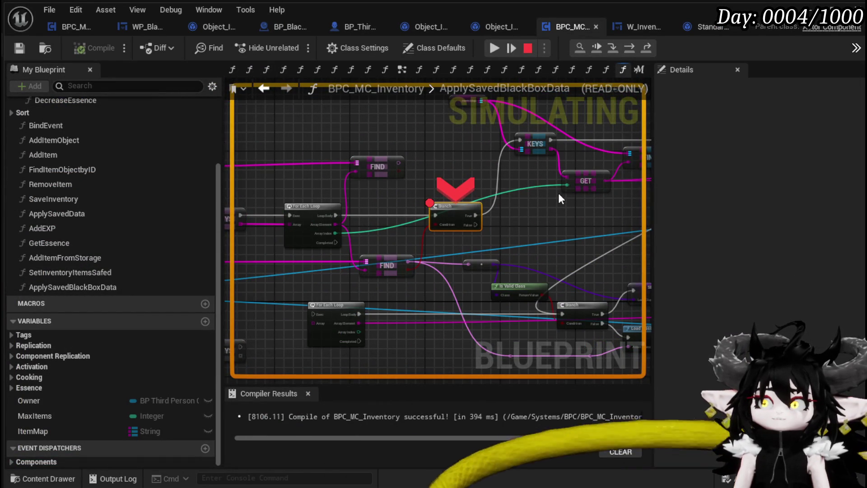
scroll(558, 193, "down", 2)
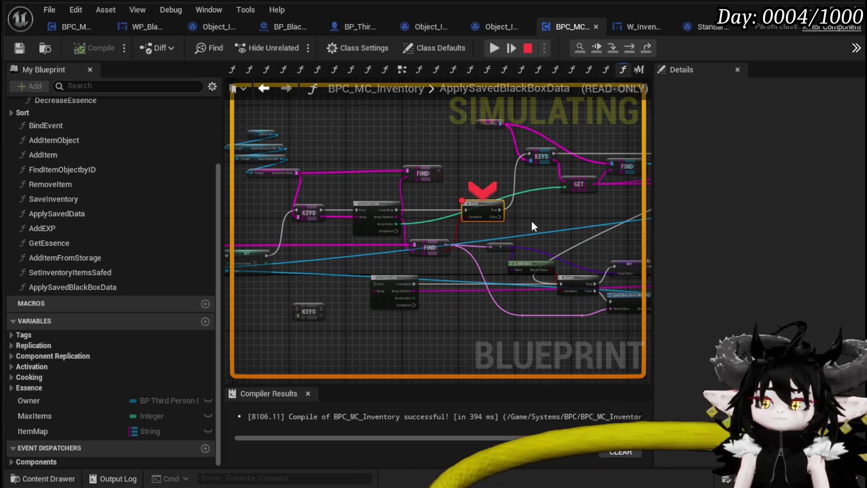
left_click(493, 49)
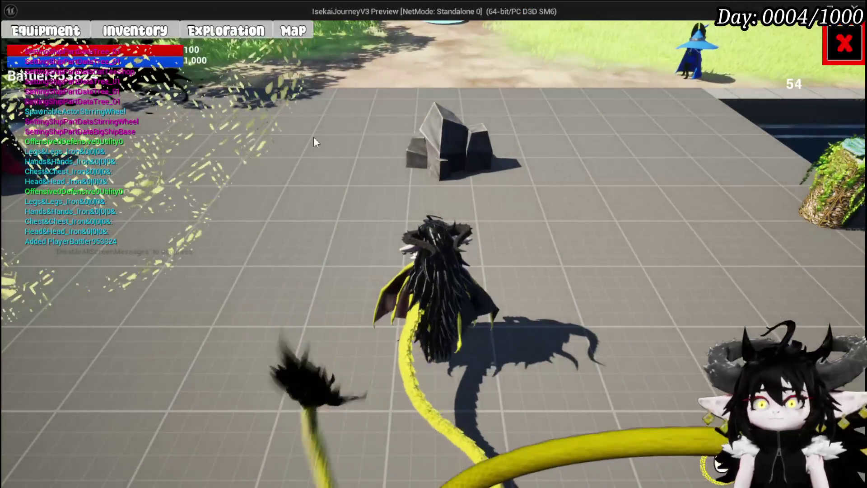
- Check the in-game Black Box at 271/2,000, stop play, and save with Ctrl+S
left_click(234, 36)
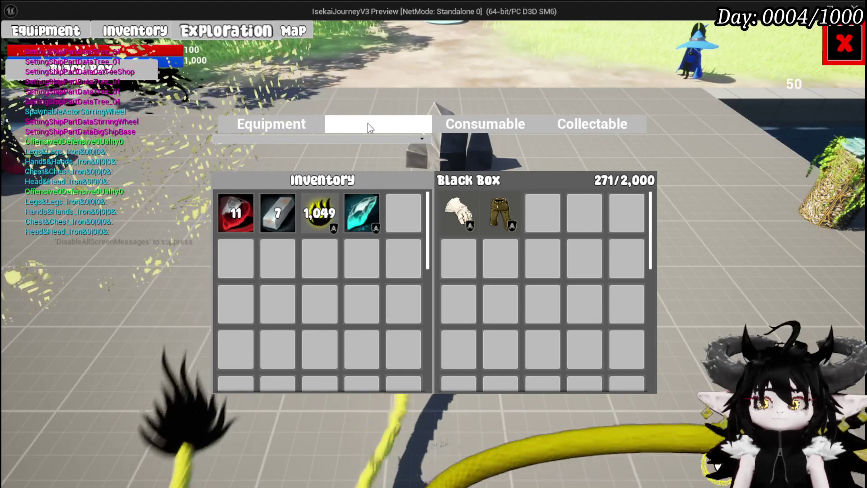
key("Escape")
key("ctrl+s")
scroll(440, 178, "up", 2)
scroll(440, 178, "down", 1)
mouse_move(441, 178)
left_mouse_down()
mouse_move(678, 204)
mouse_move(534, 188)
mouse_move(596, 208)
left_mouse_up()
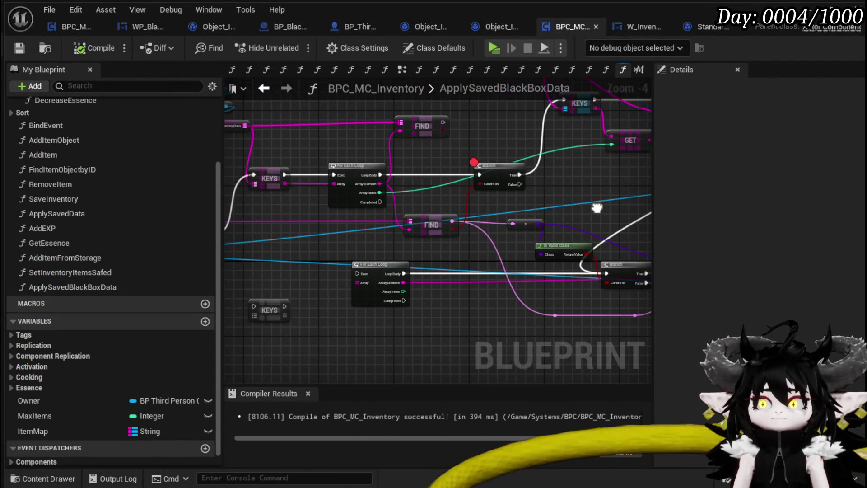
- Disable and then remove the breakpoint on the Branch node
left_click_drag(513, 187, 376, 212)
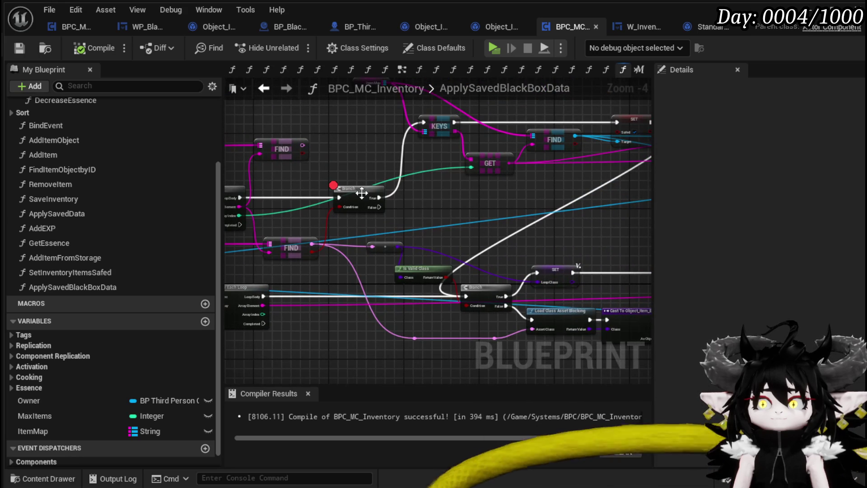
right_click(363, 194)
left_click(409, 429)
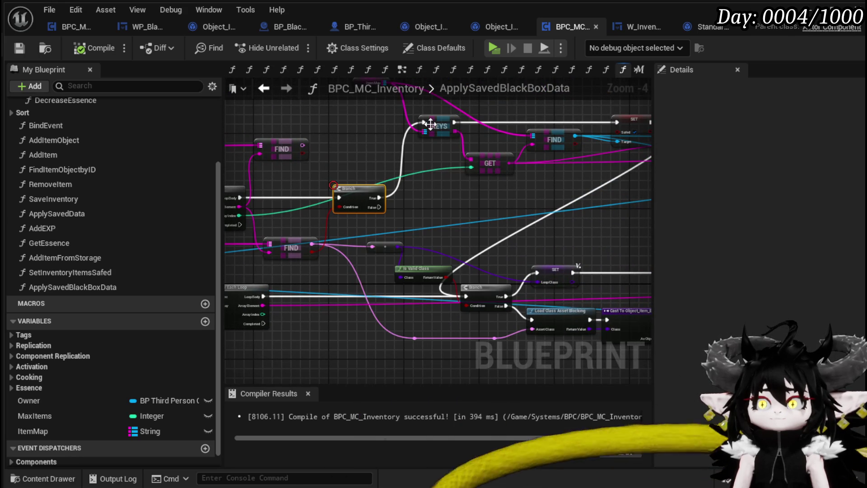
right_click(358, 194)
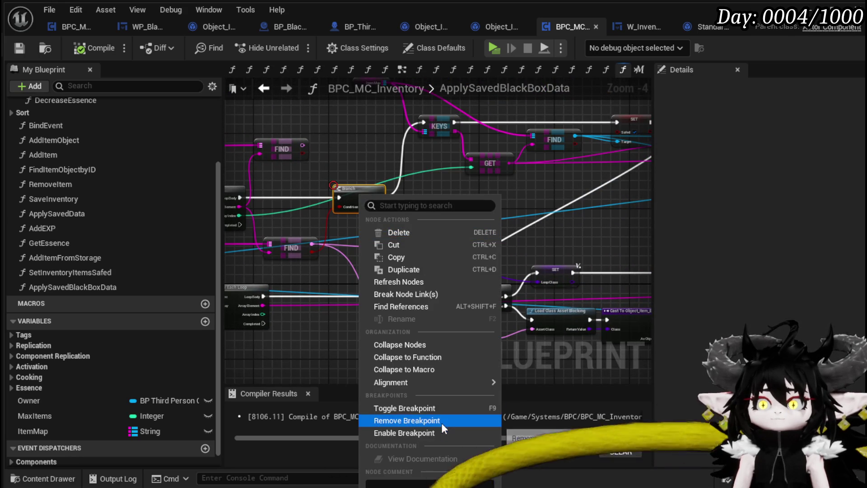
left_click(441, 422)
mouse_move(435, 212)
left_mouse_down()
mouse_move(397, 282)
mouse_move(376, 213)
mouse_move(475, 230)
left_mouse_up()
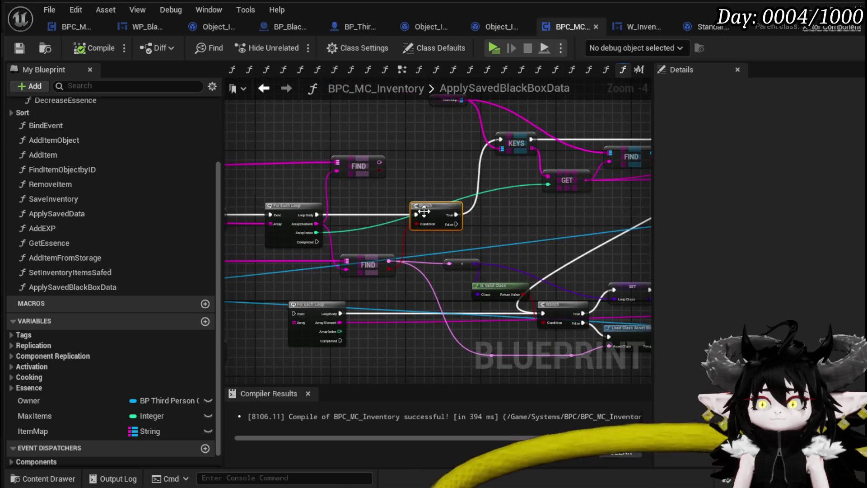
left_click_drag(373, 260, 321, 259)
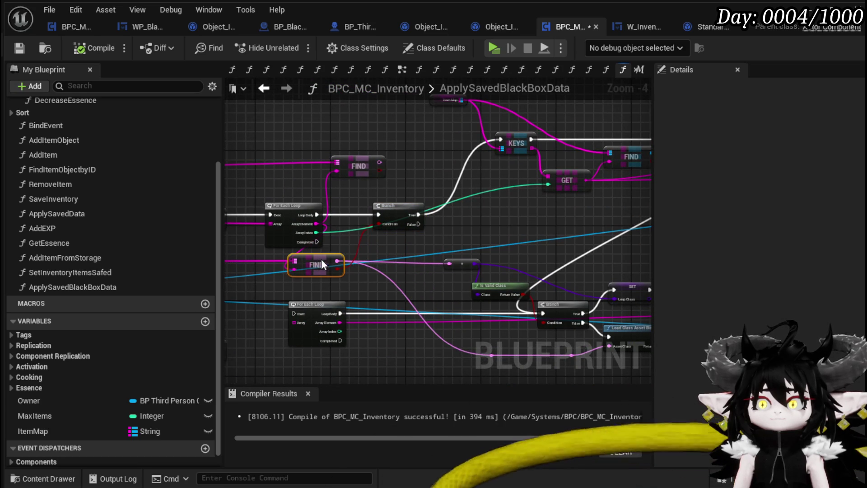
- Add a Print String off the Branch's True output that prints the Array Element
left_click_drag(419, 215, 481, 218)
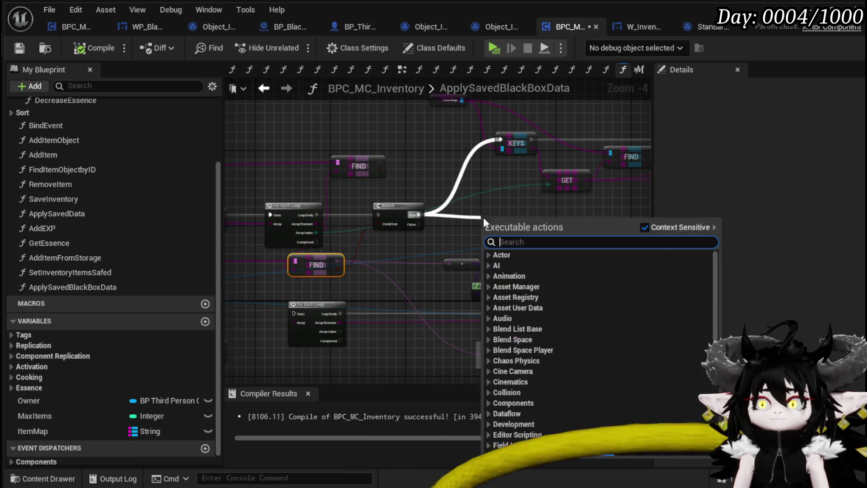
type("print string")
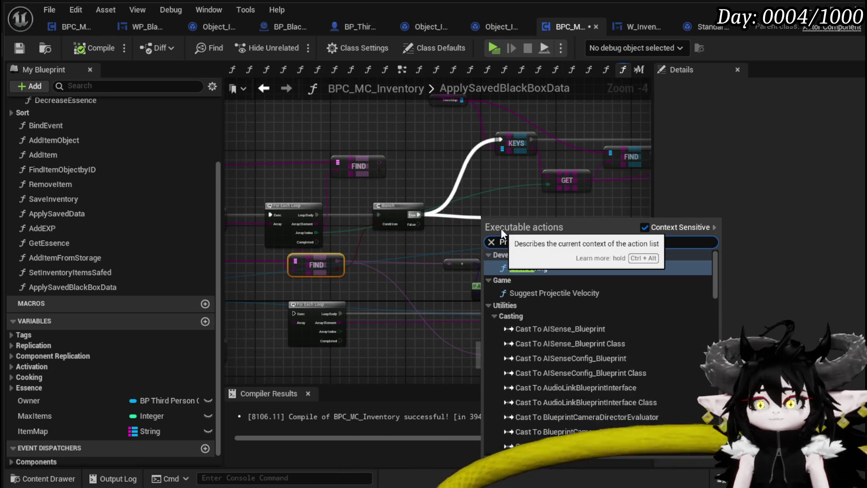
key("Return")
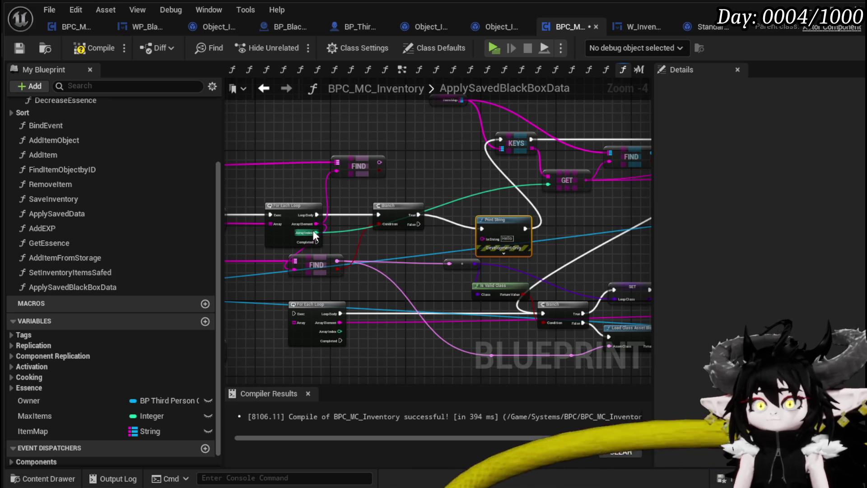
mouse_move(316, 223)
left_mouse_down()
mouse_move(486, 243)
mouse_move(459, 210)
left_mouse_up()
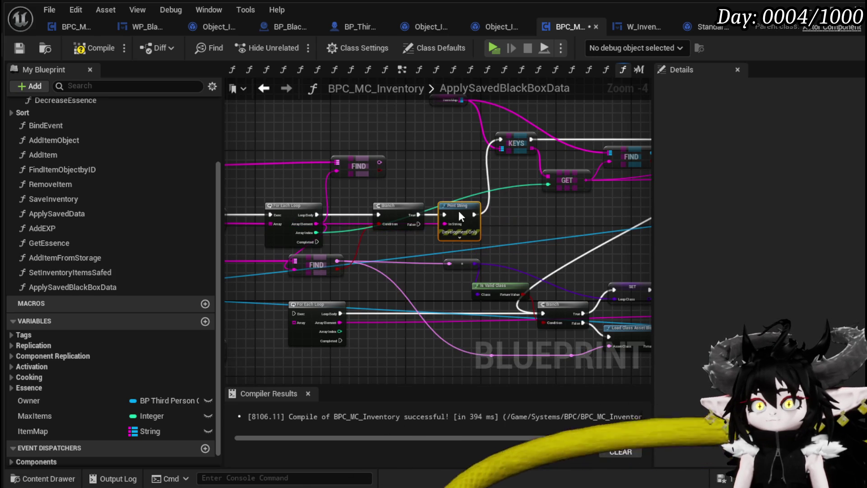
mouse_move(511, 219)
left_mouse_down()
mouse_move(470, 228)
mouse_move(400, 218)
left_mouse_up()
left_click_drag(414, 272, 509, 266)
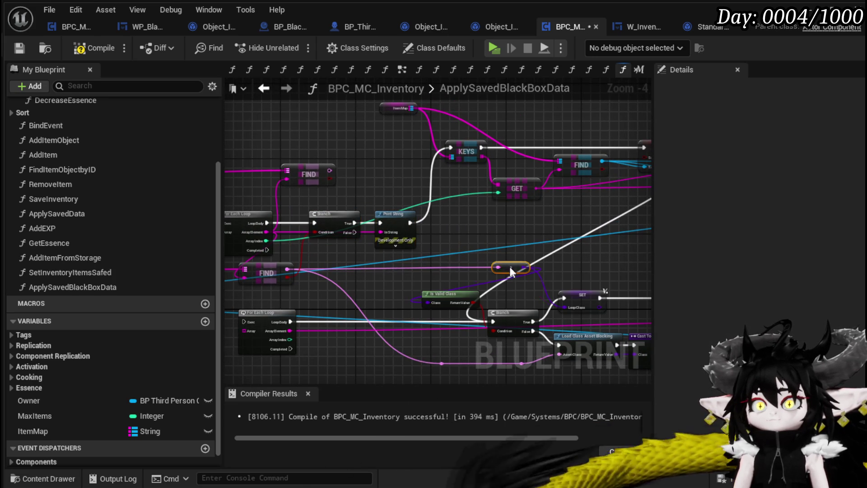
- Set the Print String text colour to pink and its duration to 170
left_click(395, 246)
left_click(405, 262)
left_click(493, 338)
left_click(409, 276)
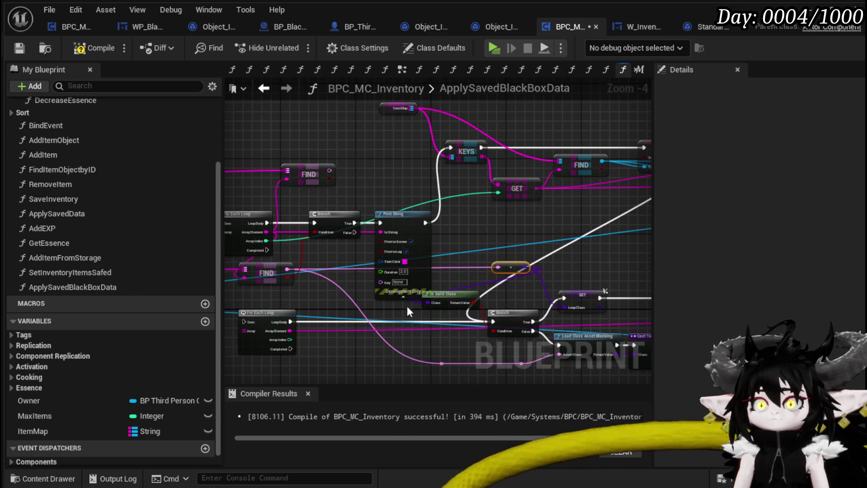
type("170")
left_click(492, 245)
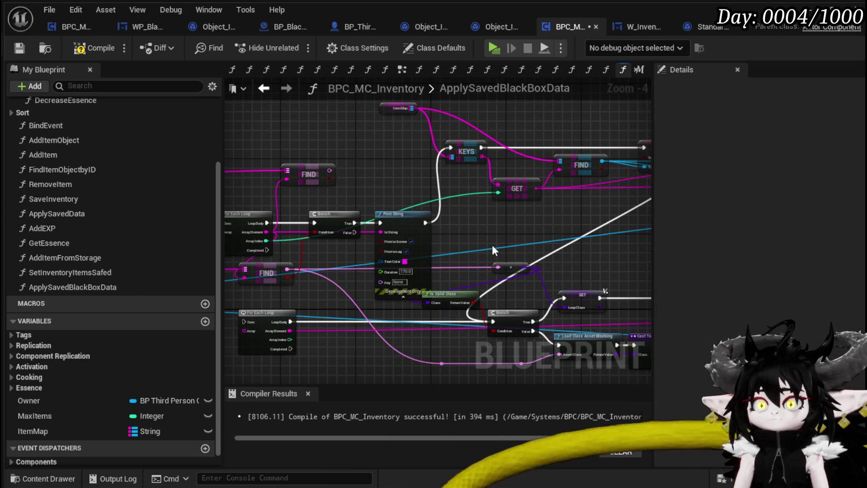
- Compile the inventory blueprint and start a new play session
left_click(72, 49)
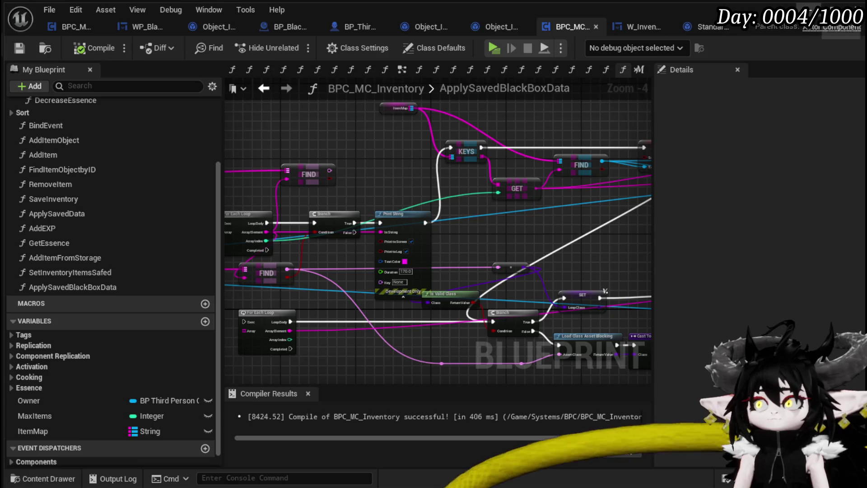
left_click(809, 9)
left_click(296, 44)
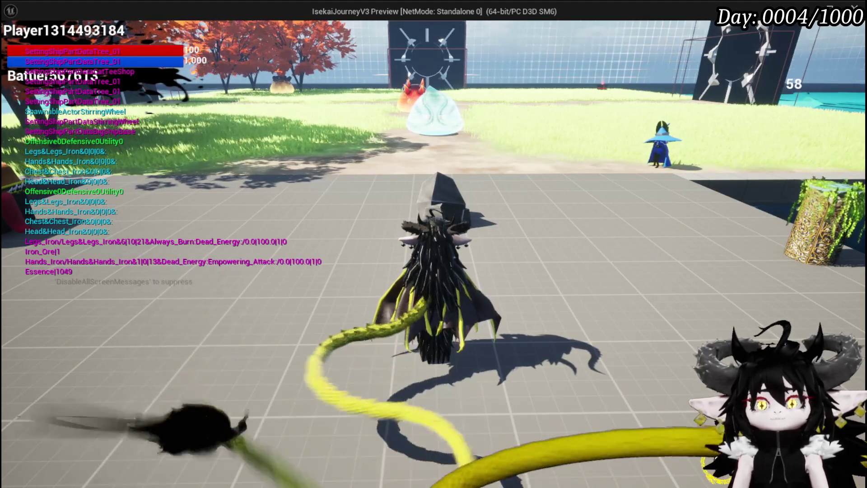
- Browse the Material, Consumable and Equipment tabs with the Black Box at 271/2,000, then stop the preview
left_click(149, 31)
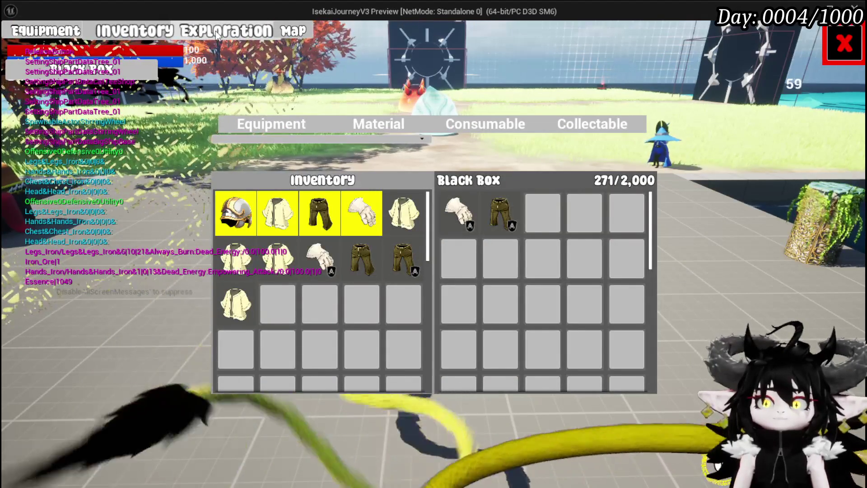
left_click(399, 129)
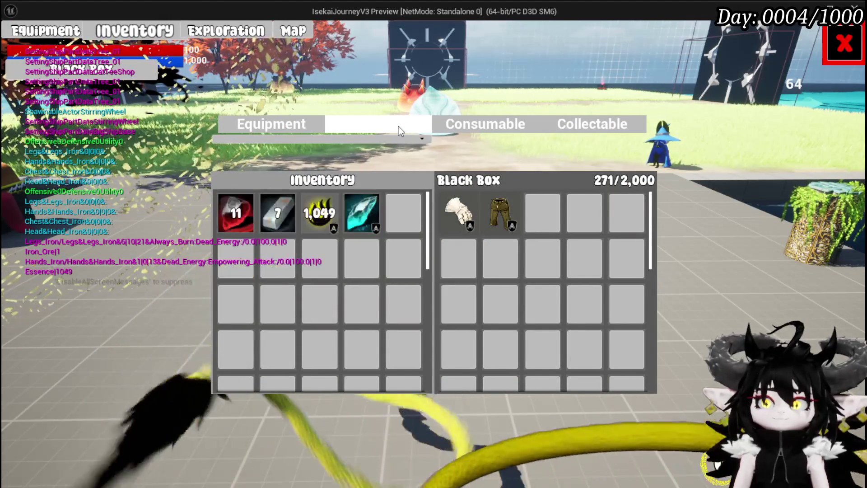
left_click(452, 125)
left_click(361, 125)
left_click(318, 123)
left_click(353, 123)
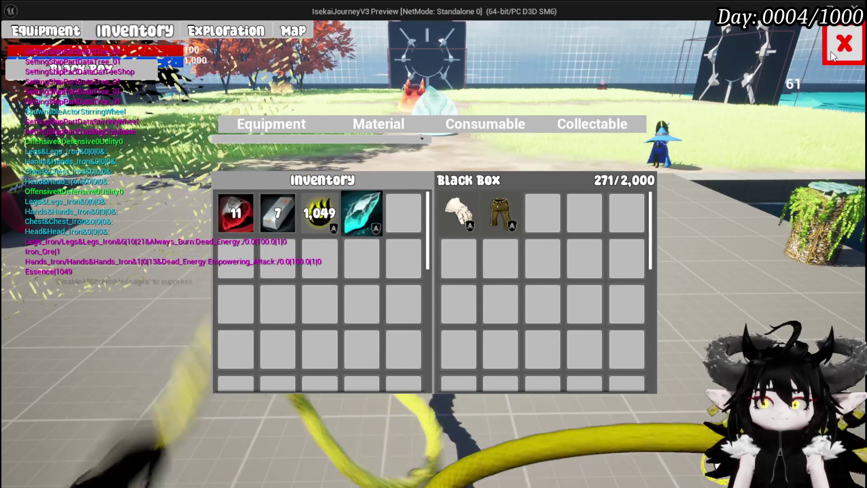
left_click(834, 55)
key("Escape")
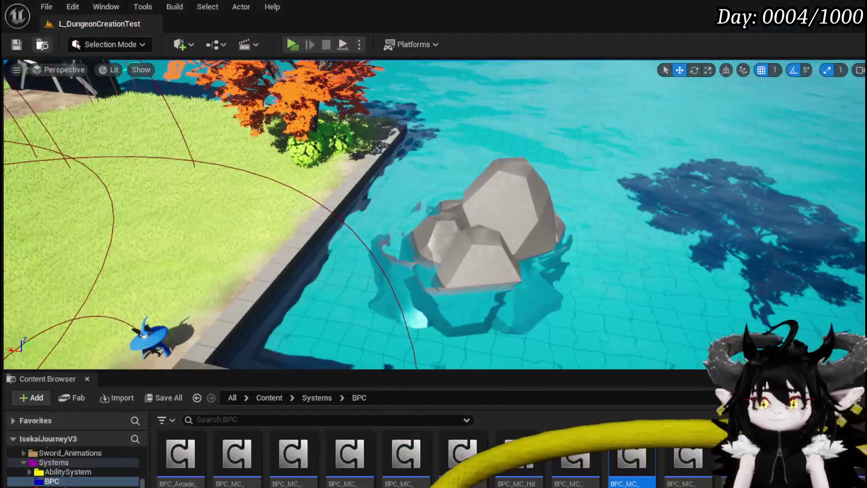
- Save the level and survey the For Each Loop and Branch nodes, moving the lower FIND right
left_click(17, 43)
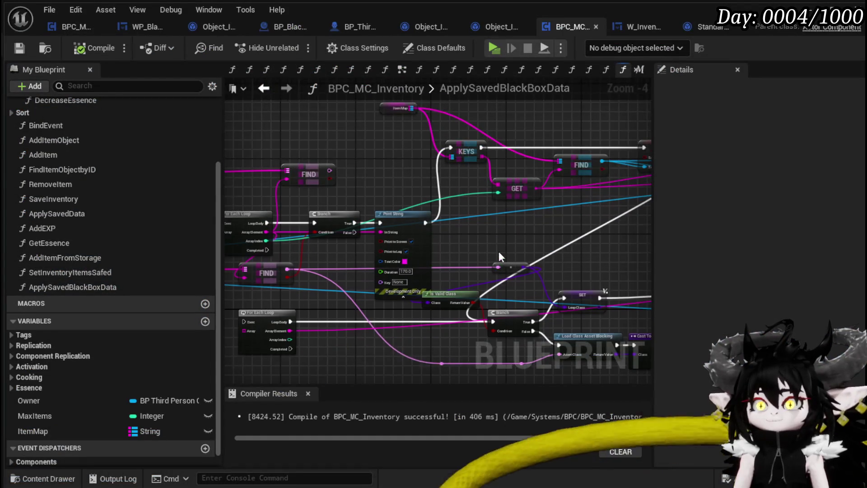
scroll(499, 258, "up", 2)
left_click_drag(449, 272, 481, 367)
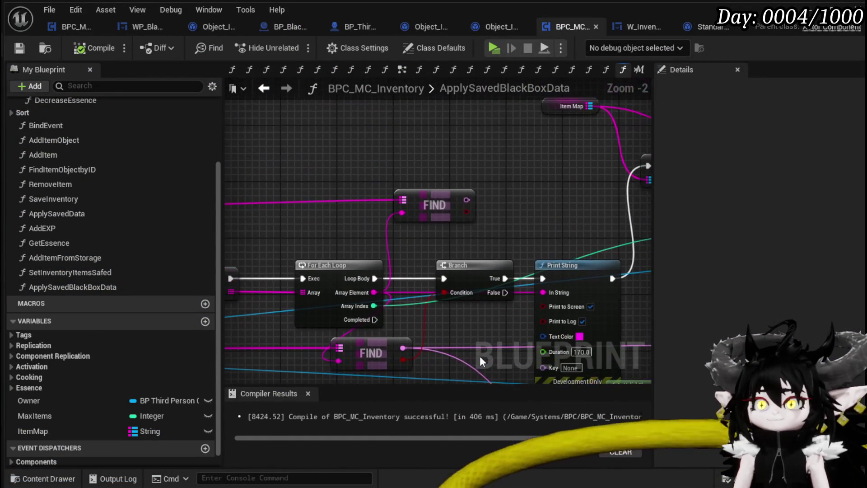
left_click_drag(445, 241, 531, 182)
left_click(412, 213)
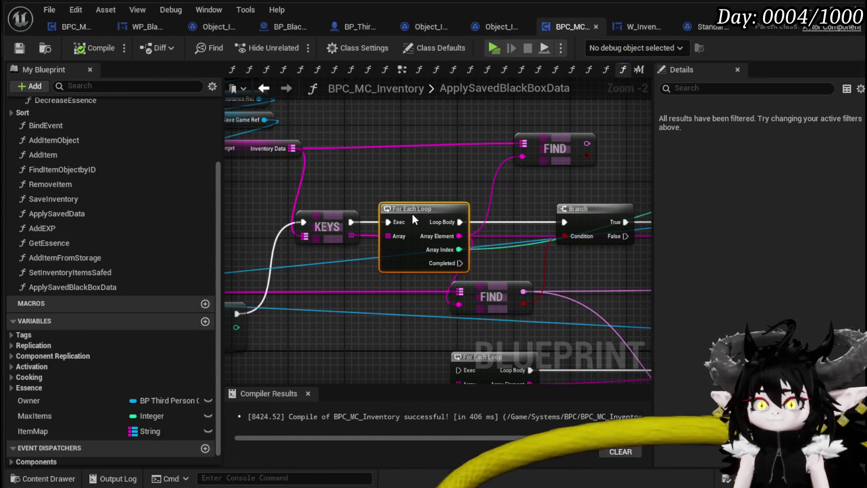
mouse_move(497, 291)
left_mouse_down()
mouse_move(554, 290)
mouse_move(548, 244)
left_mouse_up()
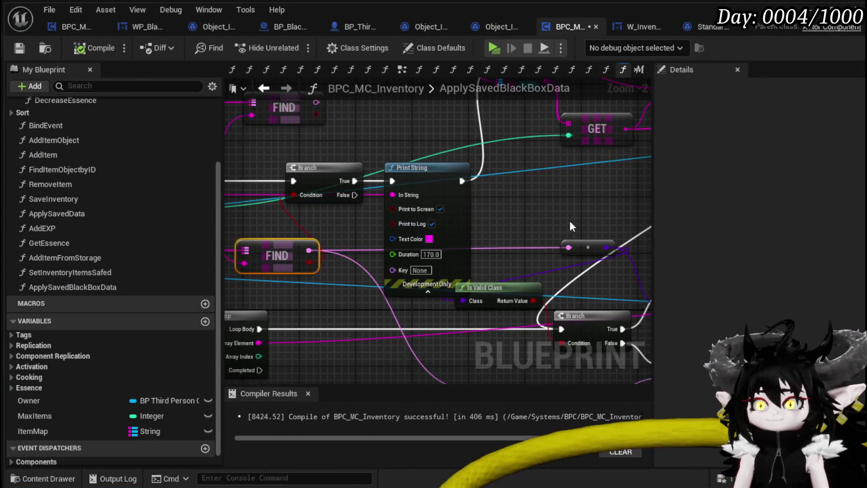
- Pan across the KEYS, SET, Construct Object and Append nodes to open Add Item to Map's function
scroll(338, 235, "down", 2)
mouse_move(449, 229)
left_mouse_down()
mouse_move(569, 247)
mouse_move(611, 270)
left_mouse_up()
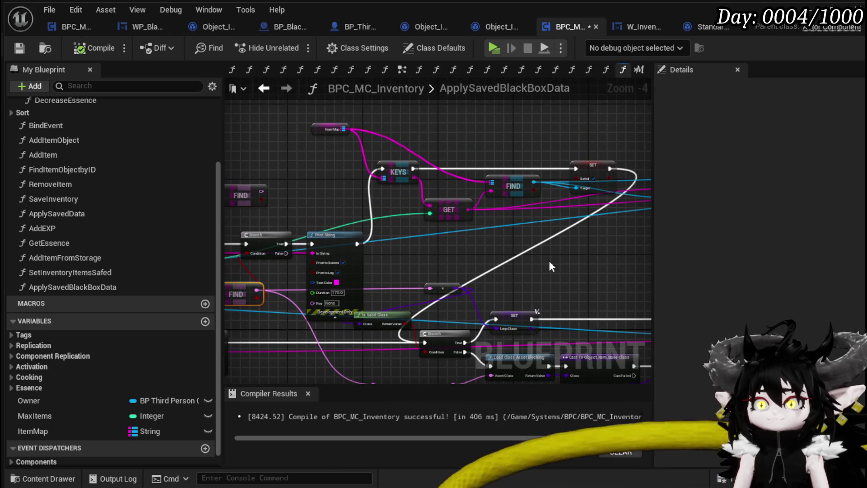
mouse_move(419, 258)
left_mouse_down()
mouse_move(334, 251)
mouse_move(259, 233)
left_mouse_up()
mouse_move(452, 253)
left_mouse_down()
mouse_move(384, 240)
mouse_move(390, 226)
left_mouse_up()
left_click_drag(540, 215, 376, 198)
mouse_move(494, 218)
left_mouse_down()
mouse_move(395, 296)
mouse_move(409, 211)
mouse_move(404, 266)
left_mouse_up()
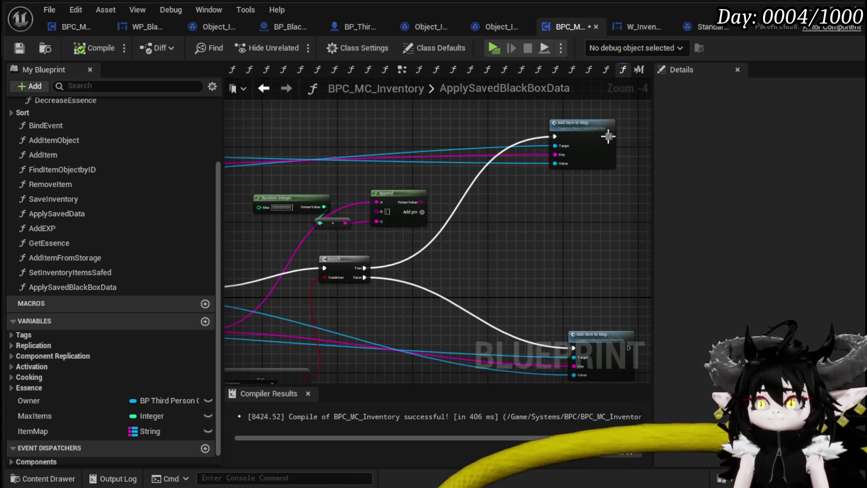
double_click(609, 136)
scroll(424, 245, "down", 3)
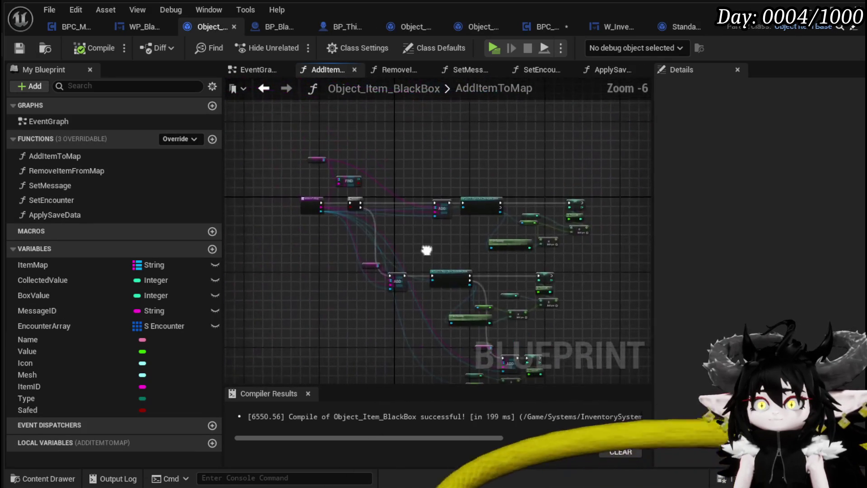
- Survey the AddItemToMap graph's FIND, Branch, ADD and Cast nodes
scroll(424, 244, "up", 3)
mouse_move(425, 245)
left_mouse_down()
mouse_move(600, 313)
mouse_move(599, 340)
left_mouse_up()
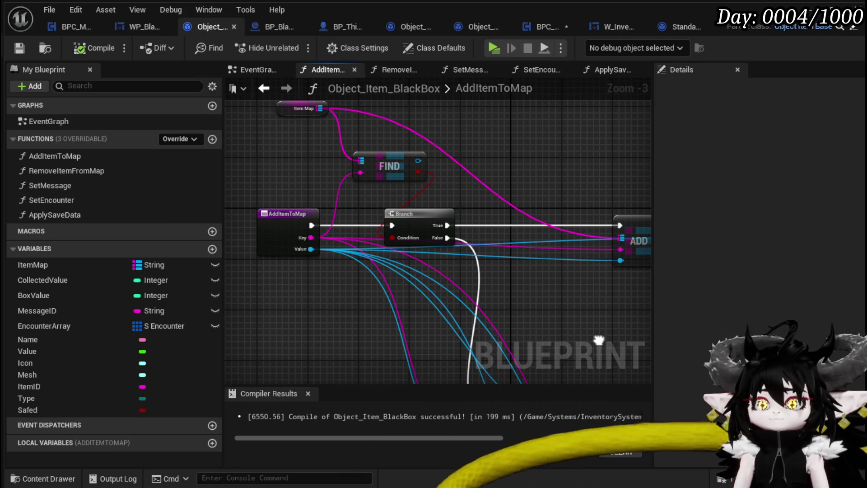
mouse_move(599, 341)
left_mouse_down()
mouse_move(498, 264)
mouse_move(448, 168)
left_mouse_up()
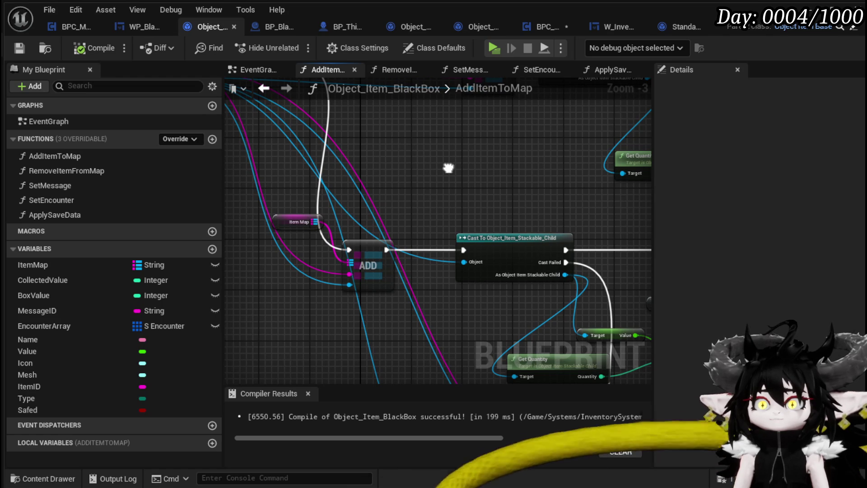
scroll(448, 167, "down", 2)
mouse_move(448, 168)
left_mouse_down()
mouse_move(390, 175)
mouse_move(459, 209)
mouse_move(467, 277)
left_mouse_up()
mouse_move(555, 234)
left_mouse_down()
mouse_move(345, 248)
mouse_move(417, 254)
left_mouse_up()
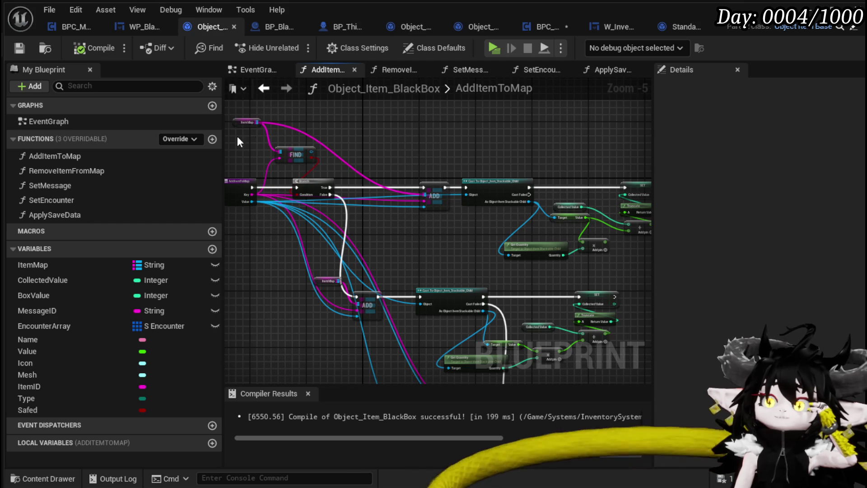
- Inspect the ItemMap variable's details, then go back to the BPC_MC_Inventory tab
left_click(262, 122)
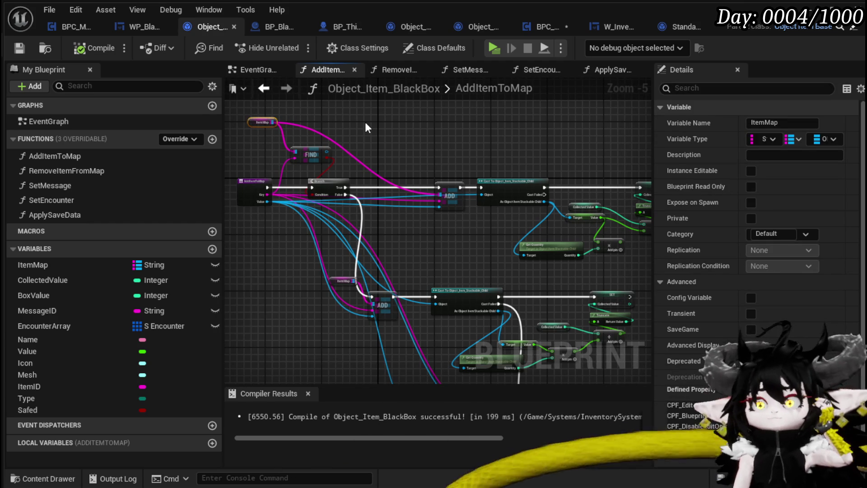
mouse_move(410, 243)
left_mouse_down()
mouse_move(435, 254)
mouse_move(426, 201)
left_mouse_up()
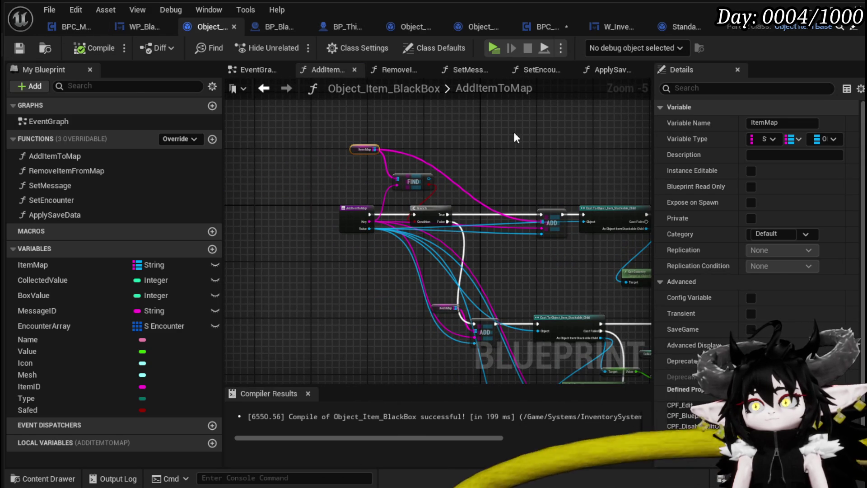
left_click(547, 27)
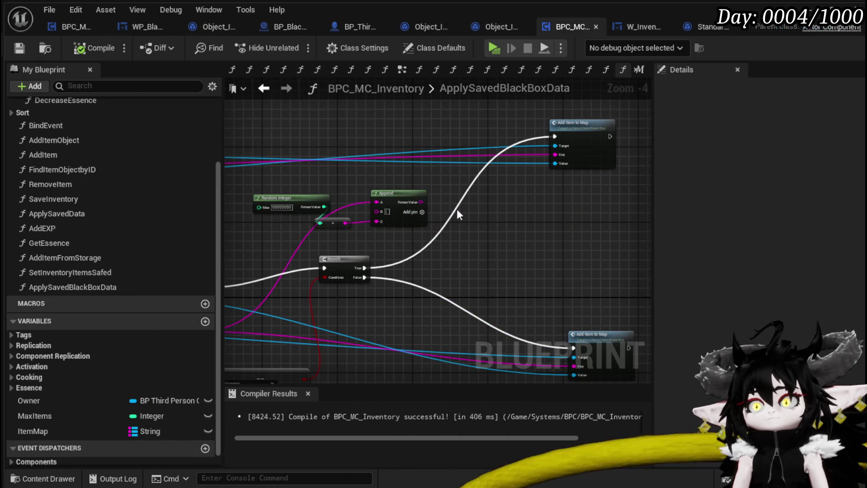
- Run the Branch True output into KEYS instead of Print String, and move Print String up
scroll(450, 208, "down", 3)
scroll(360, 230, "up", 3)
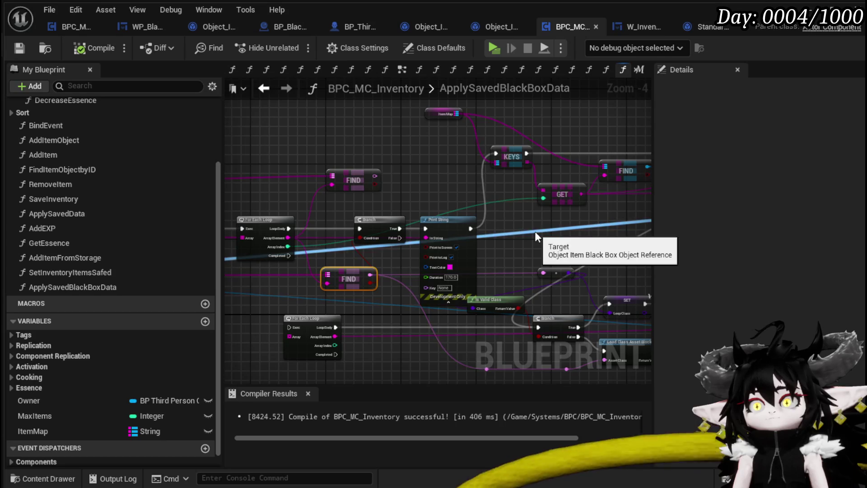
mouse_move(437, 238)
left_mouse_down()
mouse_move(541, 230)
mouse_move(435, 242)
left_mouse_up()
mouse_move(436, 182)
left_mouse_down()
mouse_move(291, 219)
mouse_move(407, 219)
mouse_move(258, 195)
mouse_move(289, 204)
mouse_move(317, 185)
mouse_move(284, 217)
mouse_move(350, 180)
mouse_move(533, 265)
mouse_move(478, 269)
mouse_move(384, 245)
left_mouse_up()
scroll(457, 218, "down", 1)
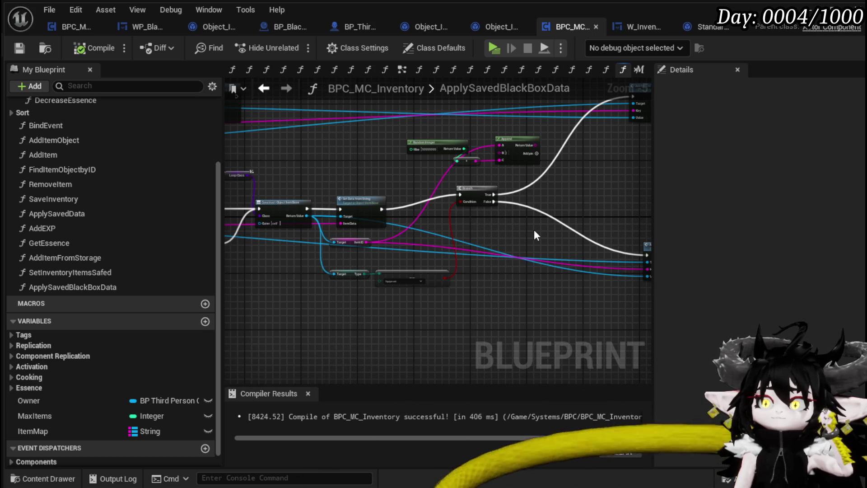
mouse_move(534, 231)
left_mouse_down()
mouse_move(474, 291)
mouse_move(490, 273)
mouse_move(462, 254)
mouse_move(517, 288)
mouse_move(434, 244)
left_mouse_up()
left_click_drag(369, 252, 512, 255)
scroll(377, 247, "up", 2)
left_click_drag(353, 259, 487, 159)
mouse_move(524, 247)
left_mouse_down()
mouse_move(379, 246)
mouse_move(526, 231)
left_mouse_up()
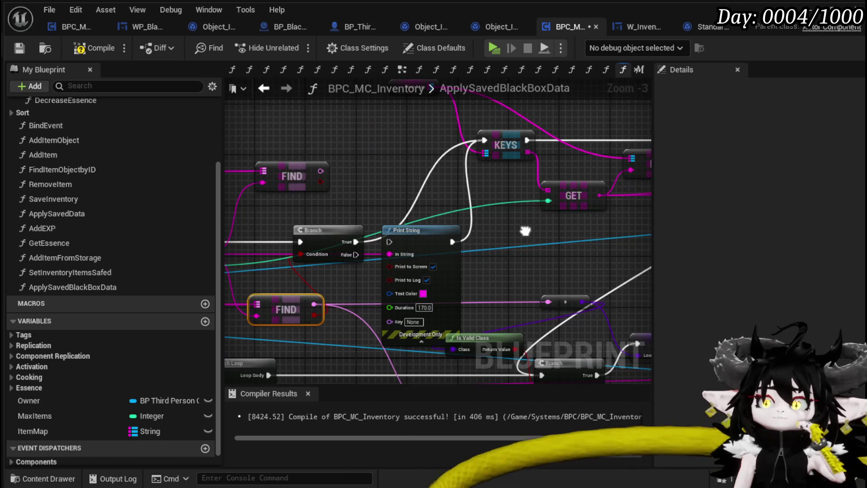
mouse_move(409, 222)
left_mouse_down()
mouse_move(422, 153)
mouse_move(578, 135)
mouse_move(572, 153)
left_mouse_up()
mouse_move(433, 380)
left_mouse_down()
mouse_move(415, 297)
mouse_move(518, 200)
mouse_move(530, 202)
mouse_move(502, 199)
left_mouse_up()
- Arrange KEYS, Branch and the lower FIND node around the For Each Loop
left_click_drag(525, 140, 256, 245)
mouse_move(490, 207)
left_mouse_down()
mouse_move(506, 231)
mouse_move(427, 230)
left_mouse_up()
left_click(468, 234)
mouse_move(425, 311)
left_mouse_down()
mouse_move(328, 310)
mouse_move(318, 297)
left_mouse_up()
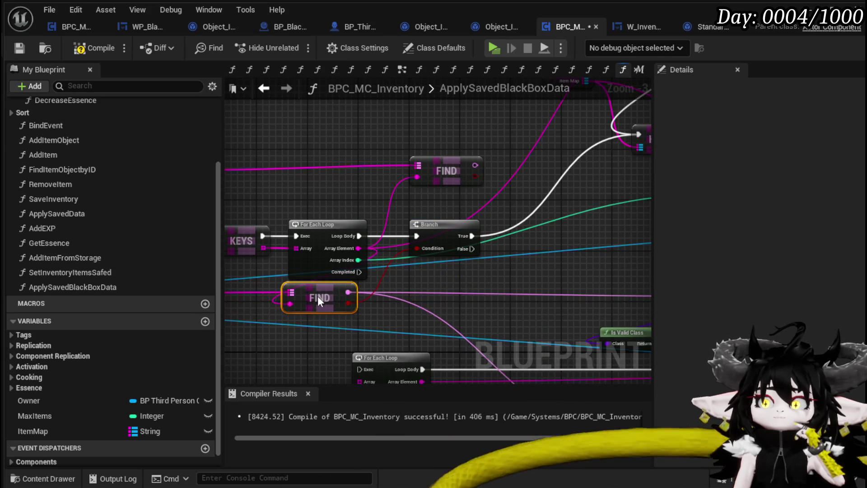
mouse_move(571, 274)
left_mouse_down()
mouse_move(441, 277)
mouse_move(429, 253)
mouse_move(321, 245)
left_mouse_up()
scroll(465, 256, "down", 1)
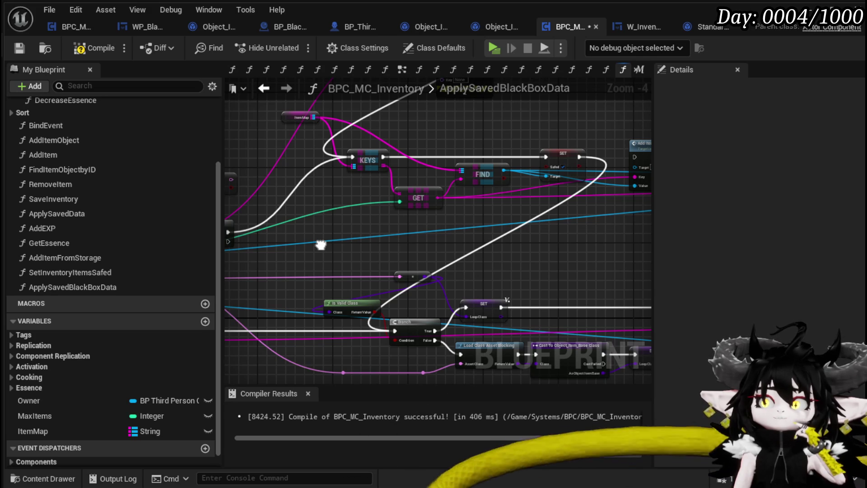
left_click_drag(321, 244, 408, 209)
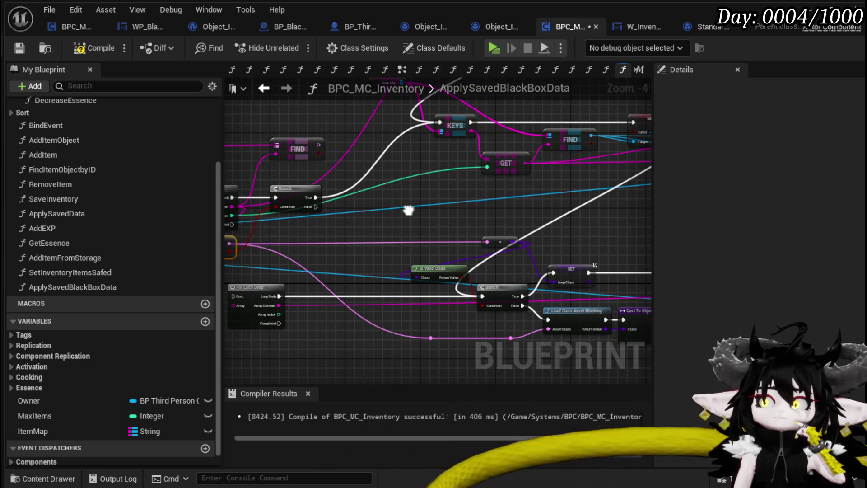
mouse_move(408, 210)
left_mouse_down()
mouse_move(457, 333)
mouse_move(432, 267)
left_mouse_up()
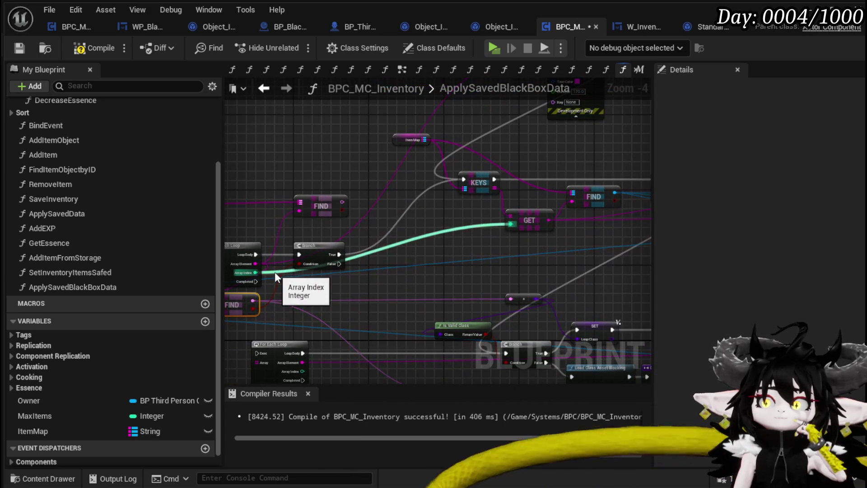
left_click_drag(392, 247, 487, 254)
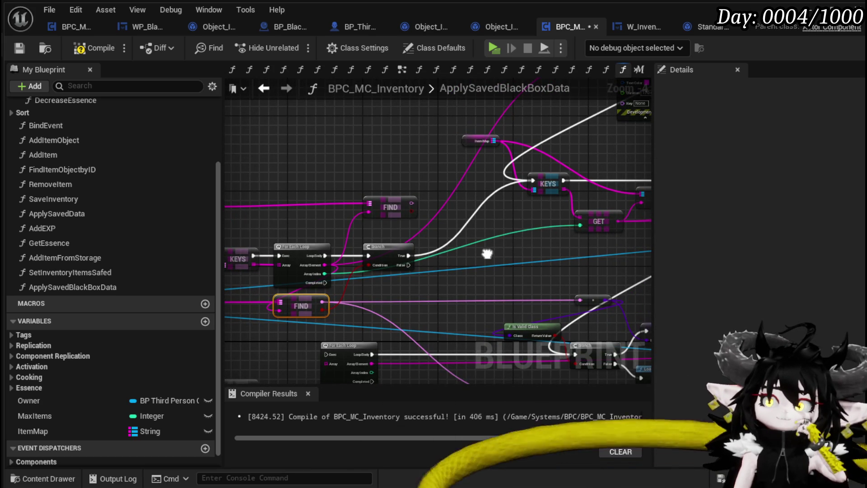
left_click_drag(487, 254, 278, 241)
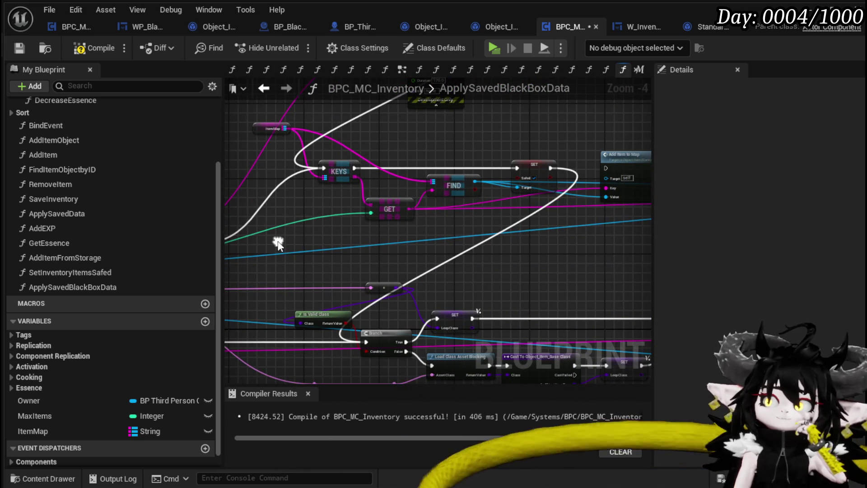
mouse_move(493, 245)
left_mouse_down()
mouse_move(406, 238)
mouse_move(380, 226)
left_mouse_up()
- Print GET's output between KEYS and SET, compile the component and launch a standalone preview
mouse_move(442, 169)
left_mouse_down()
mouse_move(380, 182)
mouse_move(377, 199)
left_mouse_up()
mouse_move(497, 209)
left_mouse_down()
mouse_move(343, 292)
mouse_move(431, 122)
mouse_move(421, 134)
mouse_move(427, 128)
left_mouse_up()
left_click_drag(324, 322, 423, 122)
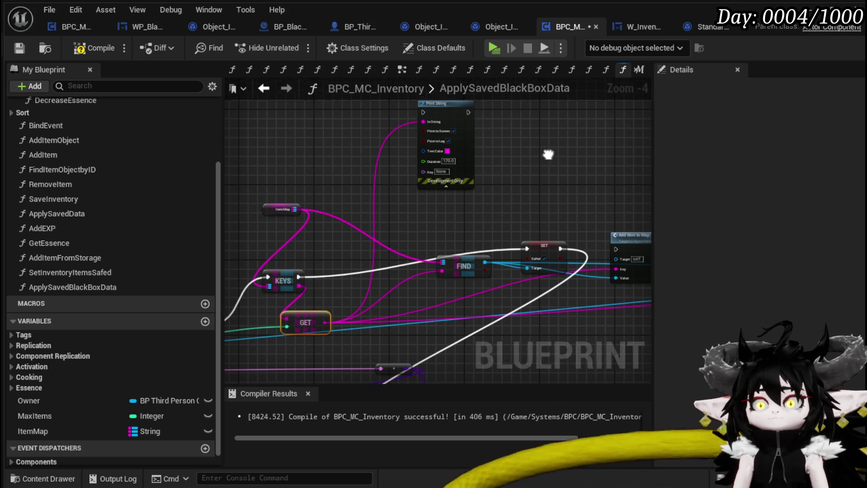
mouse_move(494, 140)
left_mouse_down()
mouse_move(416, 287)
mouse_move(439, 284)
left_mouse_up()
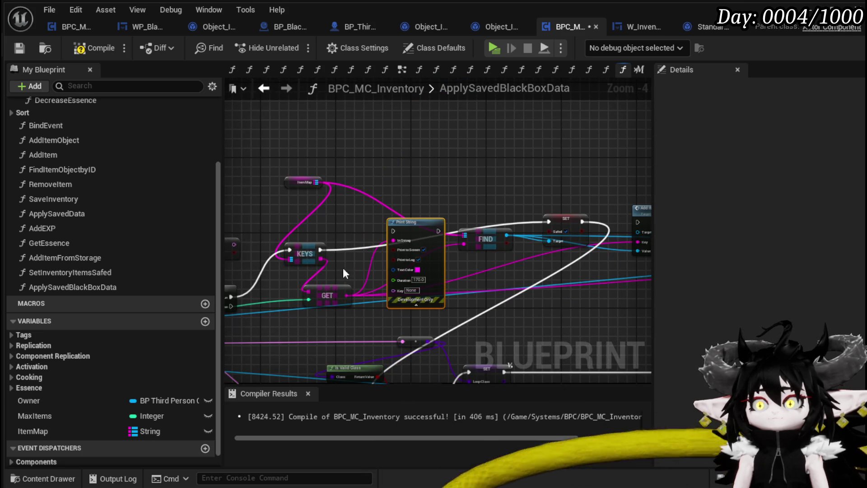
mouse_move(320, 250)
left_mouse_down()
mouse_move(384, 229)
mouse_move(549, 221)
left_mouse_up()
mouse_move(513, 253)
left_mouse_down()
mouse_move(566, 217)
mouse_move(404, 162)
left_mouse_up()
left_click(537, 200)
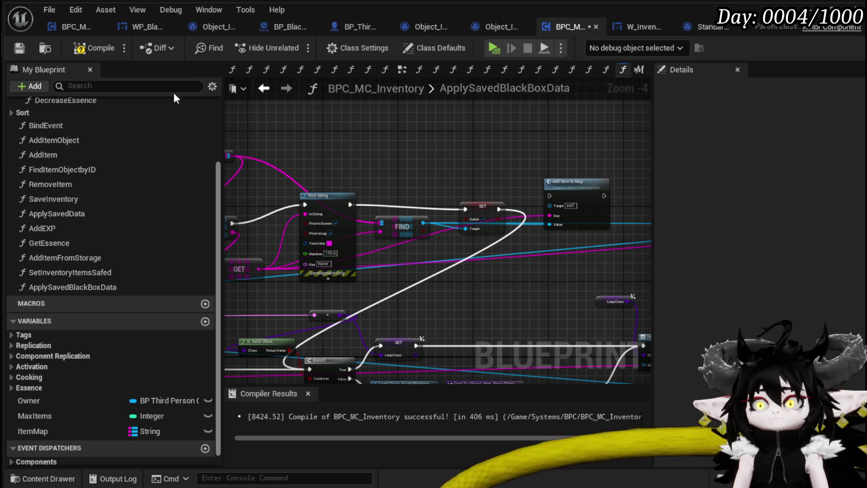
left_click(21, 49)
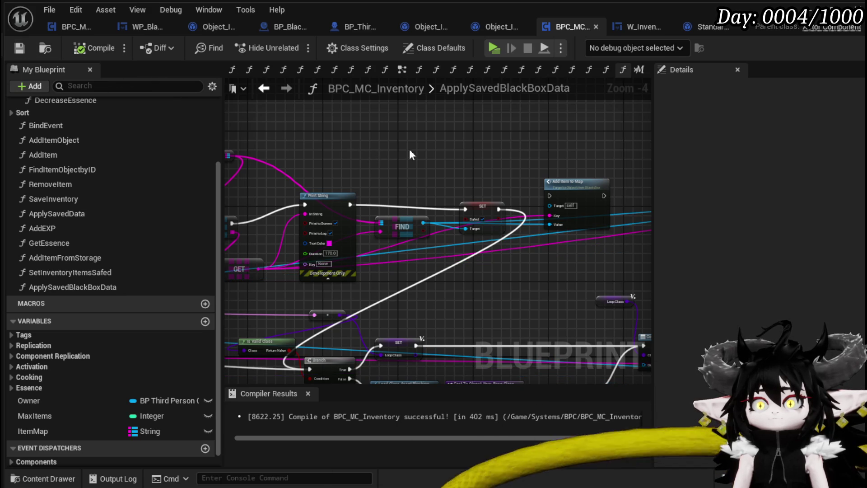
key("alt+p")
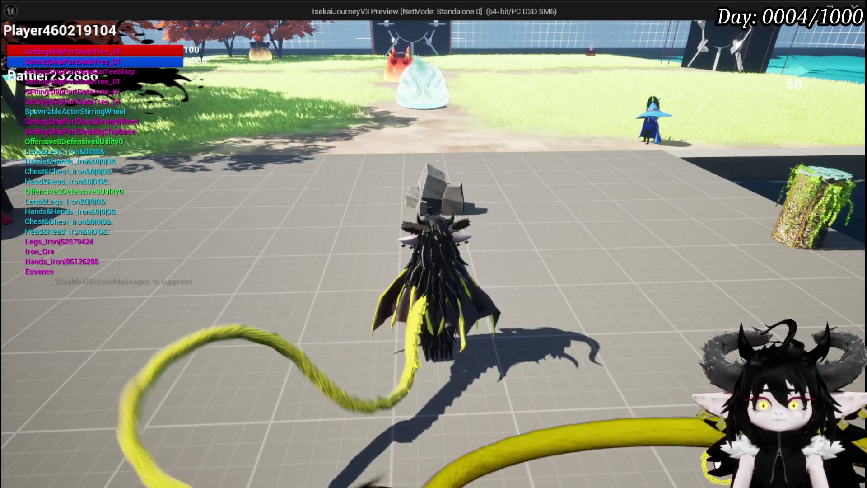
- Stop the standalone preview and save the L_DungeonCreationTest level
key("Escape")
key("ctrl+s")
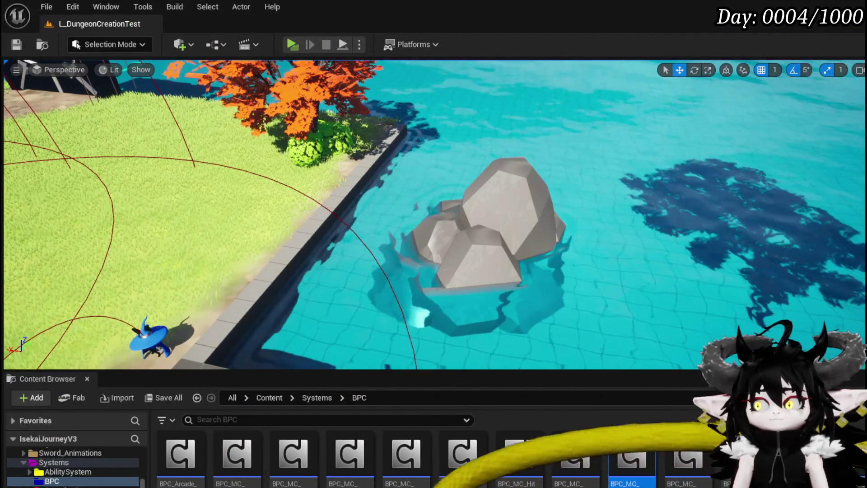
- Change the Print String text colour from magenta to orange and recompile BPC_MC_Inventory
key("alt+Tab")
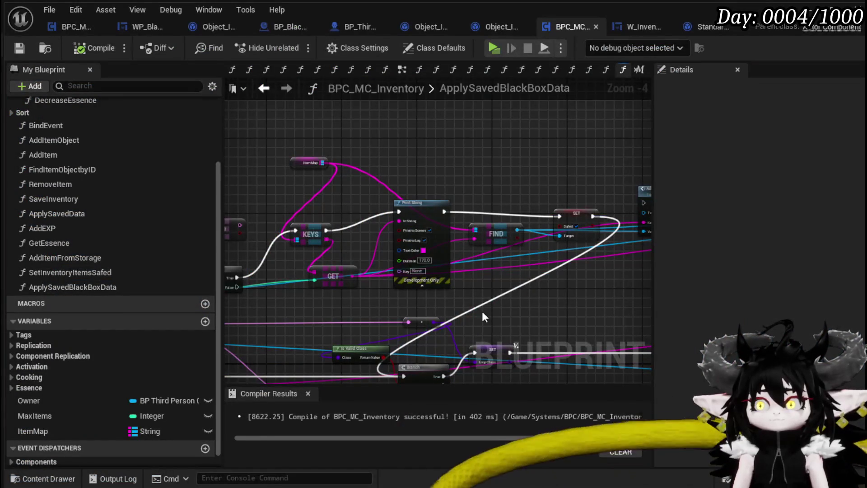
mouse_move(538, 307)
left_mouse_down()
mouse_move(420, 307)
mouse_move(478, 325)
left_mouse_up()
mouse_move(428, 302)
left_mouse_down()
mouse_move(520, 228)
mouse_move(509, 235)
left_mouse_up()
left_click_drag(423, 210, 503, 180)
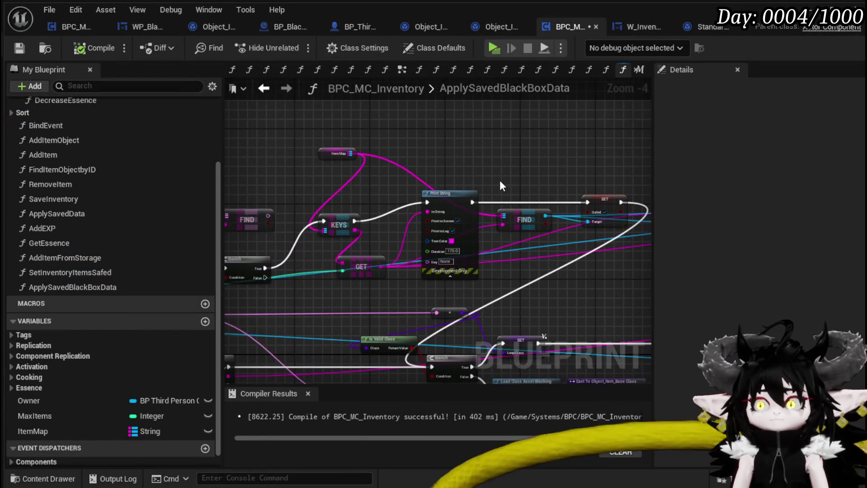
left_click_drag(450, 195, 436, 195)
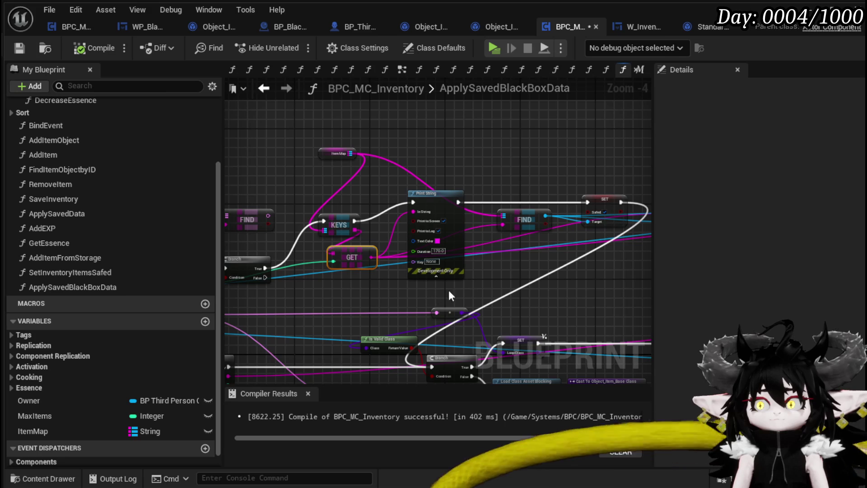
left_click(437, 241)
left_click_drag(535, 294, 589, 376)
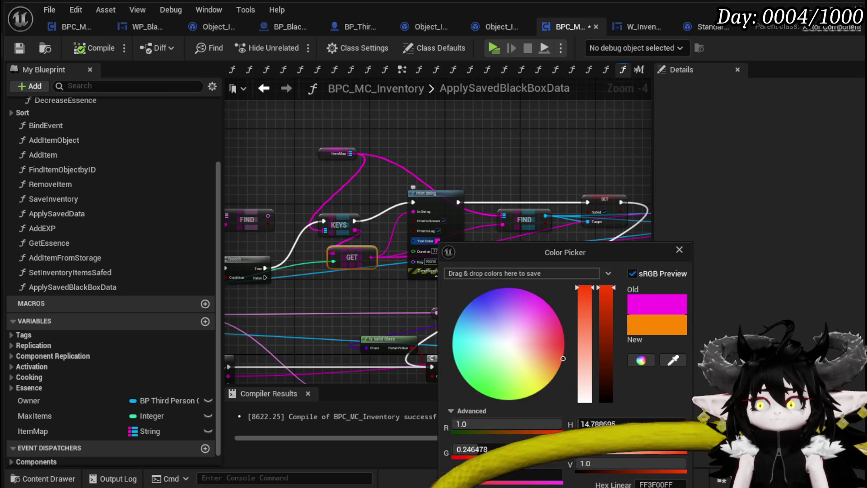
left_click(273, 98)
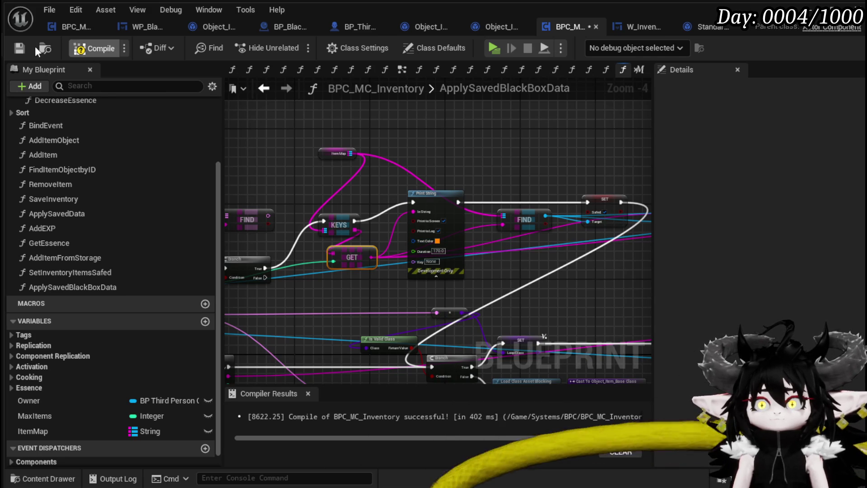
left_click(19, 48)
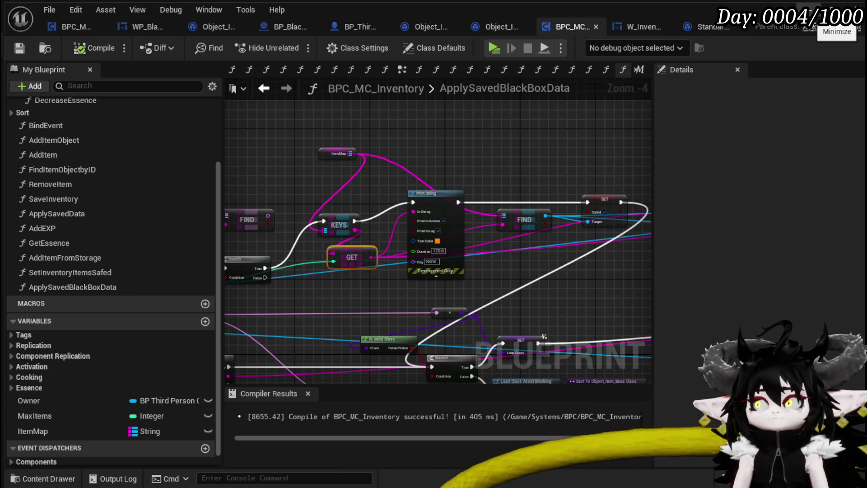
- Run a brief standalone play-test, stop it, and return to the ApplySavedBlackBoxData graph
left_click(830, 9)
left_click(293, 45)
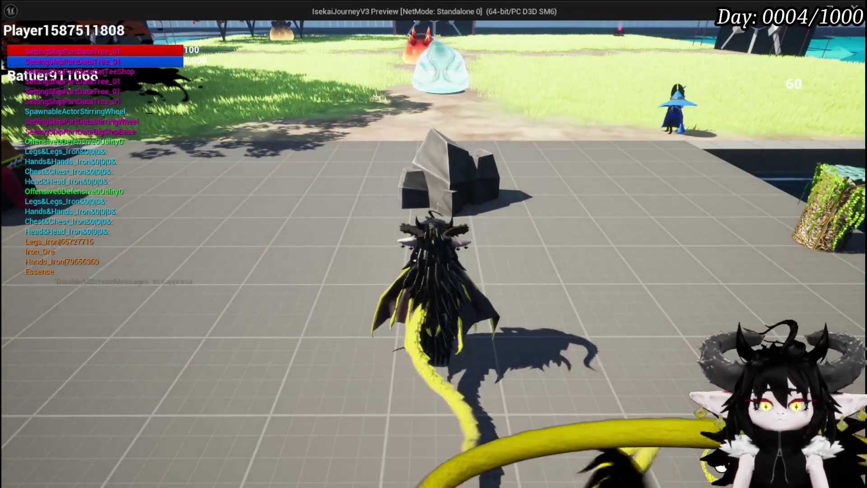
key("Escape")
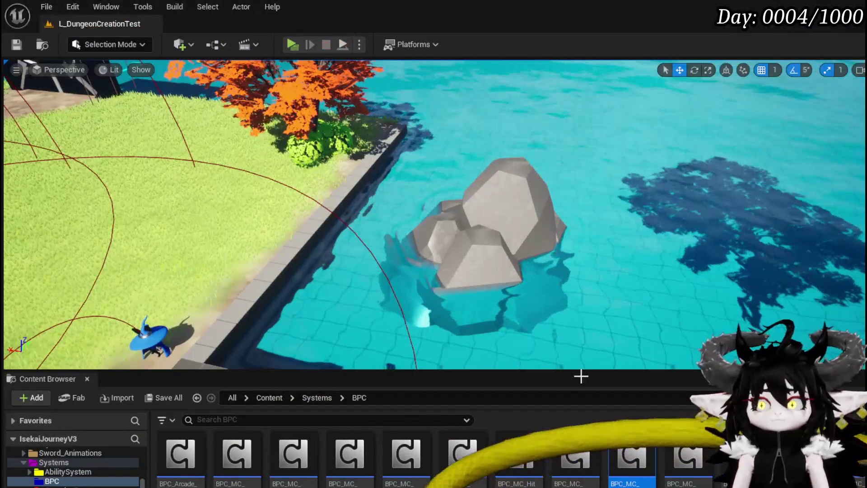
key("alt+Tab")
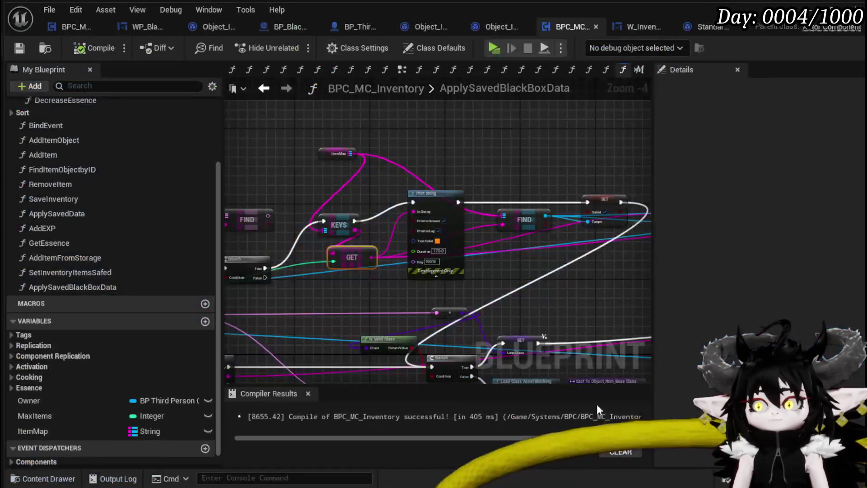
- Get the found item's Type, compare it to Equipment with Equal (Enum), and branch on the result
mouse_move(441, 229)
left_mouse_down()
mouse_move(433, 262)
mouse_move(476, 262)
left_mouse_up()
type("Type")
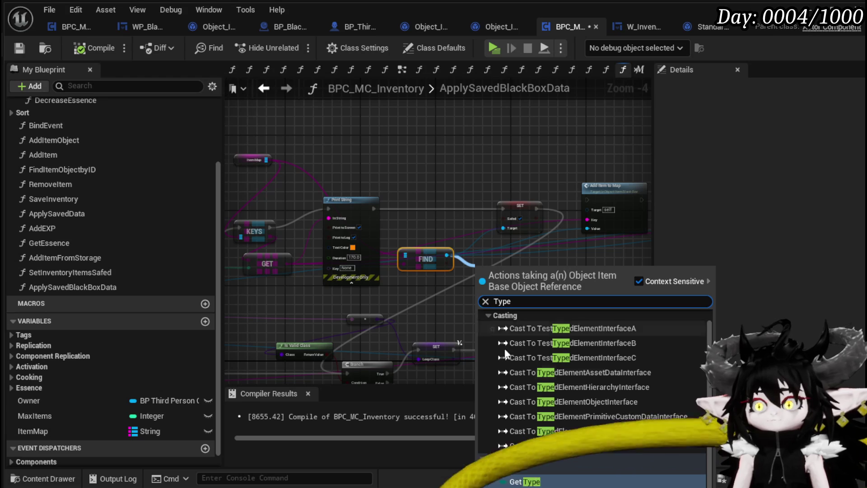
left_click(525, 481)
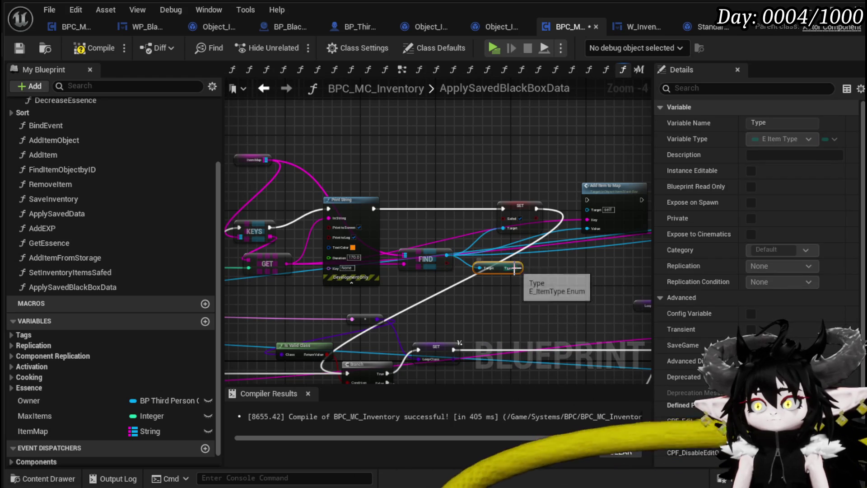
left_click_drag(514, 267, 537, 270)
type("==")
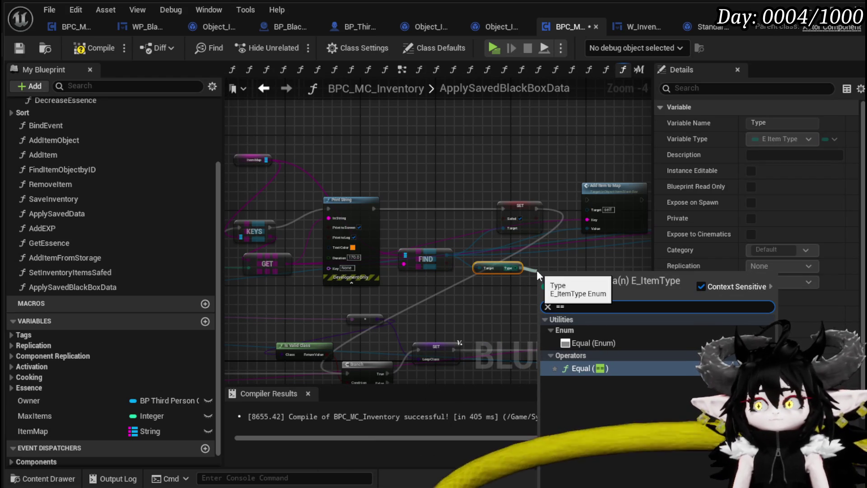
left_click(589, 342)
scroll(398, 262, "up", 1)
scroll(398, 262, "up", 1)
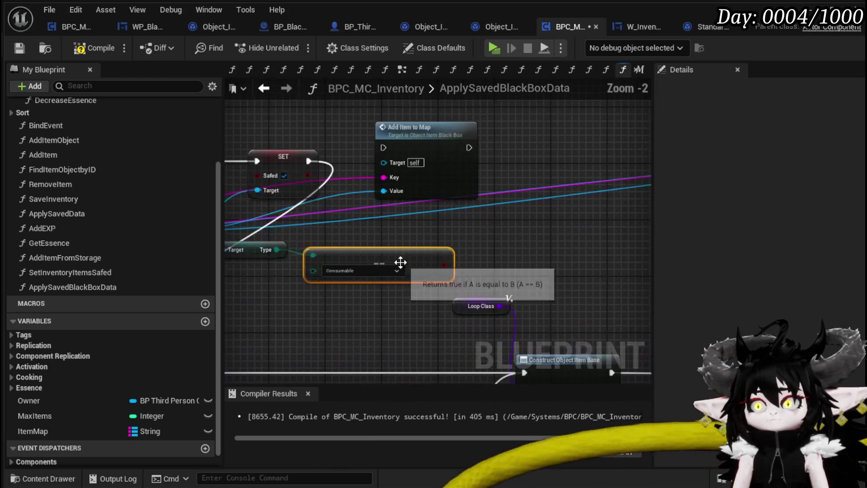
left_click(340, 289)
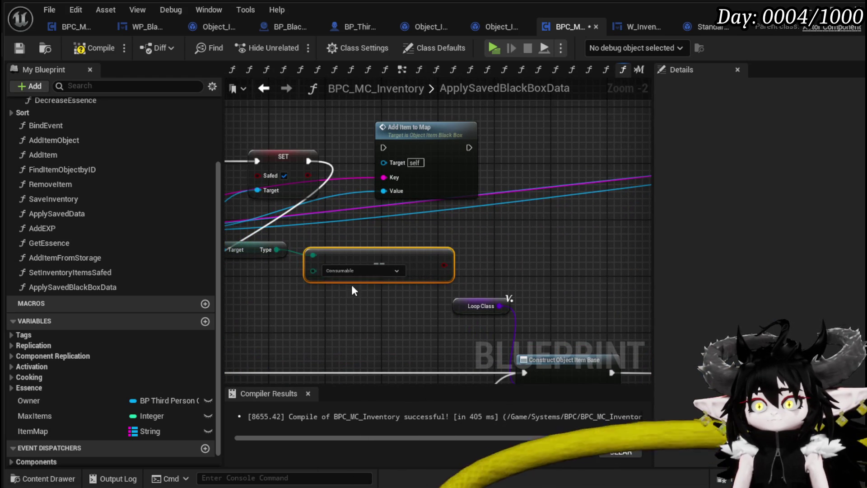
mouse_move(444, 265)
left_mouse_down()
mouse_move(486, 262)
mouse_move(502, 217)
left_mouse_up()
- Reposition FIND and SET so SET executes straight into the new Branch
scroll(468, 259, "down", 2)
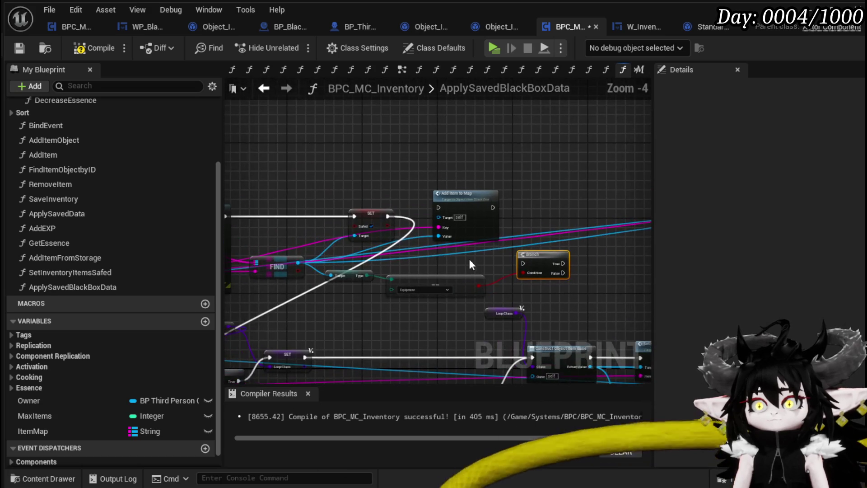
left_click_drag(367, 200, 522, 190)
mouse_move(438, 253)
left_mouse_down()
mouse_move(329, 300)
mouse_move(357, 290)
left_mouse_up()
left_click_drag(533, 207, 436, 203)
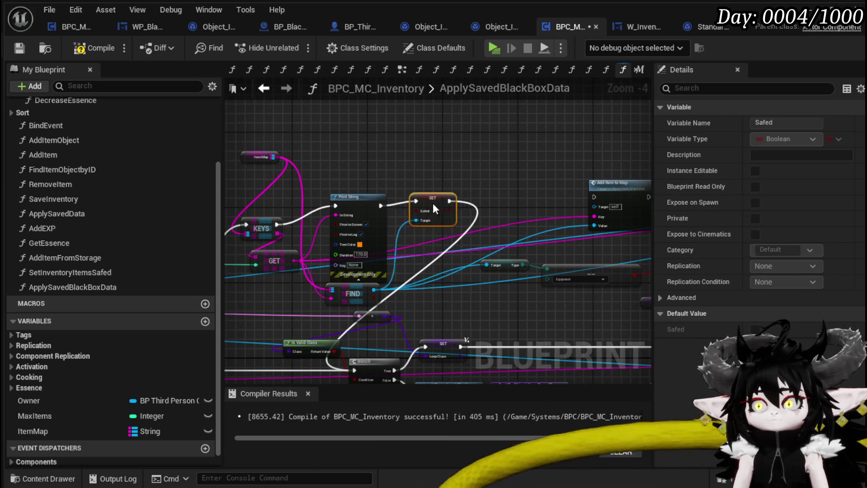
left_click(424, 218)
mouse_move(377, 217)
left_mouse_down()
mouse_move(368, 216)
mouse_move(486, 204)
mouse_move(496, 137)
mouse_move(462, 206)
mouse_move(526, 201)
left_mouse_up()
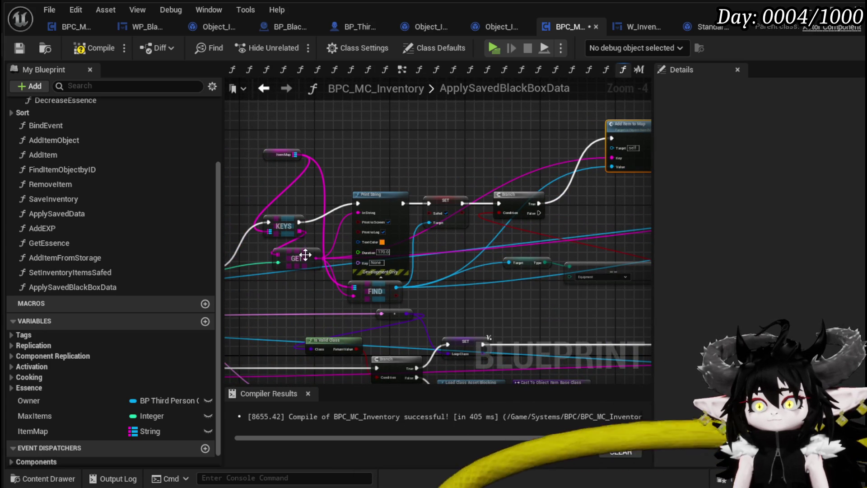
- Hook the Branch into the execution flow and keep the Equipment comparison value
left_click_drag(616, 218, 507, 229)
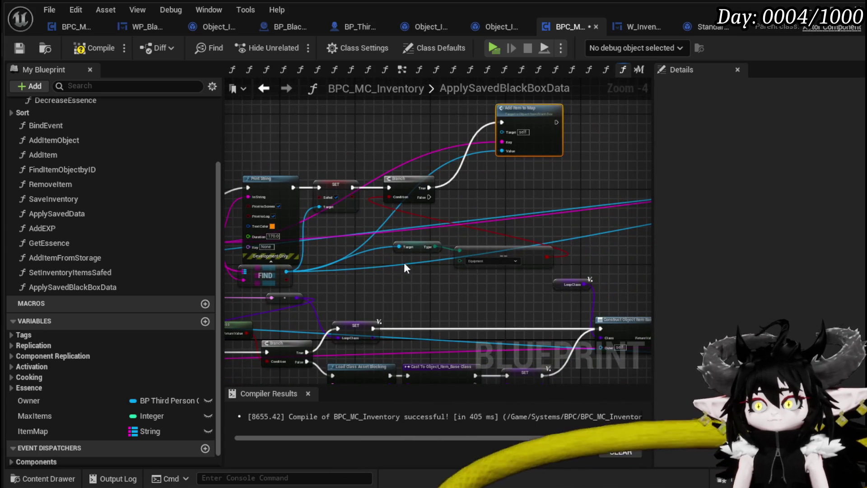
left_click(528, 248)
left_click(496, 260)
mouse_move(435, 254)
left_mouse_down()
mouse_move(528, 203)
mouse_move(564, 151)
mouse_move(500, 177)
mouse_move(433, 301)
mouse_move(389, 289)
mouse_move(533, 300)
left_mouse_up()
left_click_drag(412, 280, 264, 241)
left_click_drag(519, 243, 427, 276)
left_click(505, 243)
left_click(445, 229)
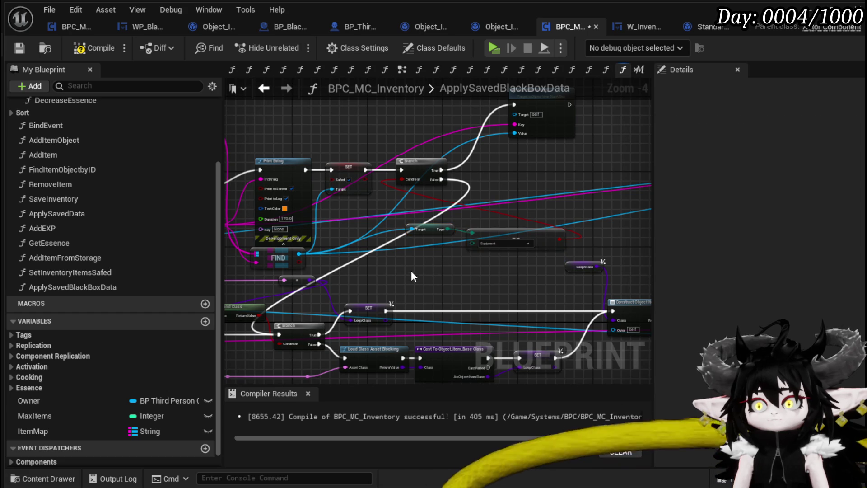
left_click_drag(524, 235, 408, 131)
mouse_move(575, 210)
left_mouse_down()
mouse_move(389, 167)
mouse_move(250, 109)
left_mouse_up()
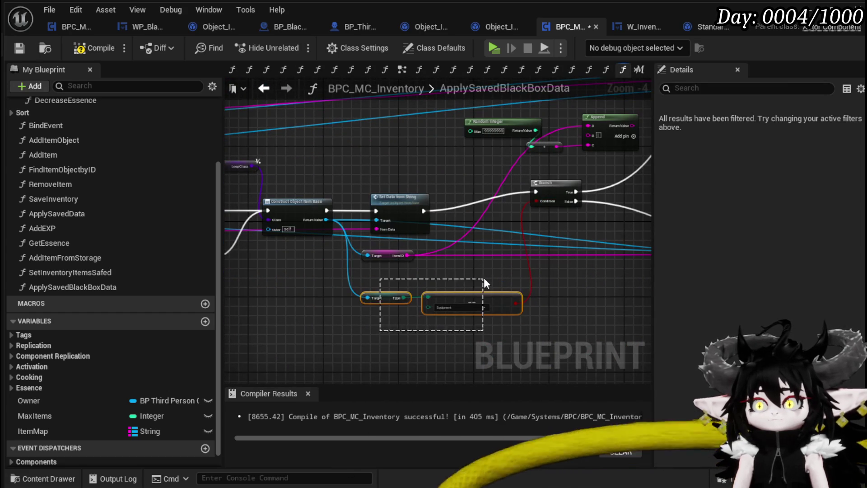
- Delete the lower Type/Equipment check, its Branch, Random Integer, Append and the extra Add Item to Map
key("Delete")
left_click_drag(487, 257, 310, 316)
key("Delete")
left_click_drag(309, 233, 427, 174)
key("Delete")
scroll(534, 234, "down", 1)
left_click(619, 153)
key("Delete")
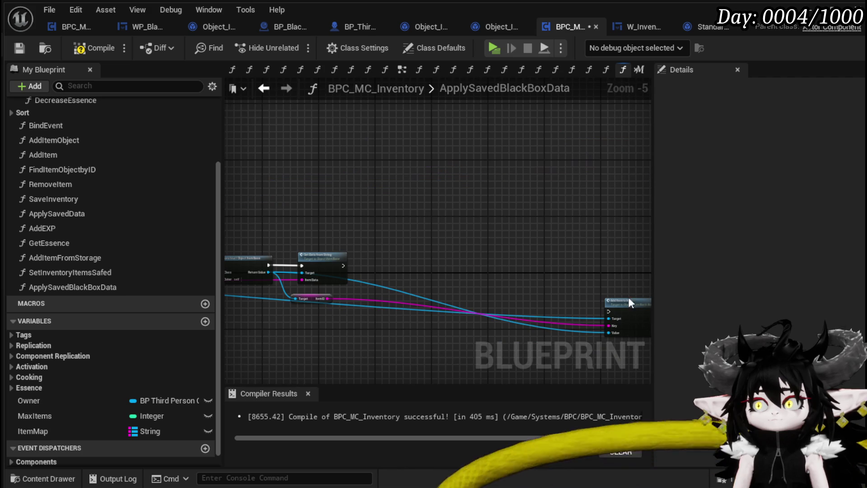
- Wire Set Data from String into the remaining Add Item to Map and shift the reroute node left
left_click_drag(627, 316, 468, 260)
scroll(354, 251, "up", 3)
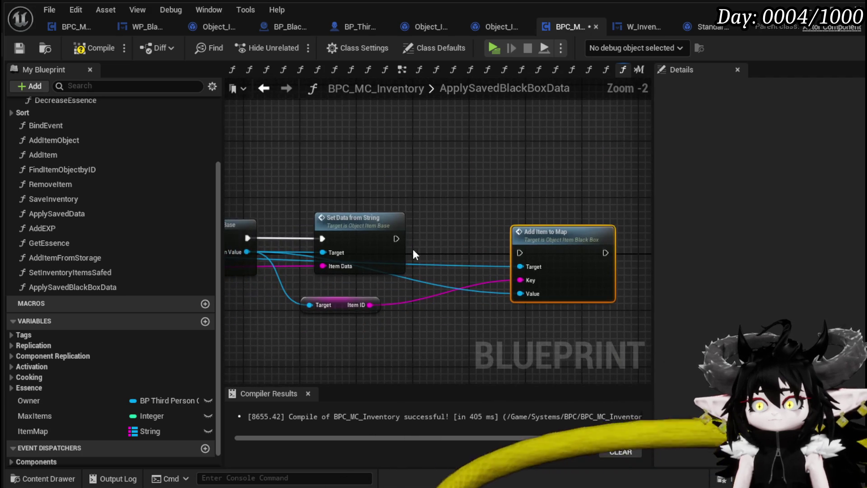
mouse_move(396, 239)
left_mouse_down()
mouse_move(520, 253)
mouse_move(509, 229)
mouse_move(495, 228)
left_mouse_up()
scroll(581, 200, "down", 2)
scroll(467, 281, "up", 1)
mouse_move(467, 281)
left_mouse_down()
mouse_move(369, 280)
mouse_move(378, 254)
mouse_move(664, 241)
left_mouse_up()
left_click_drag(326, 273, 392, 298)
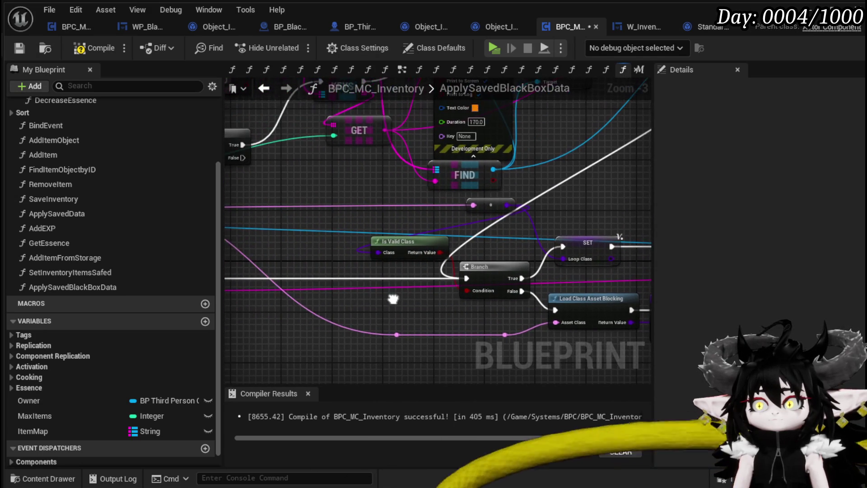
left_click_drag(478, 205, 433, 205)
left_click_drag(319, 205, 465, 234)
left_click_drag(322, 216, 424, 214)
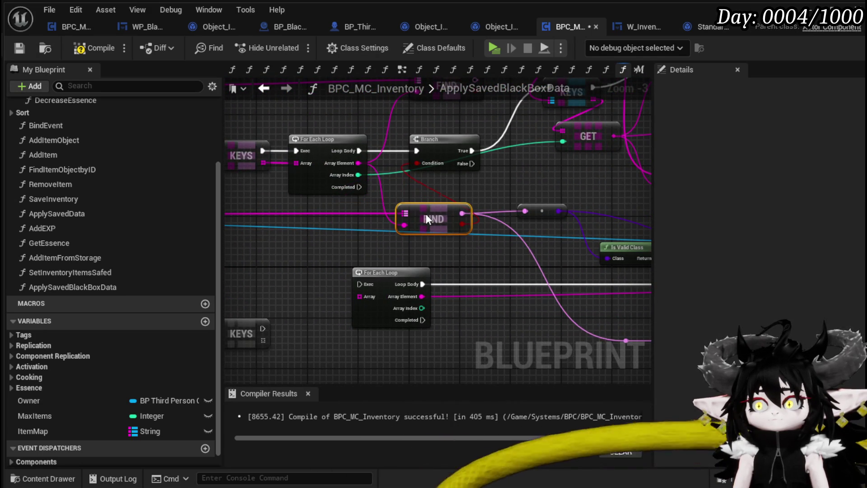
left_click_drag(272, 250, 219, 248)
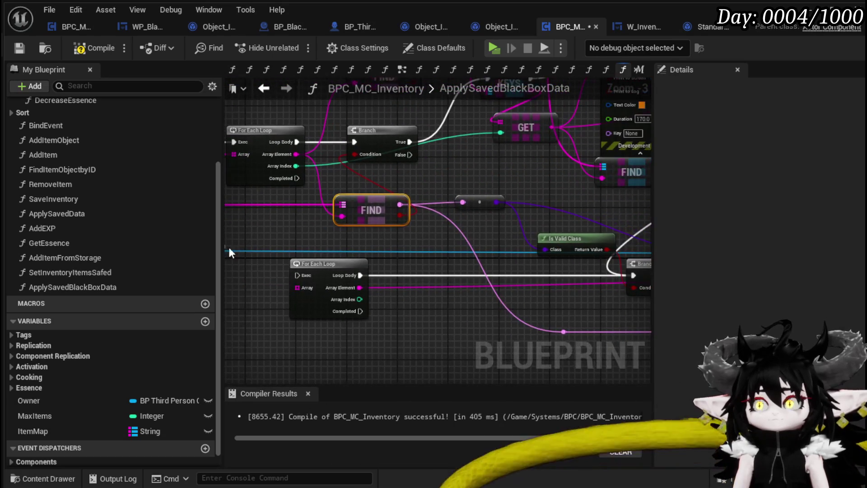
mouse_move(503, 265)
left_mouse_down()
mouse_move(471, 241)
mouse_move(361, 243)
left_mouse_up()
scroll(579, 267, "down", 2)
mouse_move(578, 266)
left_mouse_down()
mouse_move(431, 273)
mouse_move(406, 243)
mouse_move(363, 222)
left_mouse_up()
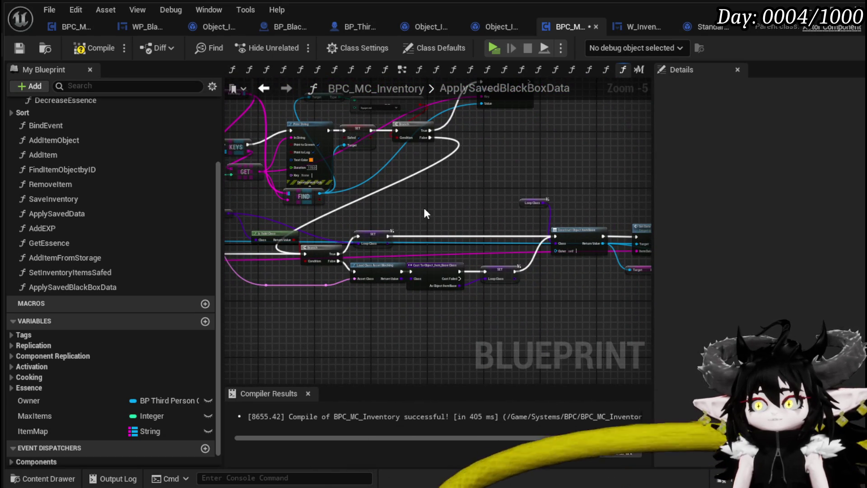
mouse_move(486, 213)
left_mouse_down()
mouse_move(367, 202)
mouse_move(533, 212)
left_mouse_up()
scroll(381, 282, "up", 3)
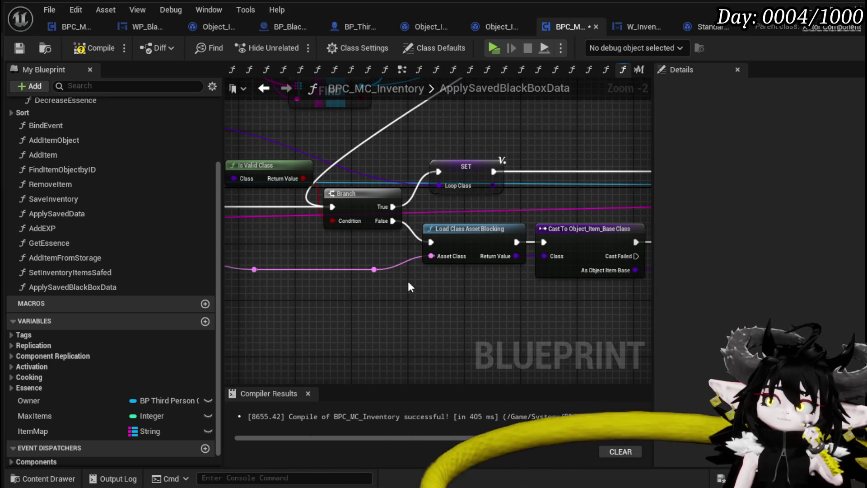
scroll(391, 280, "down", 1)
mouse_move(475, 286)
left_mouse_down()
mouse_move(379, 283)
mouse_move(485, 277)
left_mouse_up()
scroll(447, 276, "down", 1)
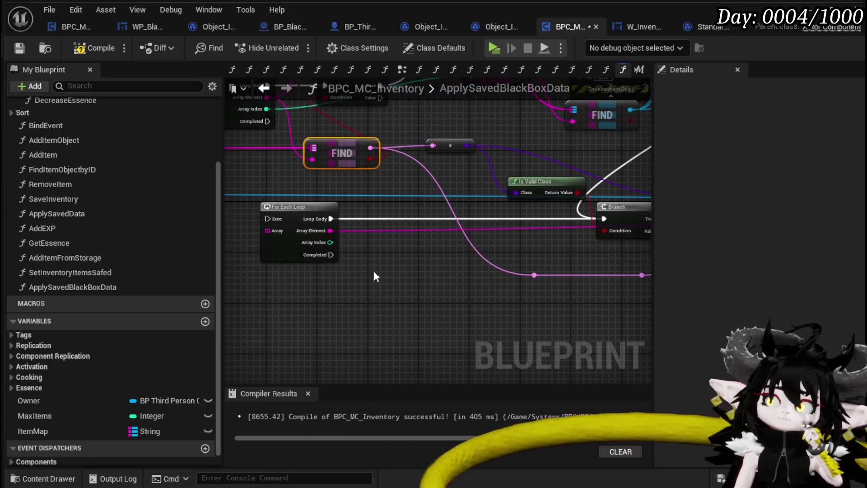
scroll(356, 270, "down", 1)
left_click_drag(357, 270, 233, 257)
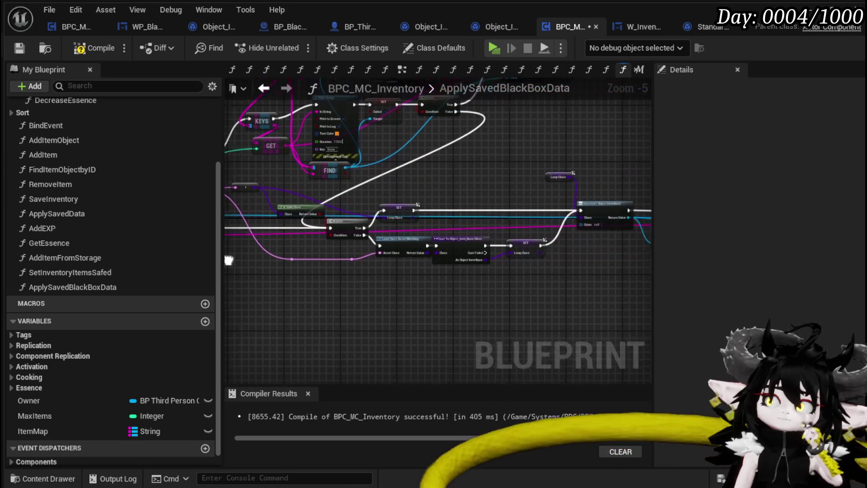
mouse_move(483, 270)
left_mouse_down()
mouse_move(366, 270)
mouse_move(677, 280)
left_mouse_up()
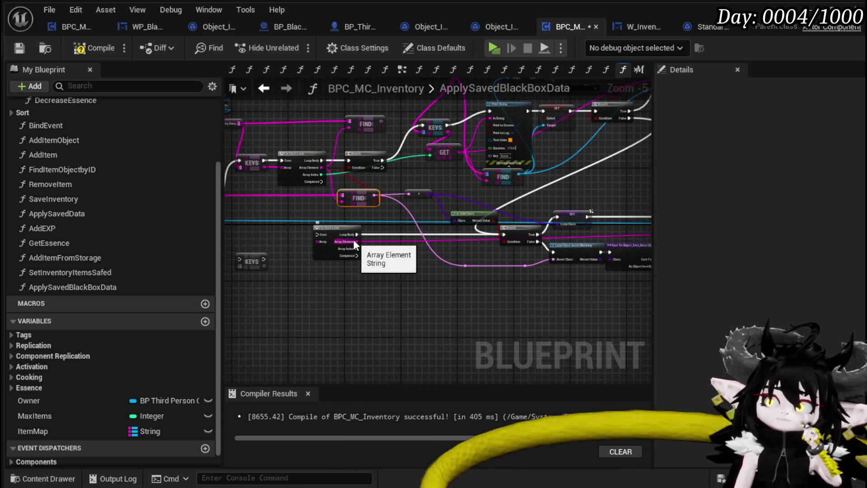
mouse_move(384, 259)
left_mouse_down()
mouse_move(555, 265)
mouse_move(276, 233)
left_mouse_up()
mouse_move(244, 189)
left_mouse_down()
mouse_move(714, 246)
mouse_move(522, 248)
mouse_move(621, 238)
mouse_move(615, 214)
left_mouse_up()
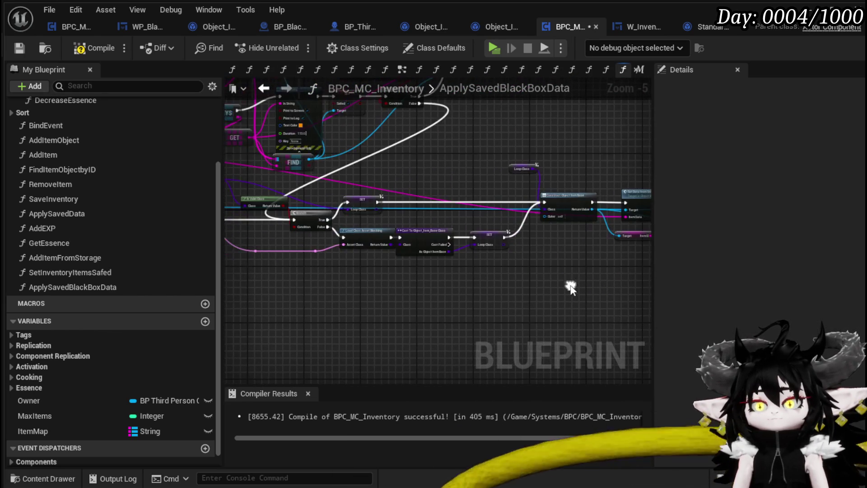
- Connect a target object to Add Item to Map's Target pin, recompile cleanly and start Play in Editor
left_click(14, 50)
scroll(490, 209, "up", 3)
scroll(552, 216, "down", 1)
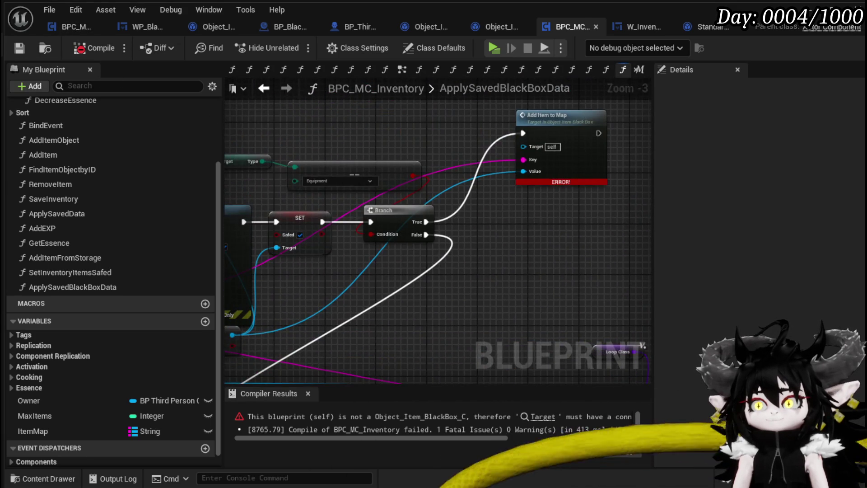
scroll(535, 215, "down", 1)
mouse_move(521, 281)
left_mouse_down()
mouse_move(390, 113)
mouse_move(218, 90)
mouse_move(429, 80)
mouse_move(581, 156)
mouse_move(547, 147)
left_mouse_up()
left_click(88, 49)
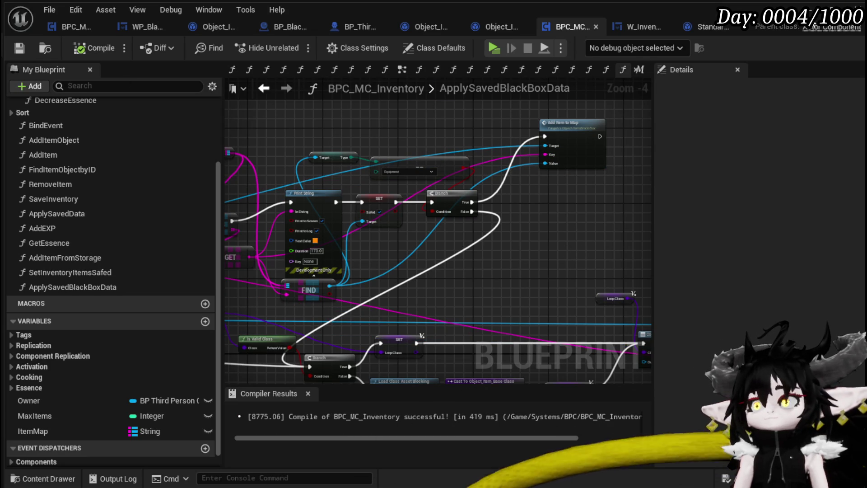
key("alt+p")
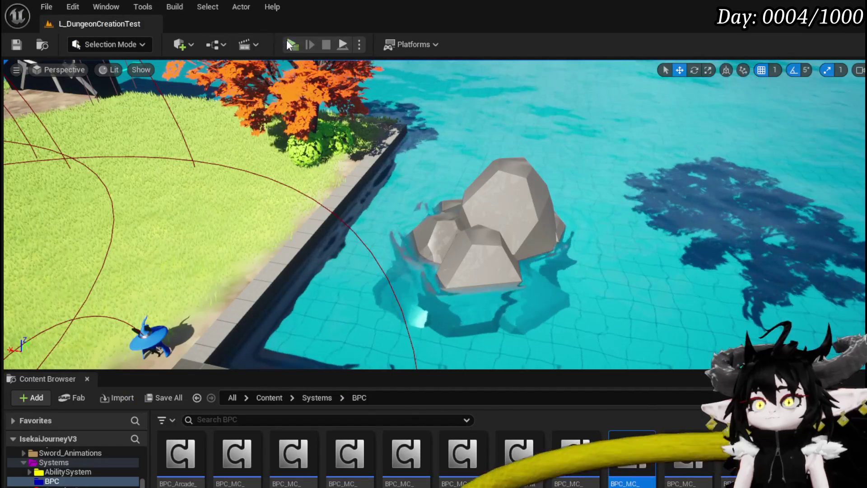
- Move the 1,049 Essence stack out of the Black Box and back in, then stop and save
key("i")
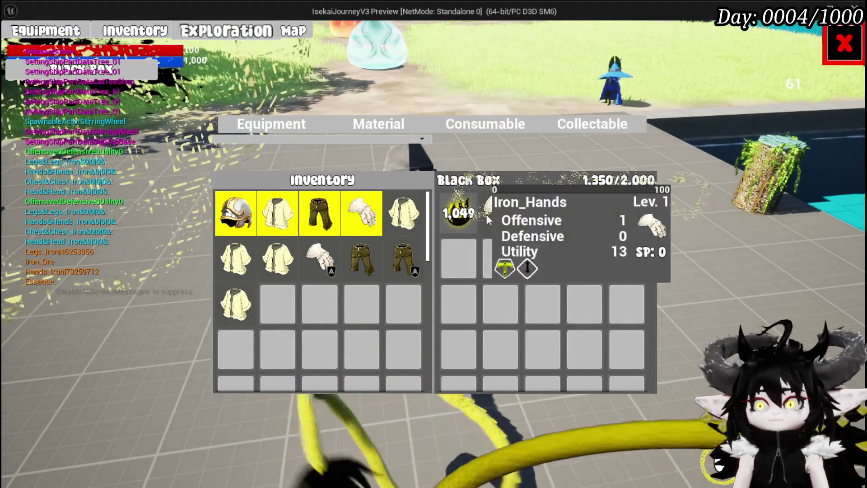
left_click(459, 213)
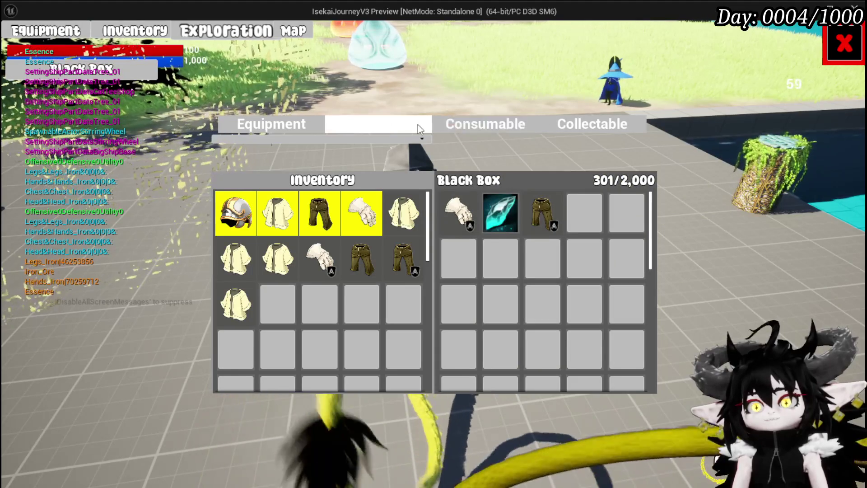
left_click(381, 124)
left_click(319, 212)
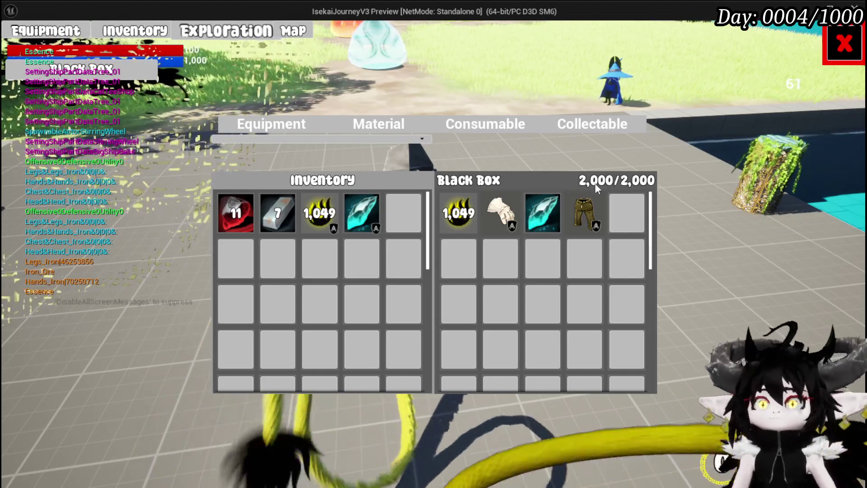
left_click(267, 123)
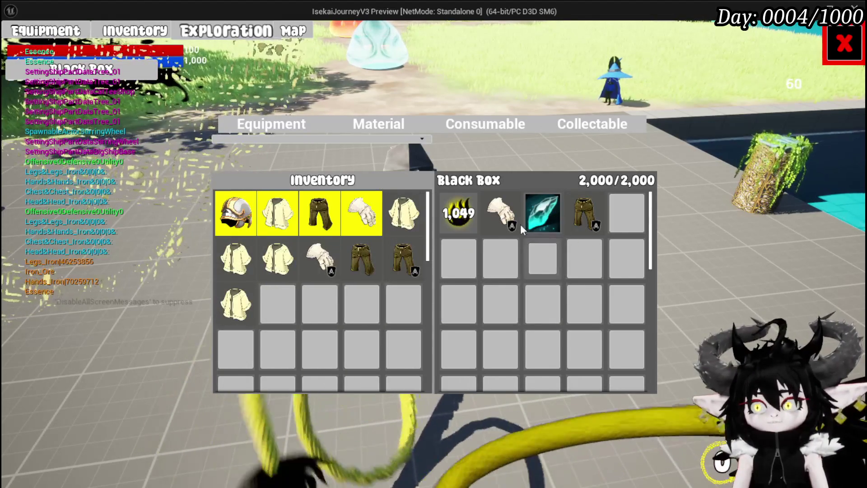
key("Escape")
key("ctrl+s")
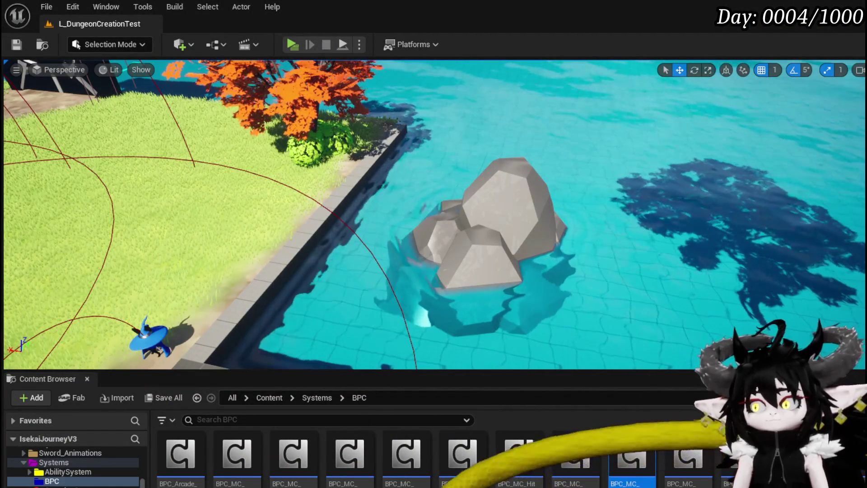
- Remove the unused For Each Loop and move the Branch, Load Class, Cast and reroute nodes up and right
key("alt+Tab")
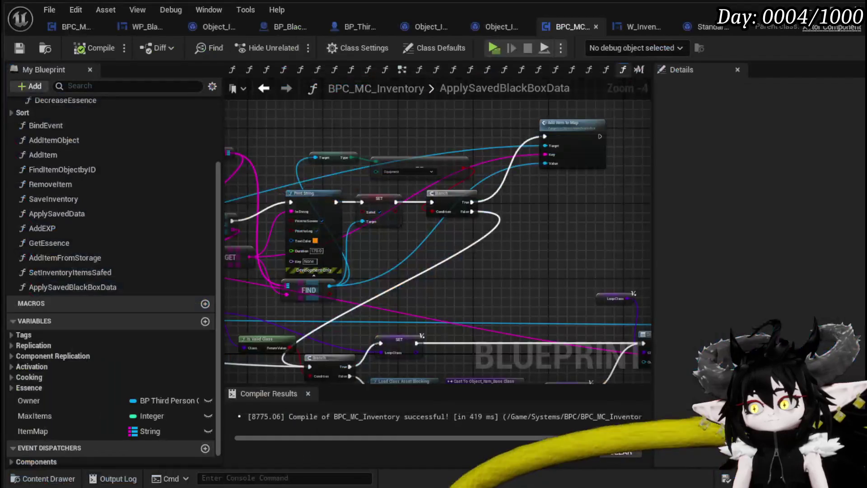
scroll(436, 305, "down", 2)
scroll(408, 261, "up", 3)
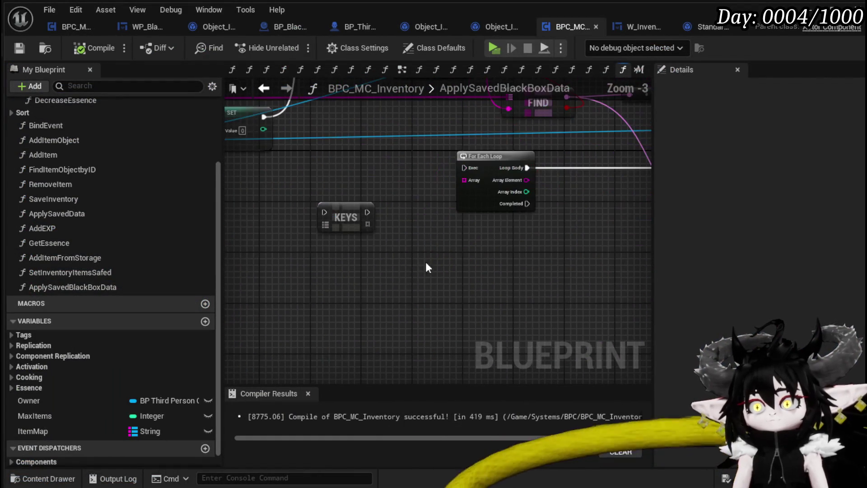
key("ctrl+z")
scroll(456, 214, "down", 2)
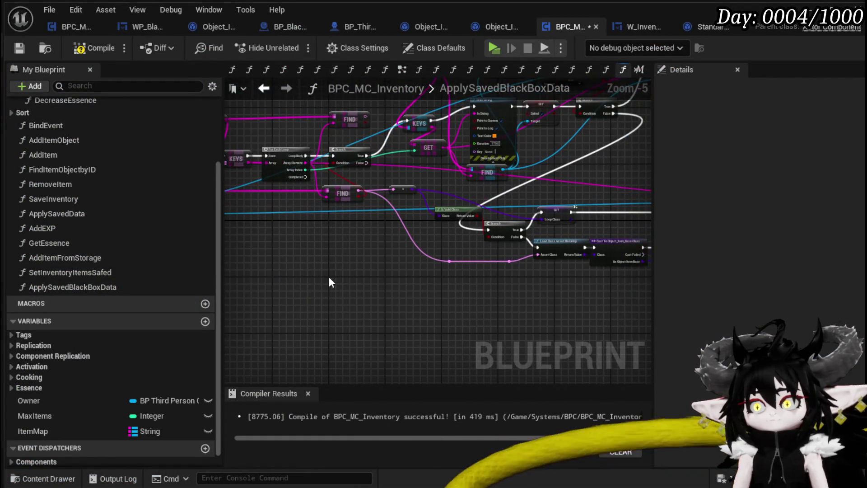
left_click_drag(327, 329, 508, 237)
scroll(407, 294, "down", 2)
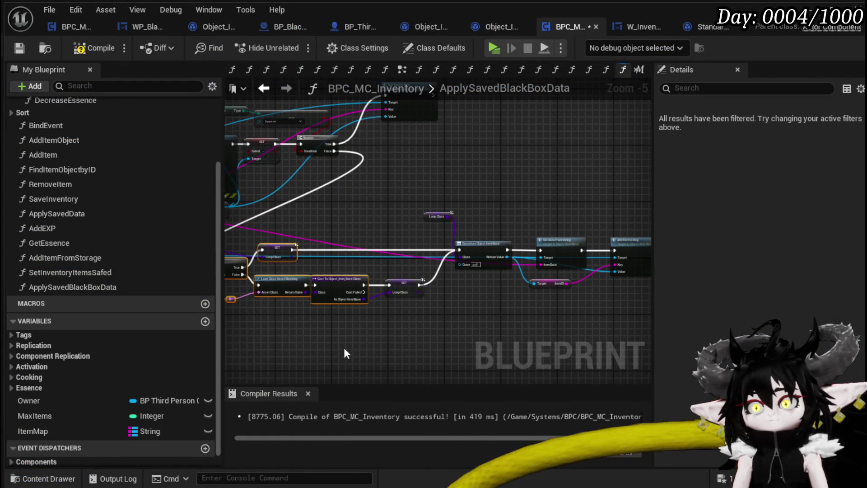
left_click_drag(358, 298, 467, 259)
scroll(411, 280, "up", 1)
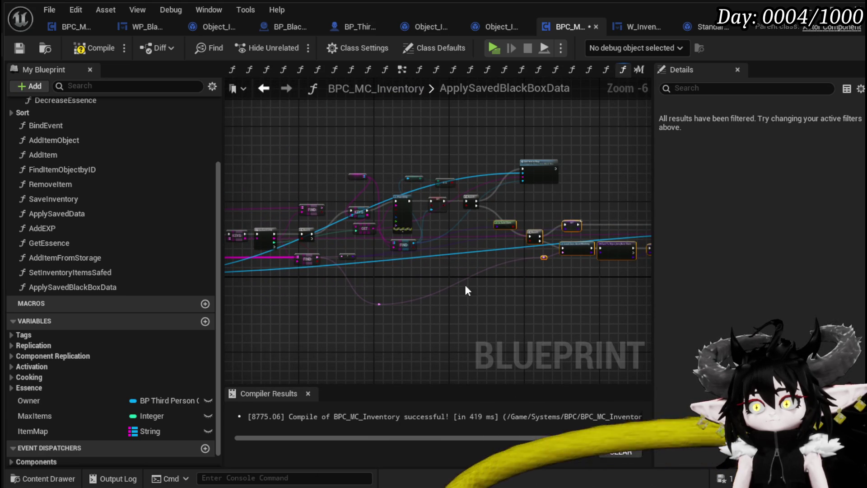
left_click(392, 317)
mouse_move(380, 304)
left_mouse_down()
mouse_move(474, 267)
mouse_move(468, 258)
mouse_move(387, 259)
left_mouse_up()
- Compile and save the BPC_MC_Inventory blueprint
scroll(468, 283, "up", 2)
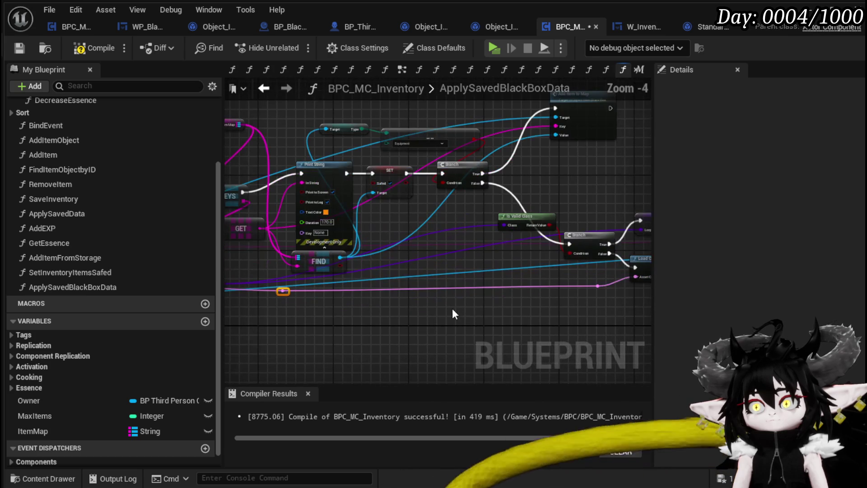
mouse_move(453, 311)
left_mouse_down()
mouse_move(405, 303)
mouse_move(556, 287)
left_mouse_up()
mouse_move(437, 297)
left_mouse_down()
mouse_move(215, 299)
mouse_move(392, 315)
left_mouse_up()
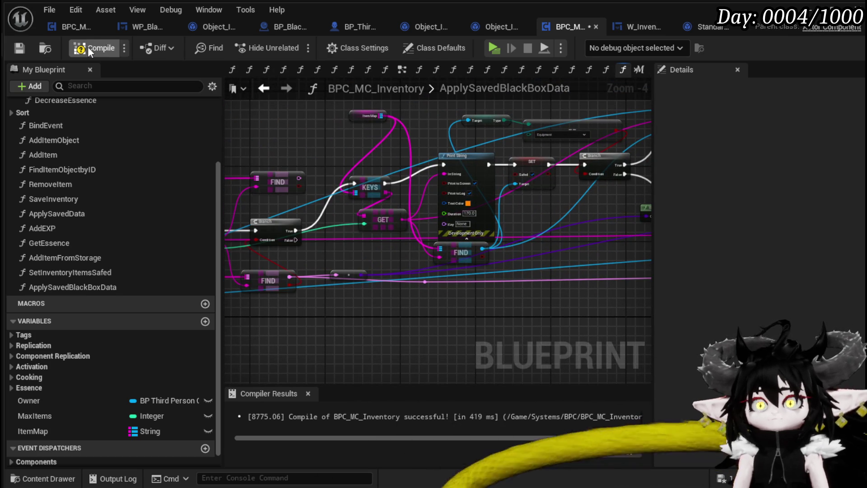
left_click(88, 48)
left_click(19, 53)
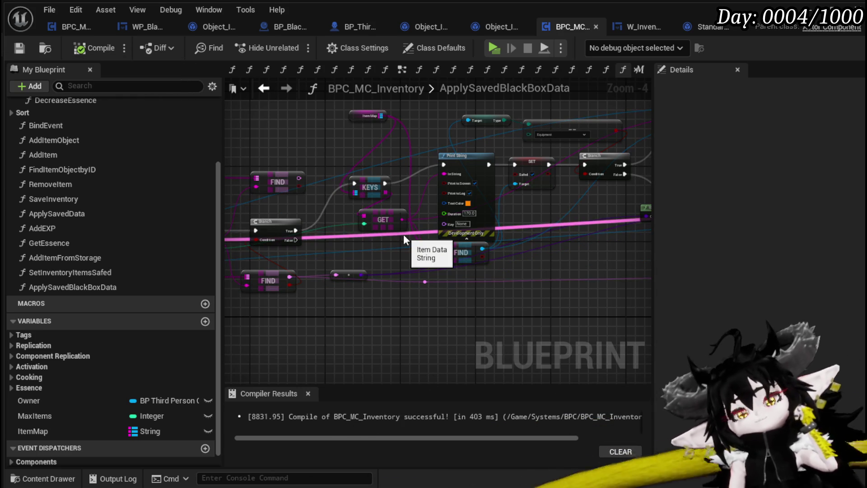
- Wire the KEYS exec output straight to SET, delete the Print String node, and recompile
mouse_move(519, 304)
left_mouse_down()
mouse_move(381, 290)
mouse_move(411, 320)
mouse_move(449, 334)
left_mouse_up()
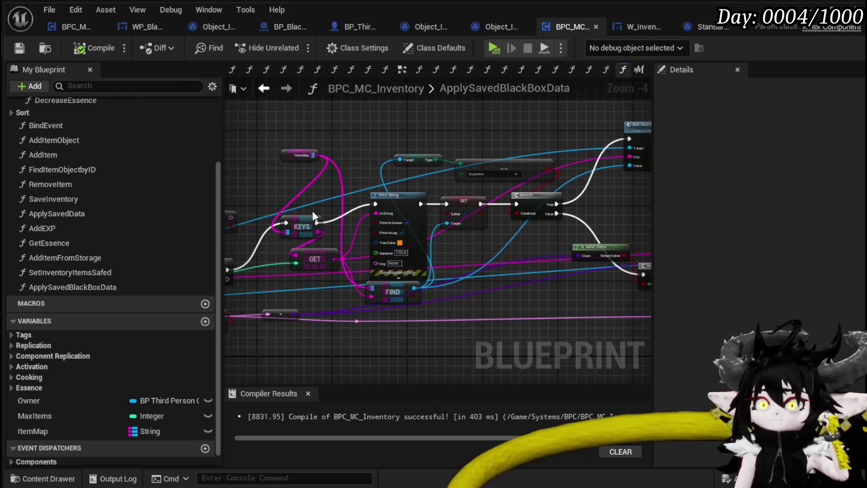
left_click_drag(316, 221, 447, 204)
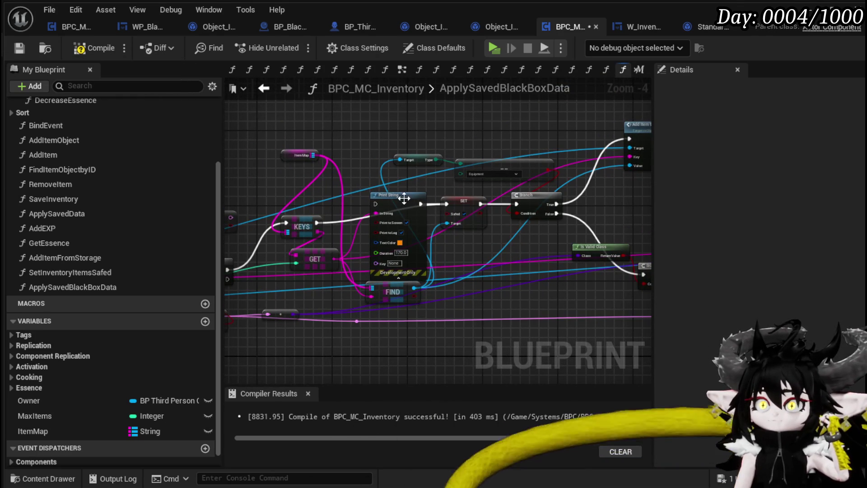
left_click(405, 197)
key("Delete")
left_click(101, 52)
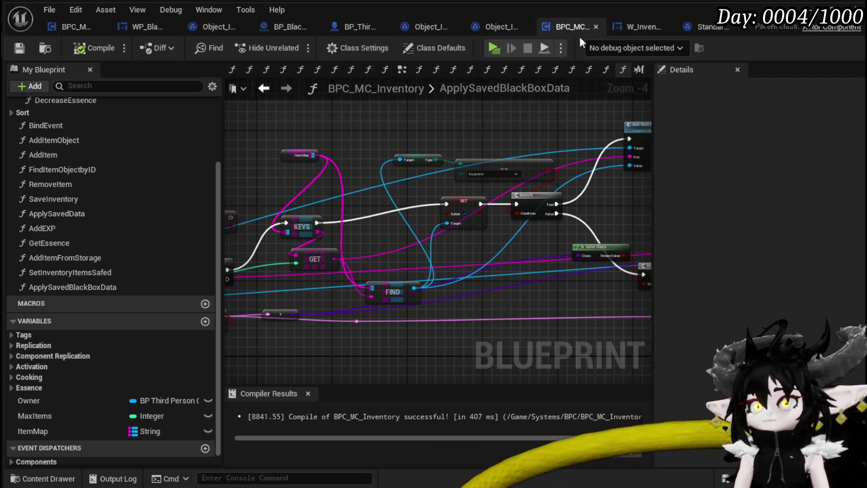
- Close an unneeded tab, save all assets and switch to WP_BlackBoxUI
left_click(737, 27)
key("ctrl+s")
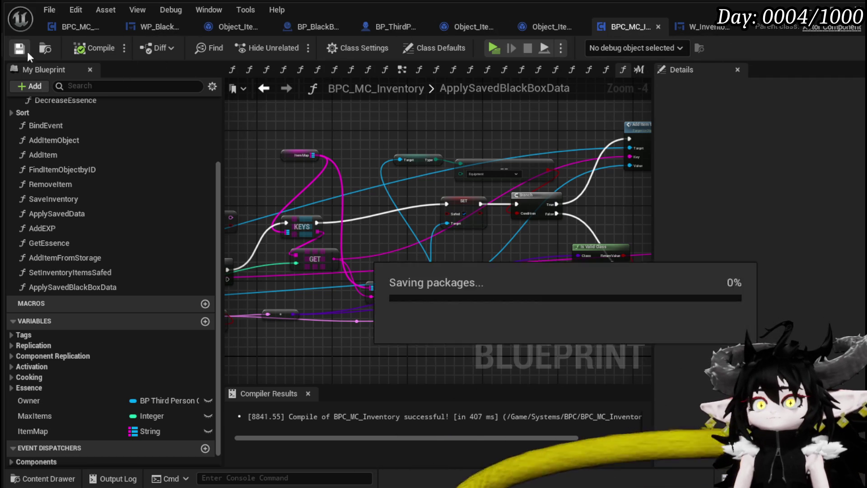
left_click(153, 23)
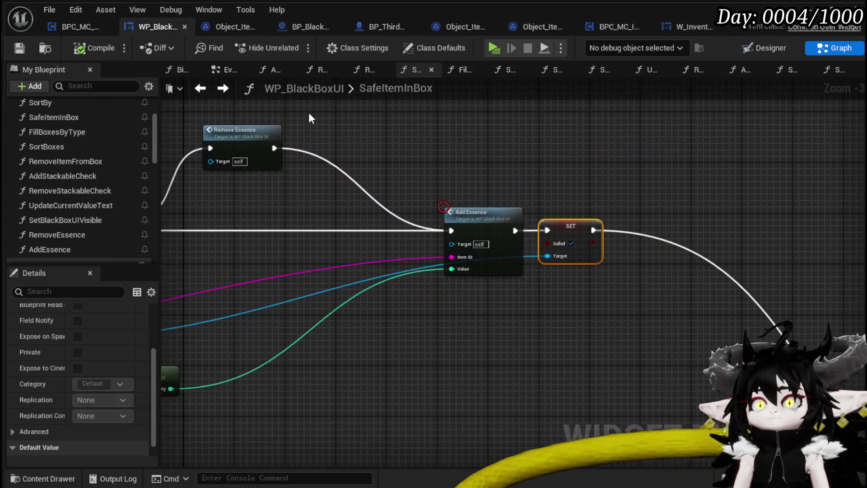
- Open the Add Essence function's graph and frame its getter nodes
double_click(472, 213)
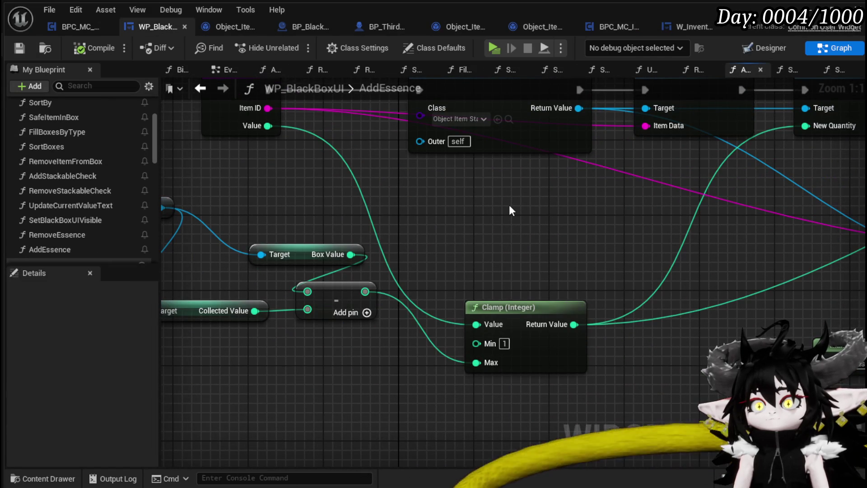
left_click_drag(510, 206, 625, 202)
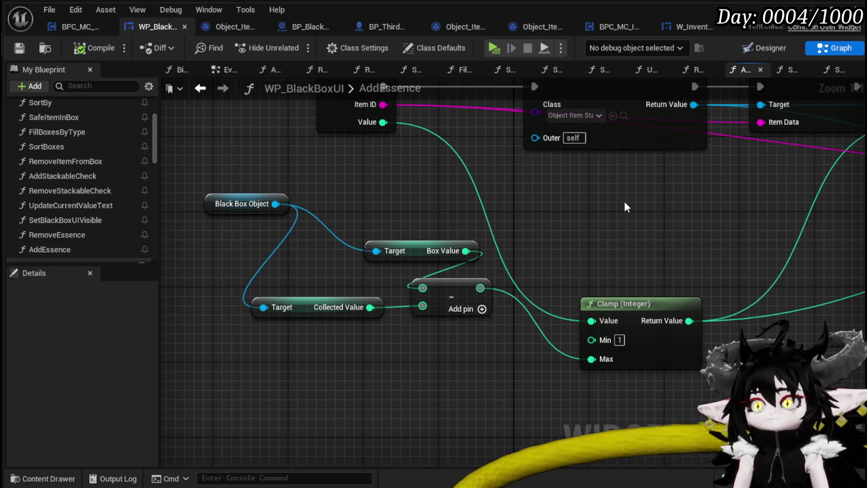
scroll(316, 187, "down", 2)
mouse_move(472, 237)
left_mouse_down()
mouse_move(316, 188)
mouse_move(313, 242)
mouse_move(116, 245)
mouse_move(125, 274)
left_mouse_up()
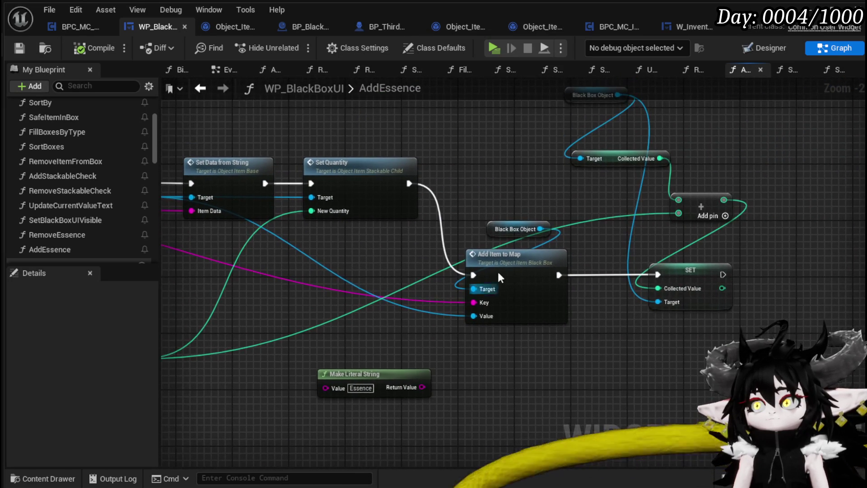
- Group the Collected Value, Box Value and Black Box Object getters together beside Clamp
left_click_drag(616, 159, 545, 159)
left_click_drag(241, 316, 633, 263)
mouse_move(332, 255)
left_mouse_down()
mouse_move(247, 261)
mouse_move(255, 271)
left_mouse_up()
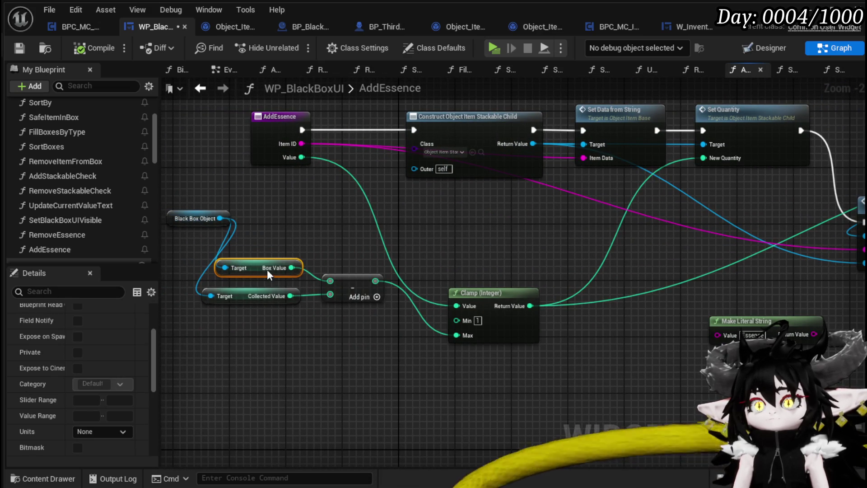
left_click_drag(285, 218, 391, 213)
mouse_move(285, 218)
left_mouse_down()
mouse_move(237, 279)
mouse_move(236, 267)
left_mouse_up()
left_click(413, 241)
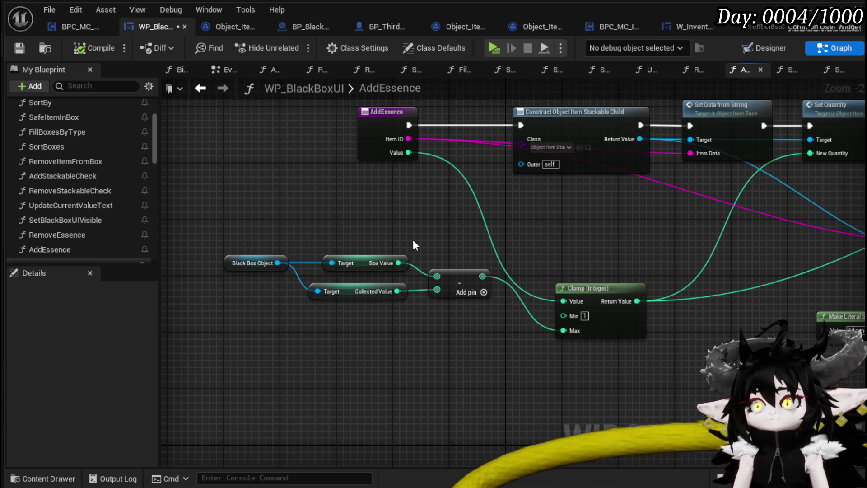
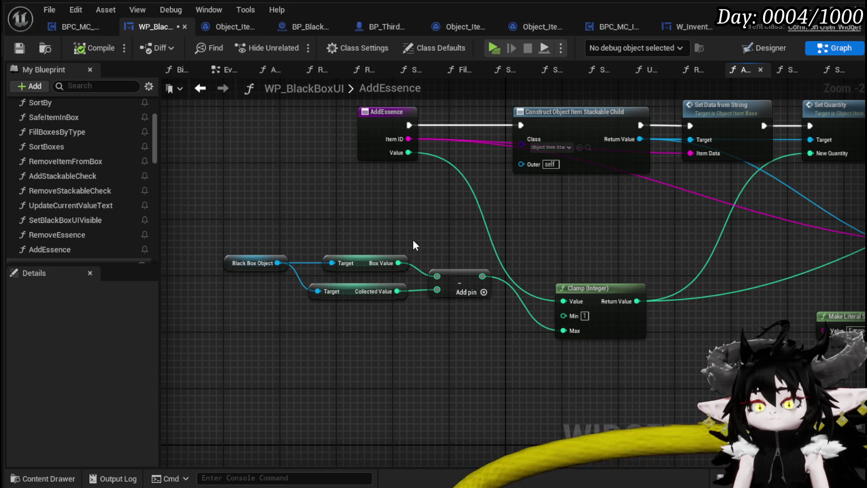
- Add a Subtract node taking Collected Value minus the AddEssence Value
left_click_drag(409, 153, 433, 177)
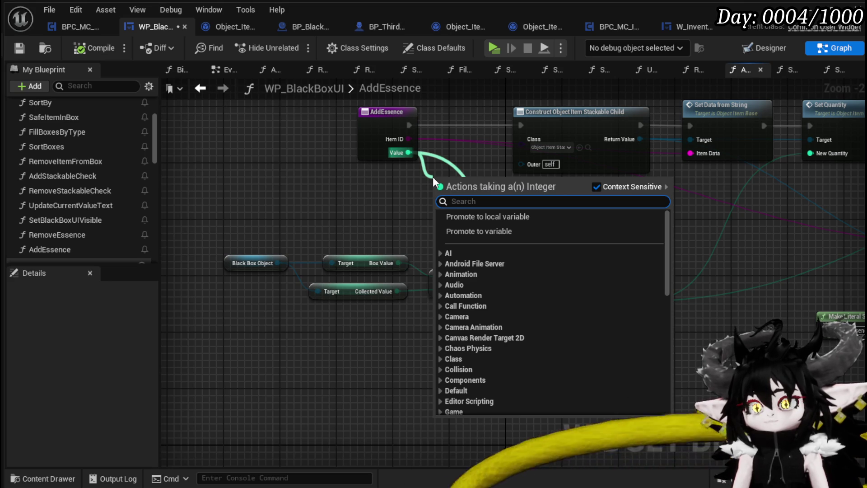
left_click_drag(377, 195, 407, 198)
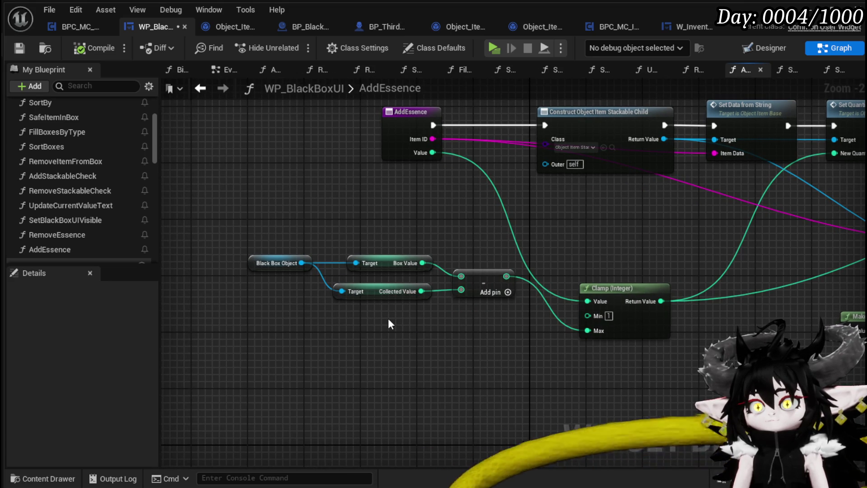
mouse_move(373, 291)
left_mouse_down()
mouse_move(359, 207)
mouse_move(446, 208)
left_mouse_up()
type("-")
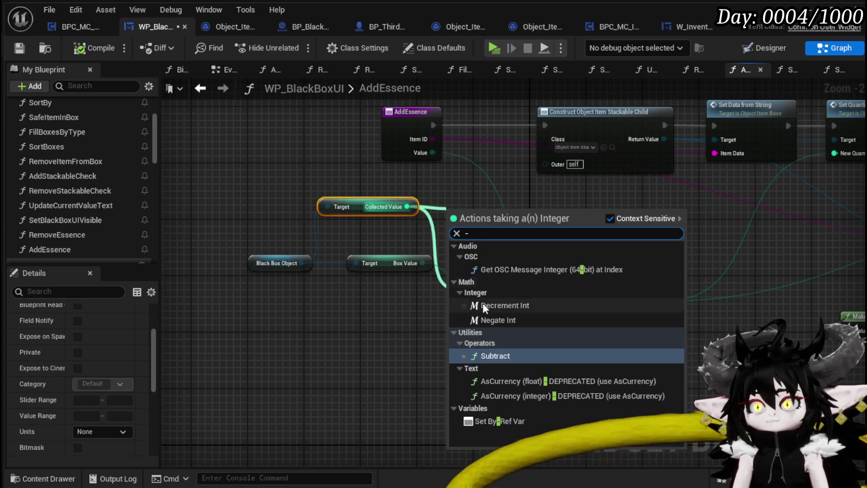
left_click(497, 355)
left_click_drag(433, 152, 454, 227)
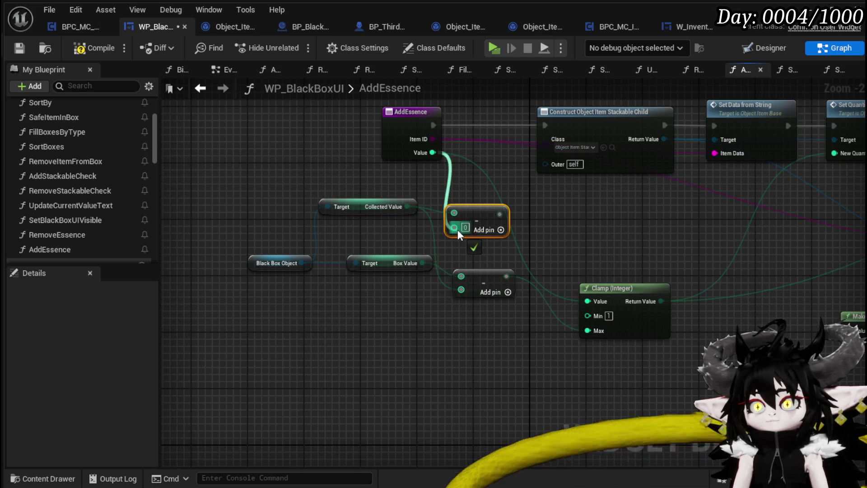
- Move the Box Value getter and its subtraction lower, beneath the new subtraction
left_click_drag(573, 210, 531, 199)
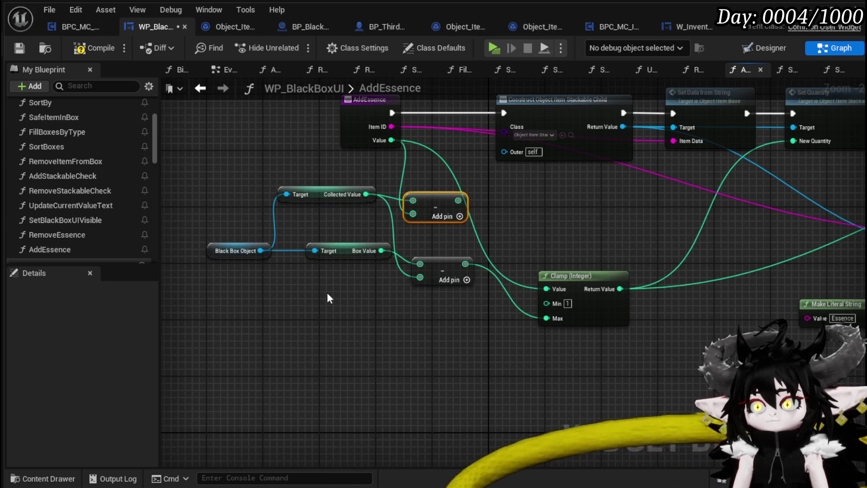
left_click_drag(351, 251, 312, 317)
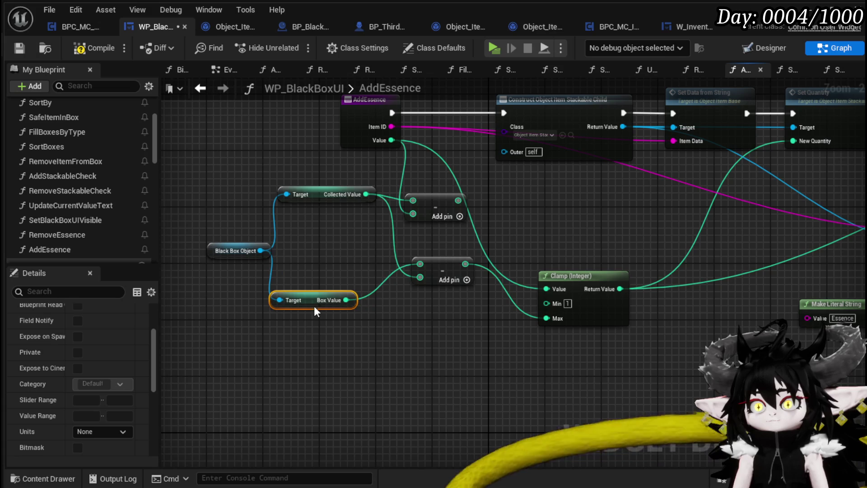
mouse_move(444, 272)
left_mouse_down()
mouse_move(443, 308)
mouse_move(429, 305)
left_mouse_up()
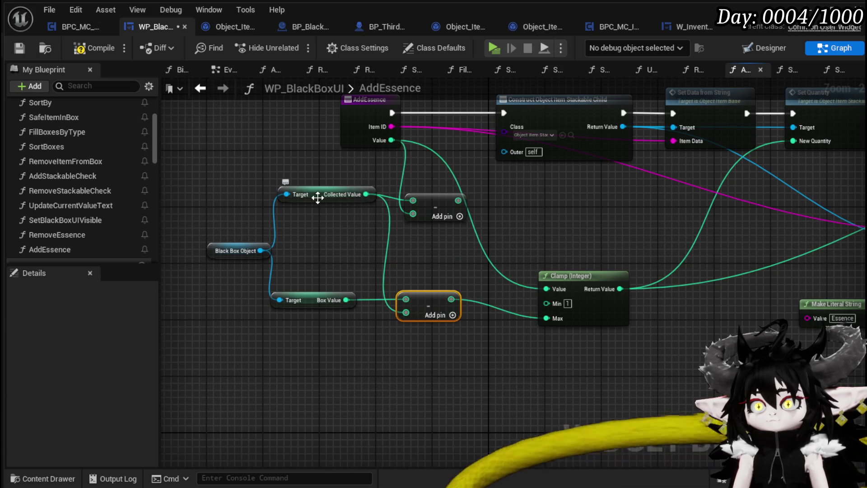
left_click_drag(318, 198, 320, 212)
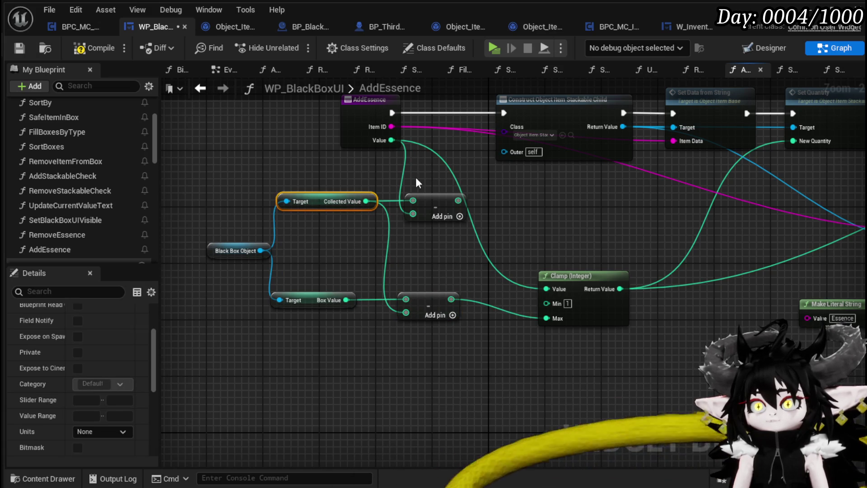
- Delete the extra subtraction node so Value feeds Clamp directly
left_click(434, 214)
scroll(441, 235, "up", 1)
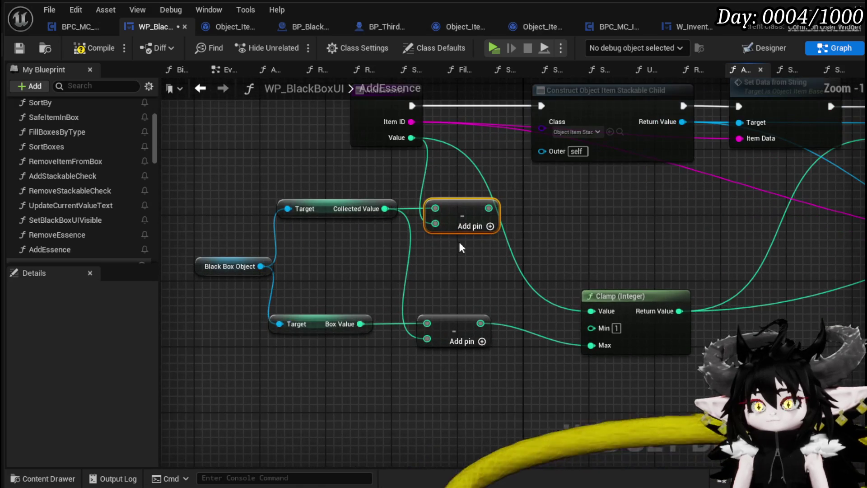
key("Delete")
- Reposition the Collected Value getter near the AddEssence entry node
mouse_move(451, 240)
left_mouse_down()
mouse_move(404, 240)
mouse_move(394, 213)
left_mouse_up()
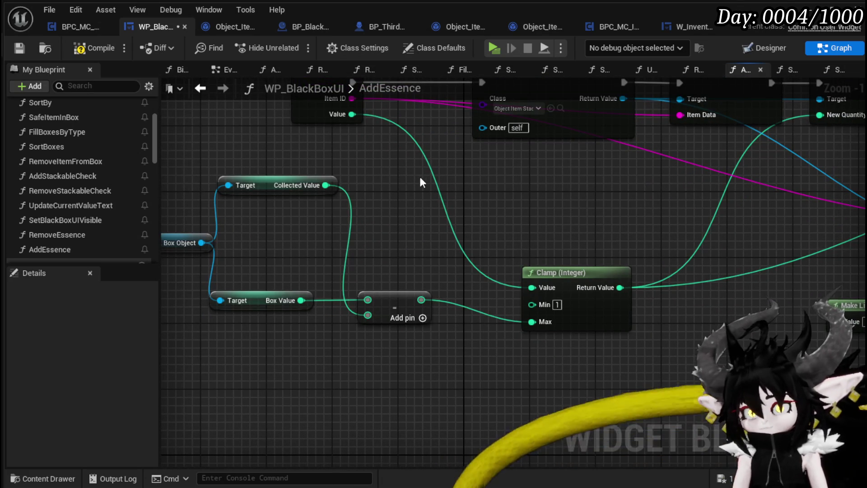
left_click_drag(401, 167, 401, 203)
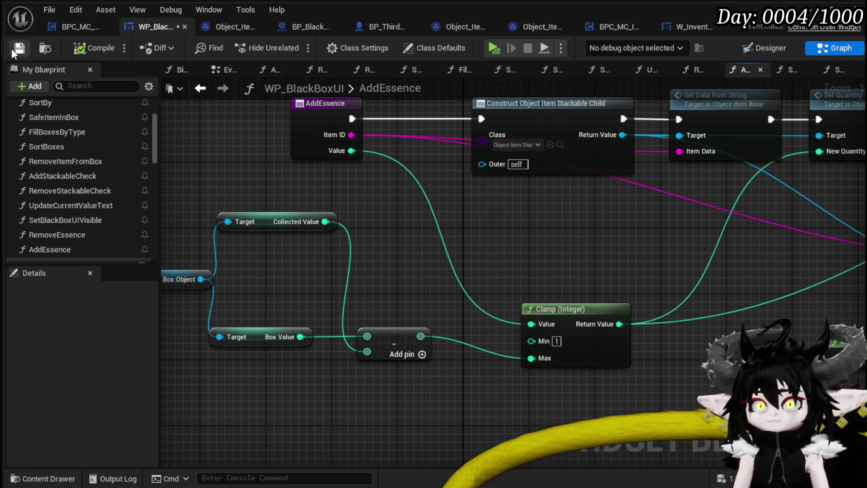
left_click(272, 224)
left_click_drag(340, 259, 342, 212)
left_click(297, 190)
left_click_drag(273, 175, 312, 188)
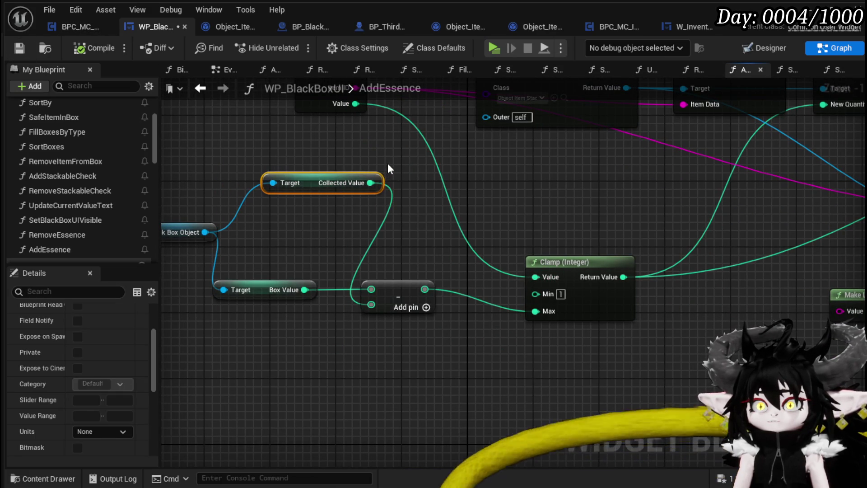
mouse_move(316, 181)
left_mouse_down()
mouse_move(278, 325)
mouse_move(290, 187)
mouse_move(333, 189)
mouse_move(350, 219)
mouse_move(373, 218)
left_mouse_up()
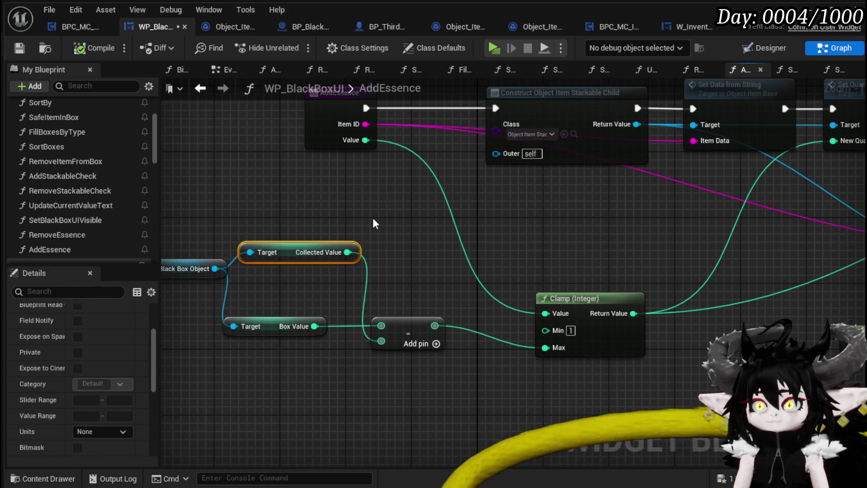
scroll(372, 218, "down", 3)
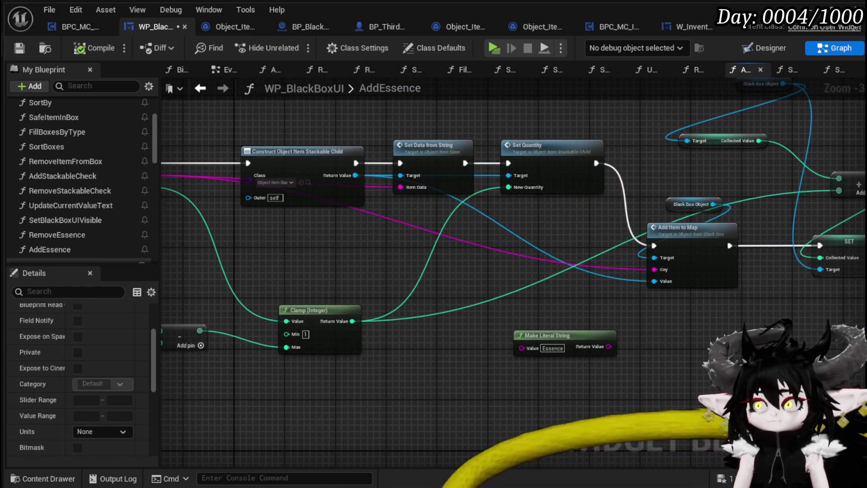
- Move a Collected Value getter beside the SET node near Add Item to Map
left_click_drag(689, 181, 465, 255)
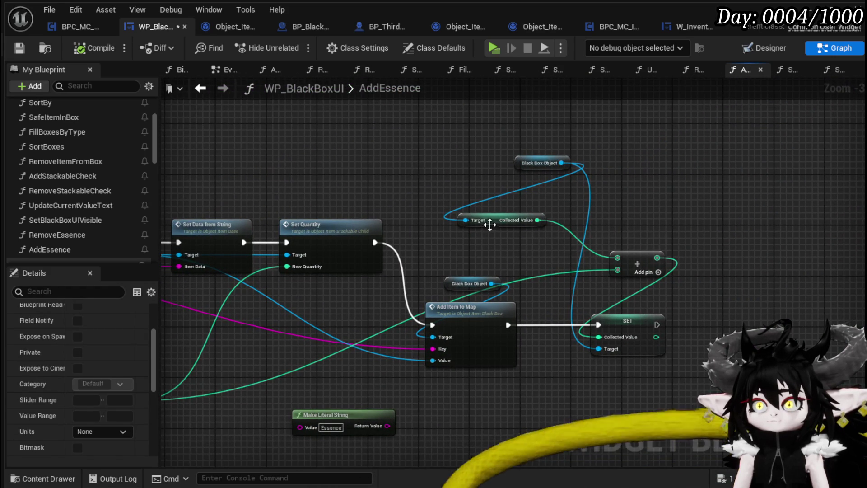
left_click_drag(490, 225, 533, 224)
mouse_move(466, 246)
left_mouse_down()
mouse_move(470, 281)
mouse_move(449, 259)
mouse_move(586, 305)
left_mouse_up()
left_click_drag(645, 277, 678, 259)
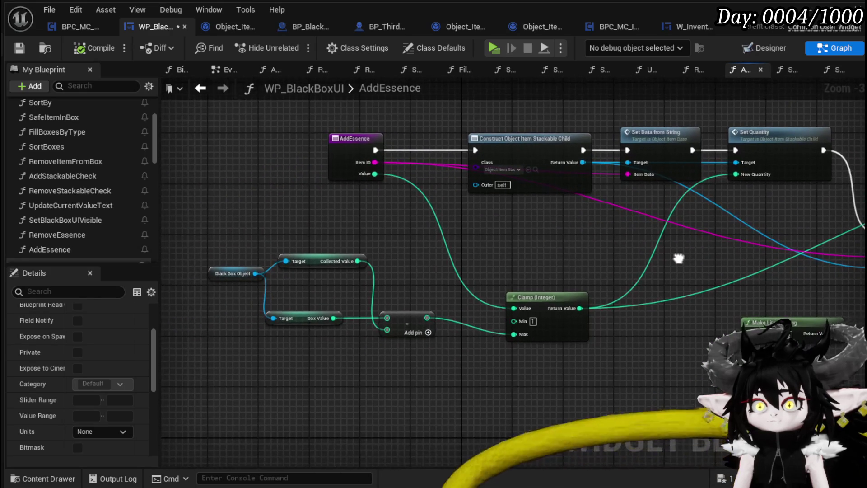
scroll(364, 286, "up", 2)
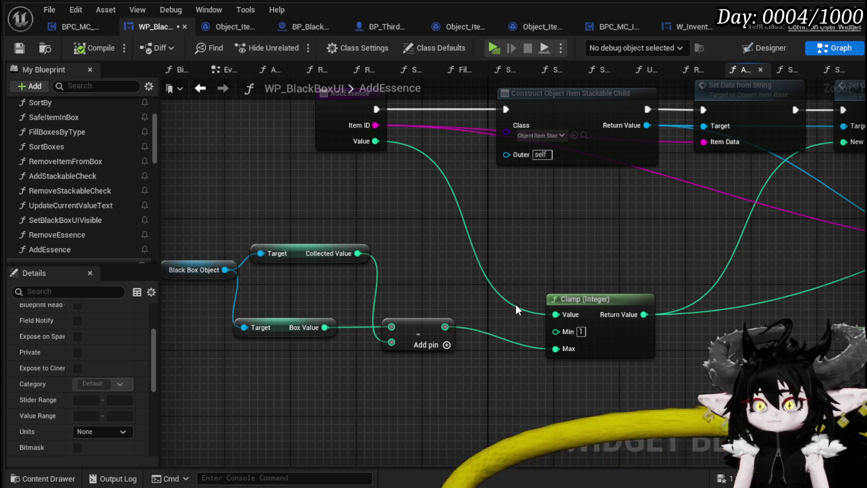
scroll(630, 255, "down", 1)
left_click_drag(630, 256, 285, 277)
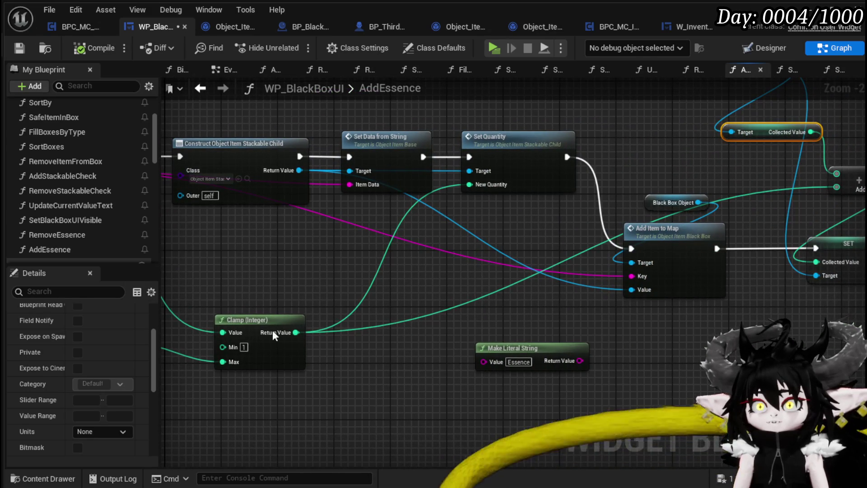
mouse_move(291, 332)
left_mouse_down()
mouse_move(299, 314)
mouse_move(231, 326)
left_mouse_up()
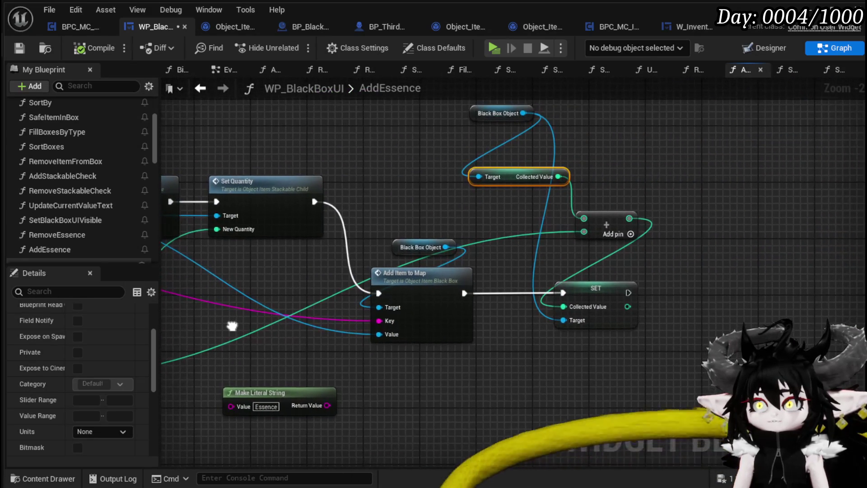
- Shift the SET node right and the addition node left to tidy the chain
left_click_drag(639, 181, 642, 161)
left_click(567, 222)
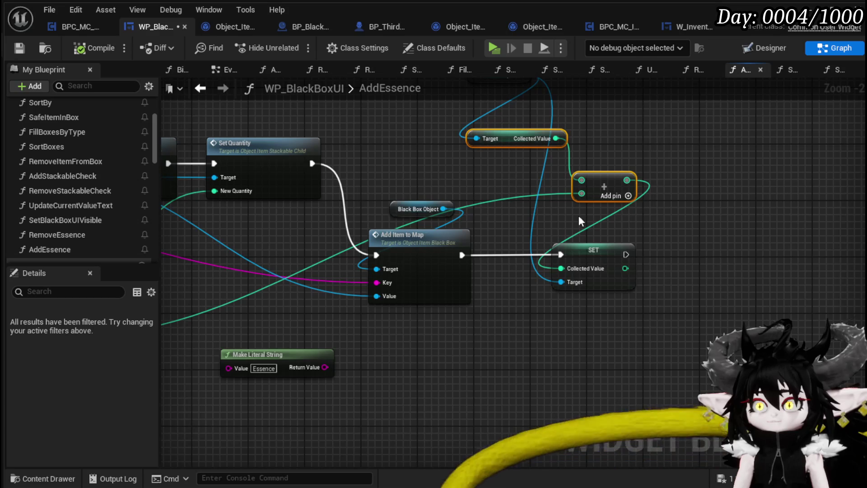
left_click_drag(581, 260, 650, 258)
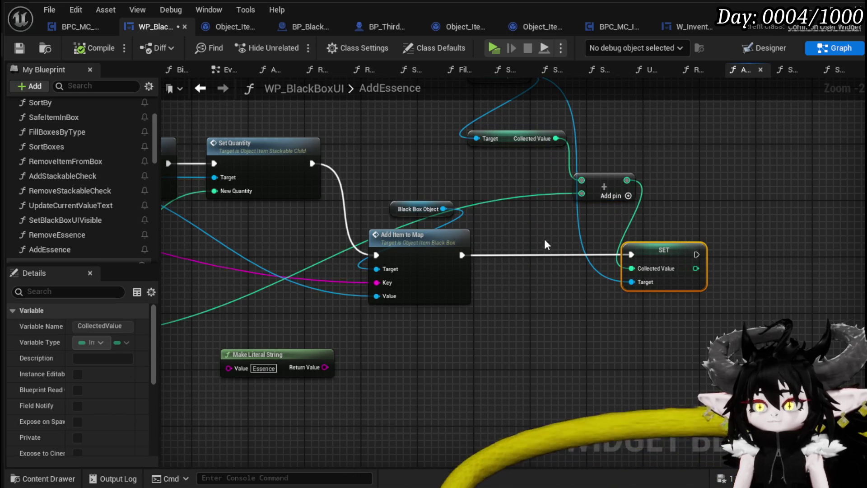
left_click_drag(608, 179, 559, 186)
mouse_move(448, 169)
left_mouse_down()
mouse_move(695, 162)
mouse_move(244, 194)
mouse_move(326, 345)
left_mouse_up()
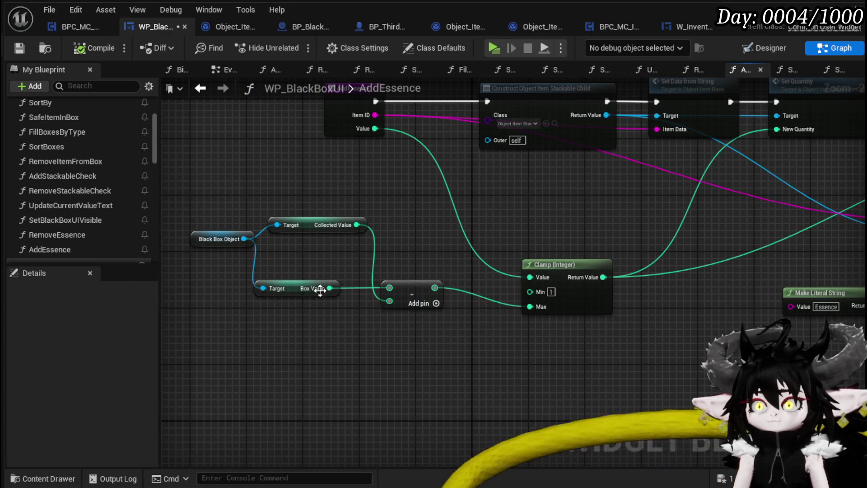
- Rearrange the Collected Value and Black Box Object getters and the Clamp (Integer) node
mouse_move(312, 228)
left_mouse_down()
mouse_move(277, 212)
mouse_move(280, 338)
left_mouse_up()
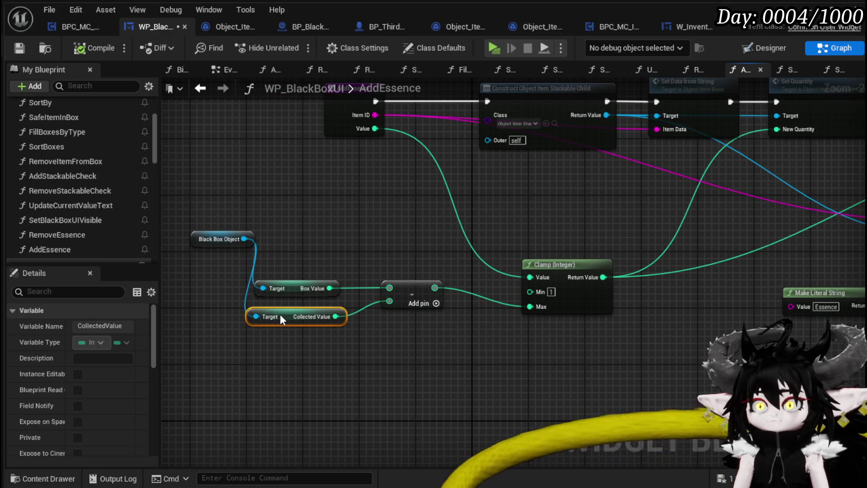
left_click(222, 257)
mouse_move(218, 240)
left_mouse_down()
mouse_move(171, 269)
mouse_move(235, 291)
mouse_move(296, 280)
mouse_move(330, 260)
left_mouse_up()
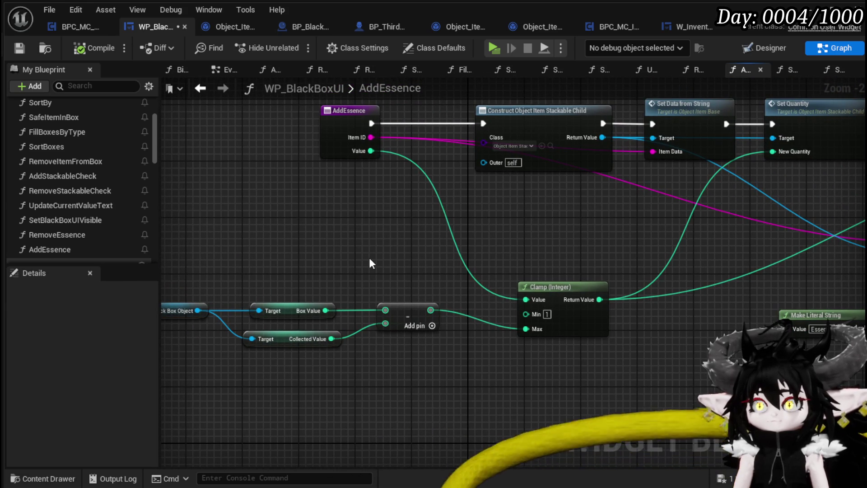
mouse_move(533, 246)
left_mouse_down()
mouse_move(400, 280)
mouse_move(316, 280)
mouse_move(396, 284)
mouse_move(277, 283)
mouse_move(587, 276)
left_mouse_up()
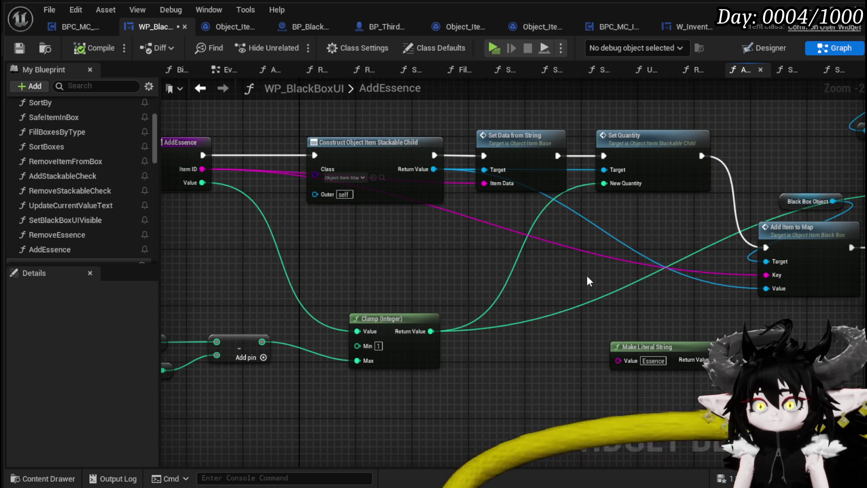
left_click_drag(375, 319, 337, 305)
left_click_drag(297, 278, 447, 248)
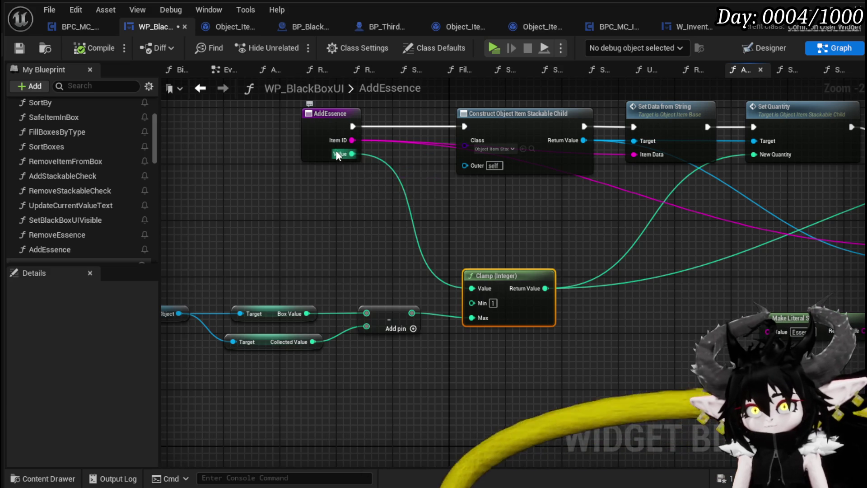
left_click_drag(345, 250, 395, 236)
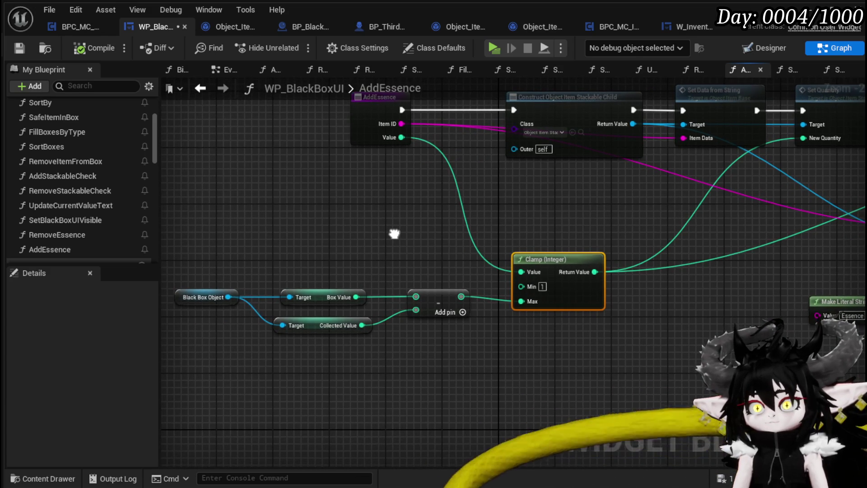
mouse_move(394, 236)
left_mouse_down()
mouse_move(366, 245)
mouse_move(382, 213)
mouse_move(441, 204)
left_mouse_up()
scroll(403, 210, "up", 1)
- Select and adjust the Box Value and Collected Value getters
left_click_drag(307, 223, 428, 289)
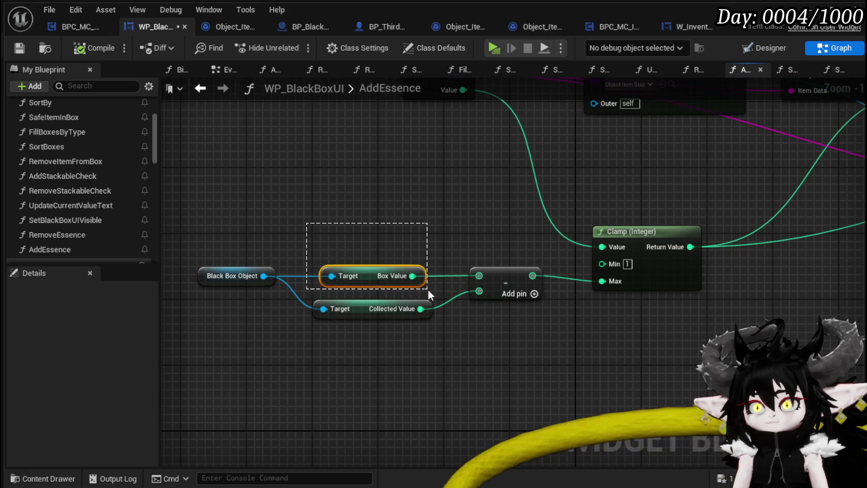
left_click_drag(296, 342, 433, 296)
mouse_move(318, 229)
left_mouse_down()
mouse_move(430, 280)
mouse_move(428, 289)
left_mouse_up()
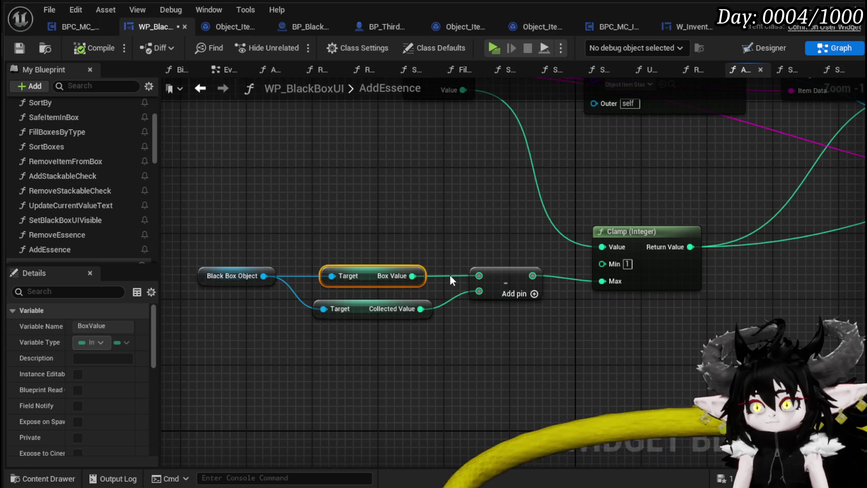
left_click(329, 334)
left_click_drag(424, 300, 424, 301)
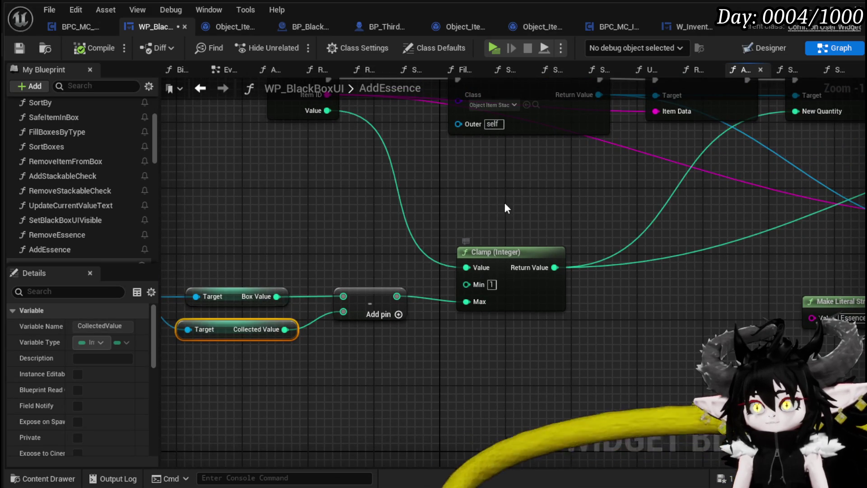
scroll(316, 147, "down", 1)
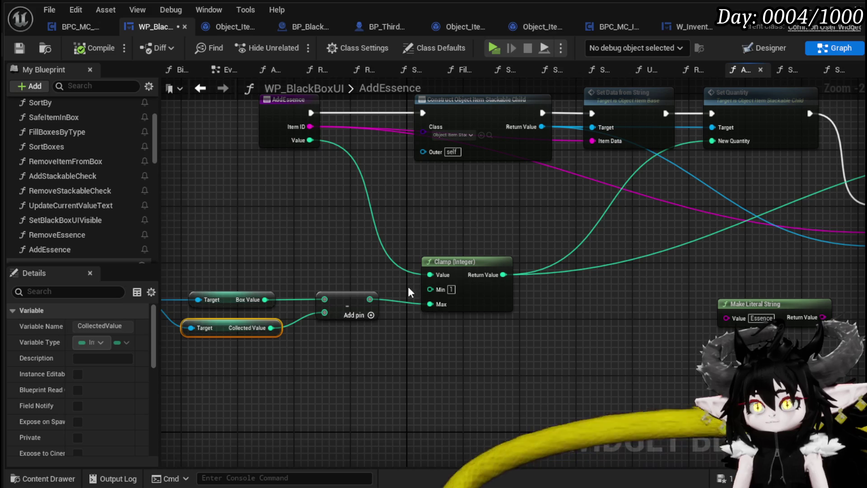
- Locate the Add Item to Map call and open its AddItemToMap function
left_click_drag(495, 219, 362, 229)
mouse_move(591, 205)
left_mouse_down()
mouse_move(201, 302)
mouse_move(295, 320)
mouse_move(304, 265)
left_mouse_up()
left_click(605, 154)
mouse_move(356, 367)
left_mouse_down()
mouse_move(358, 350)
mouse_move(452, 346)
left_mouse_up()
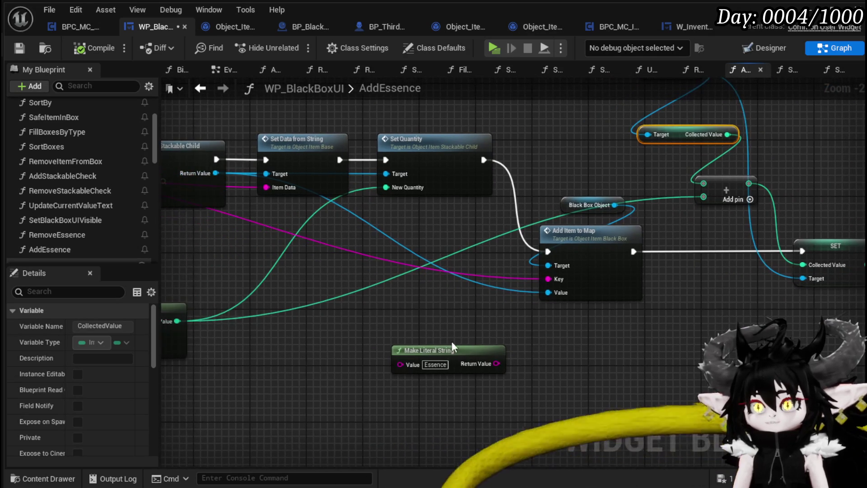
left_click_drag(488, 318, 465, 340)
left_click(549, 346)
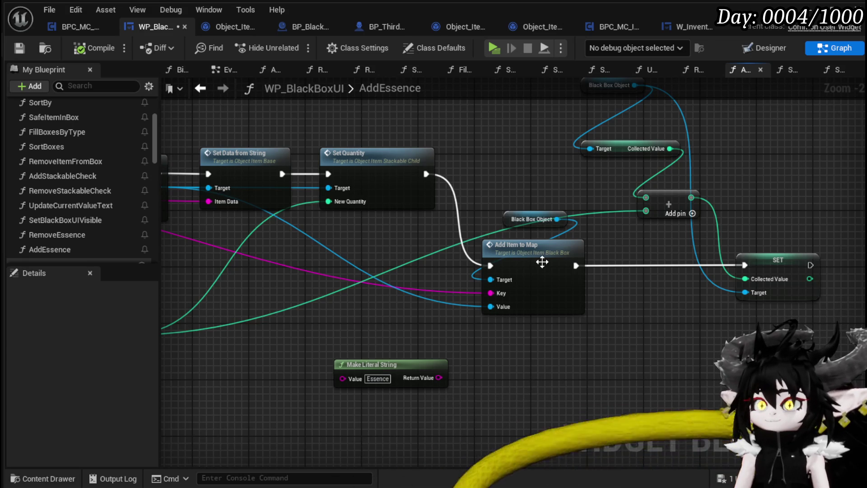
double_click(542, 262)
- Back in WP_BlackBoxUI, break the execution link from Add Item to Map to SET
mouse_move(536, 189)
left_mouse_down()
mouse_move(411, 253)
mouse_move(479, 232)
left_mouse_up()
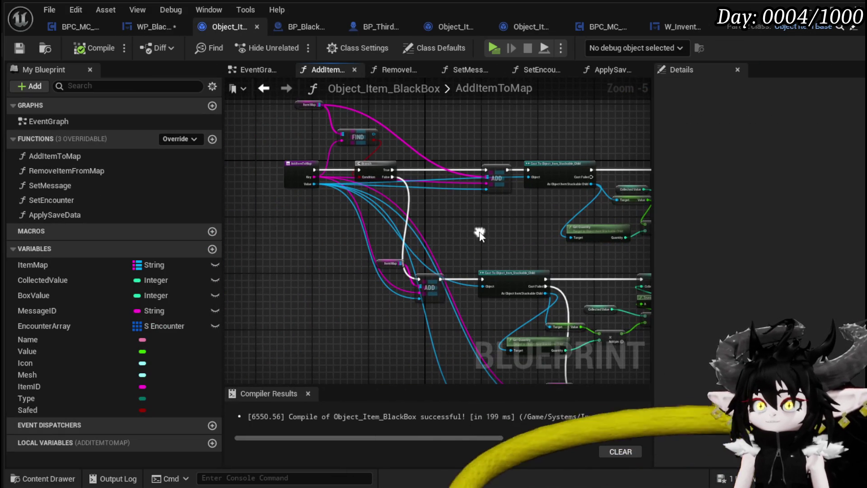
left_click(140, 30)
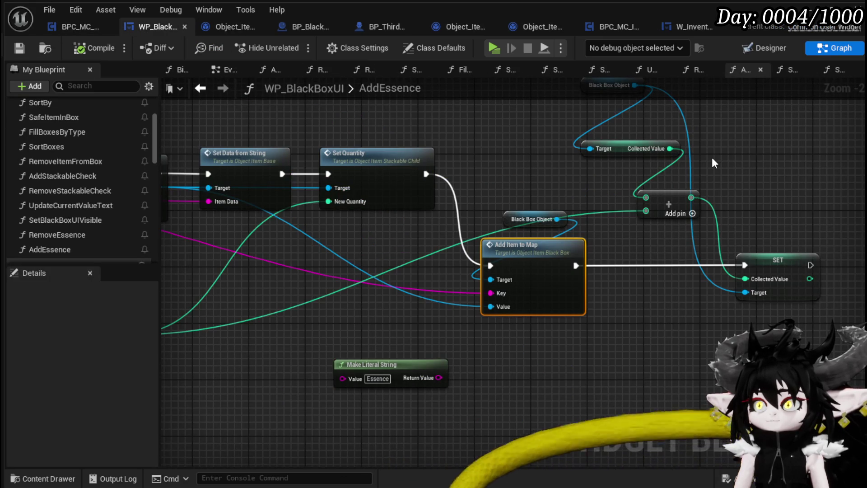
mouse_move(461, 156)
left_mouse_down()
mouse_move(544, 153)
mouse_move(421, 159)
left_mouse_up()
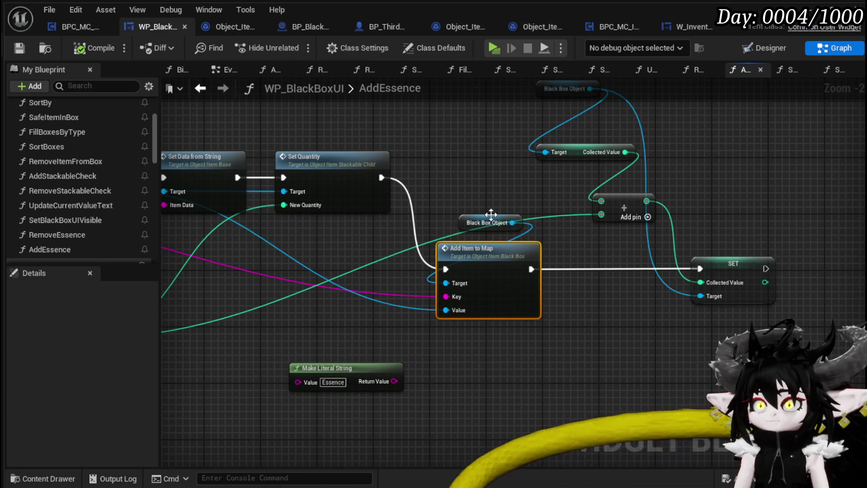
left_click(531, 270, "alt")
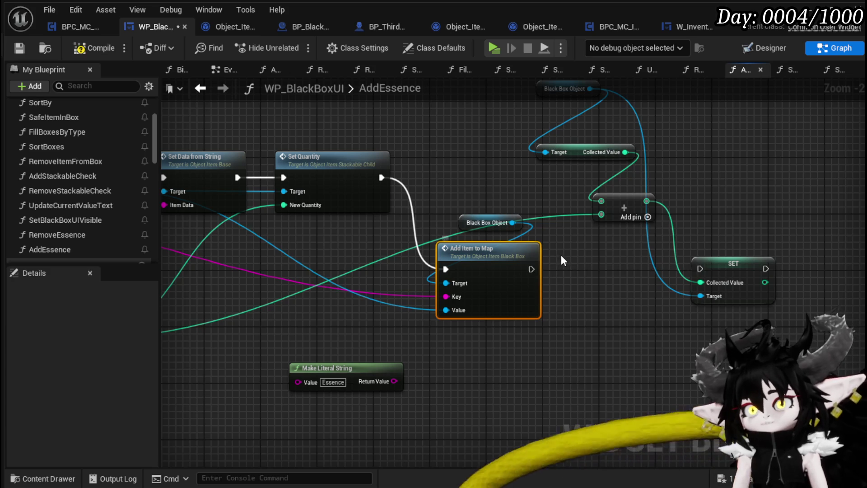
left_click_drag(619, 252, 828, 237)
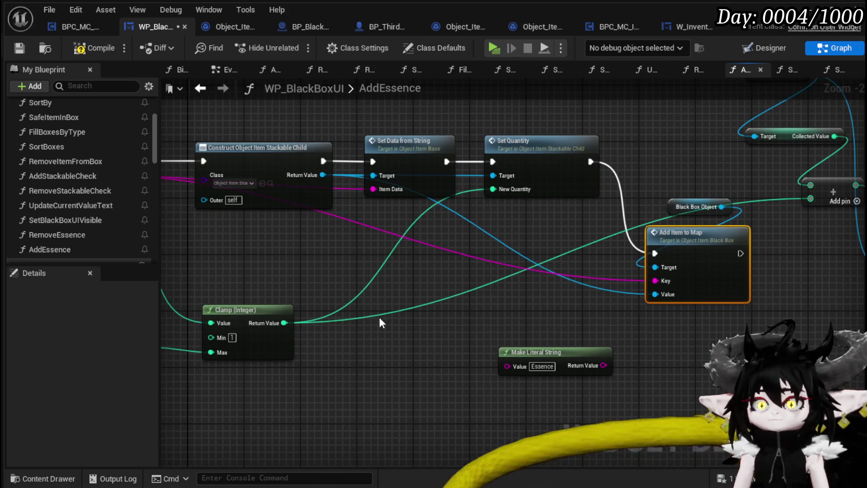
mouse_move(486, 321)
left_mouse_down()
mouse_move(454, 327)
mouse_move(520, 327)
left_mouse_up()
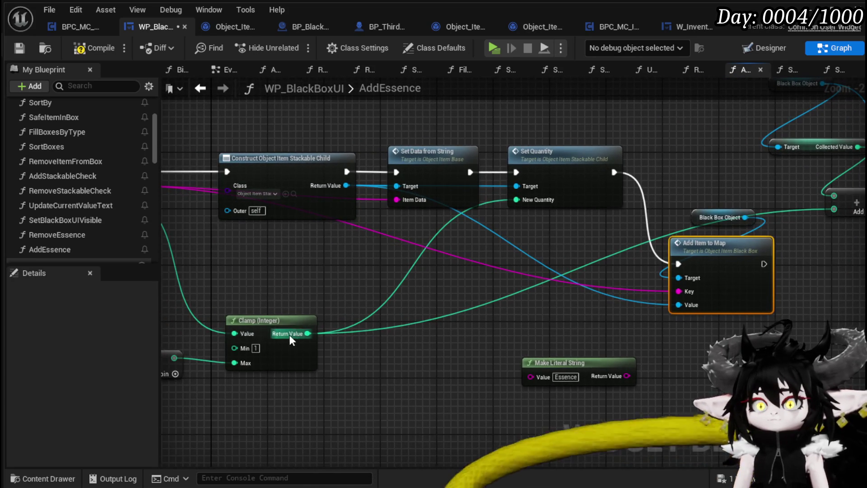
left_click_drag(269, 358, 403, 349)
left_click_drag(592, 240, 543, 252)
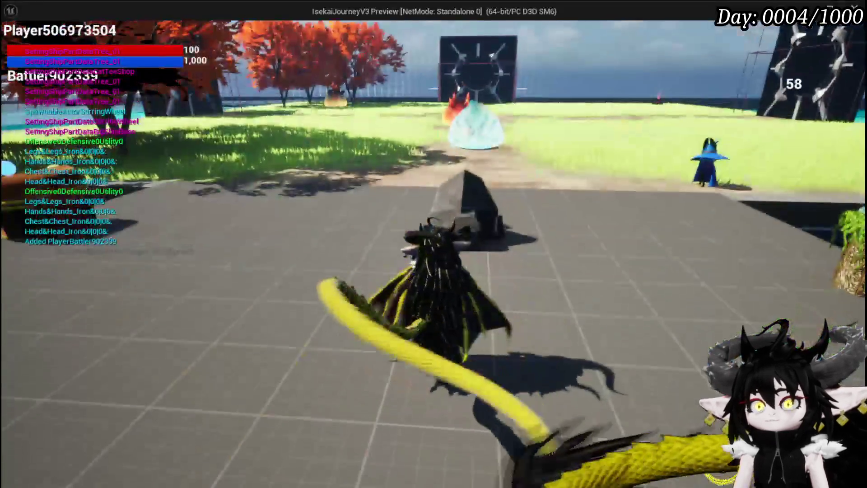
- Open the inventory and Black Box, moving the Essence stack out, in, and out again
key("Tab")
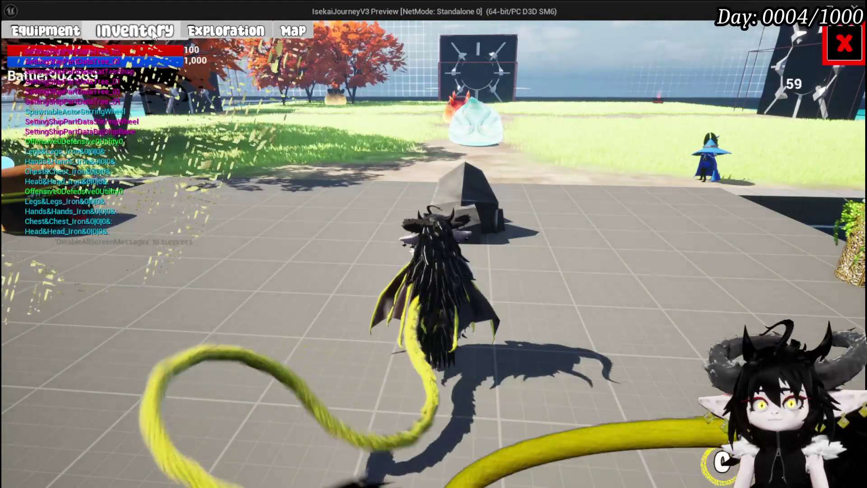
left_click(136, 31)
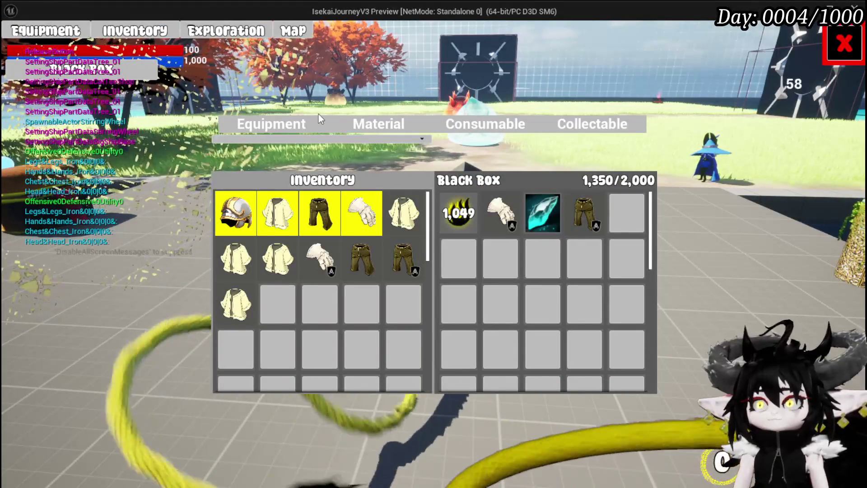
left_click(440, 207)
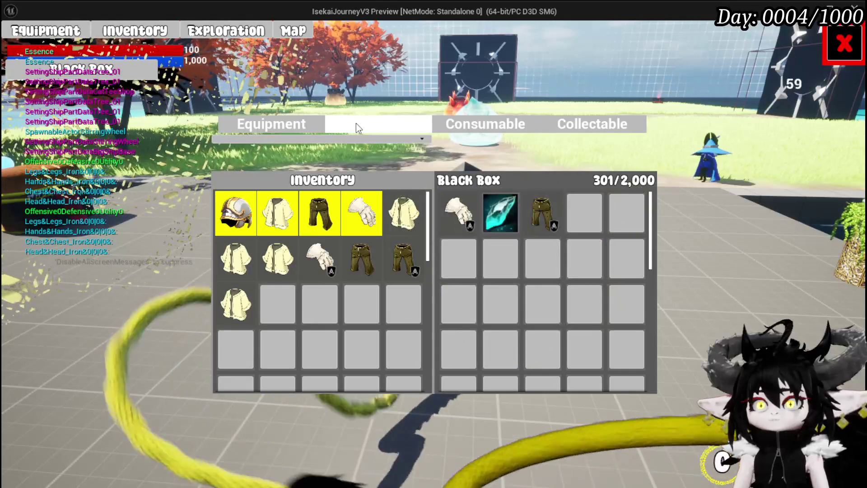
left_click(356, 125)
left_click(312, 215)
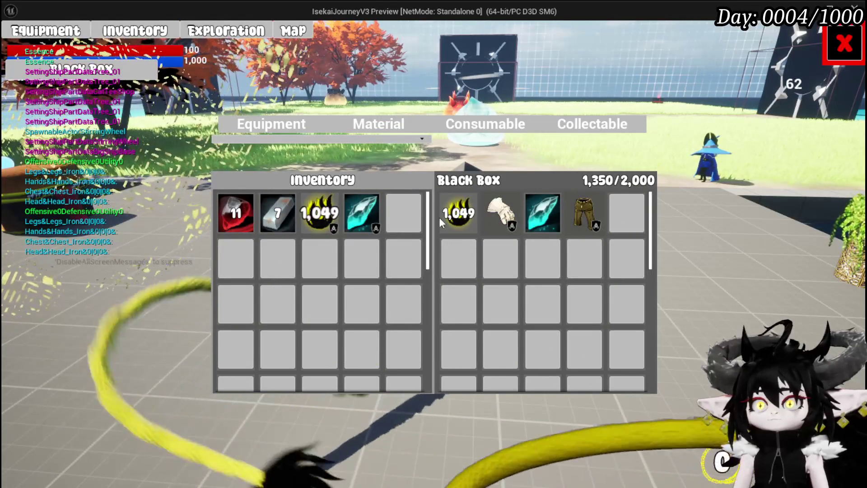
left_click(454, 218)
- Transfer six Iron Ingots into the Black Box while moving Essence in and out
left_click(271, 219)
left_click(271, 218)
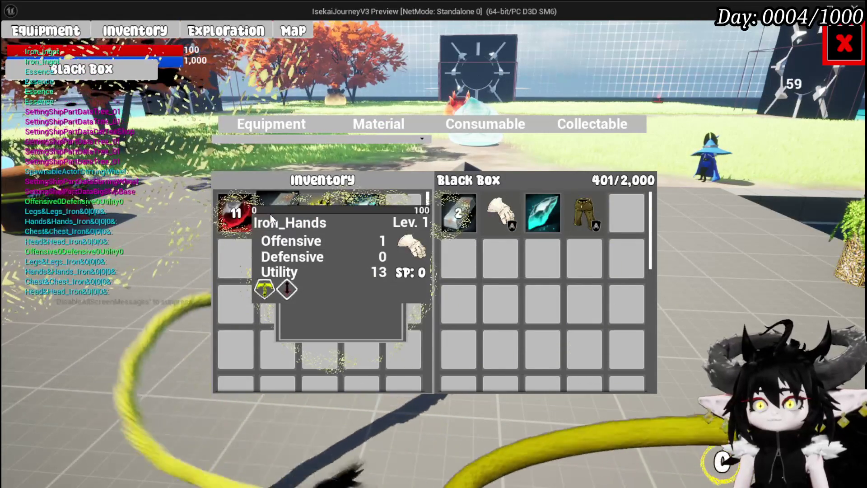
left_click(272, 218)
left_click(271, 218)
left_click(271, 218)
left_click(271, 218)
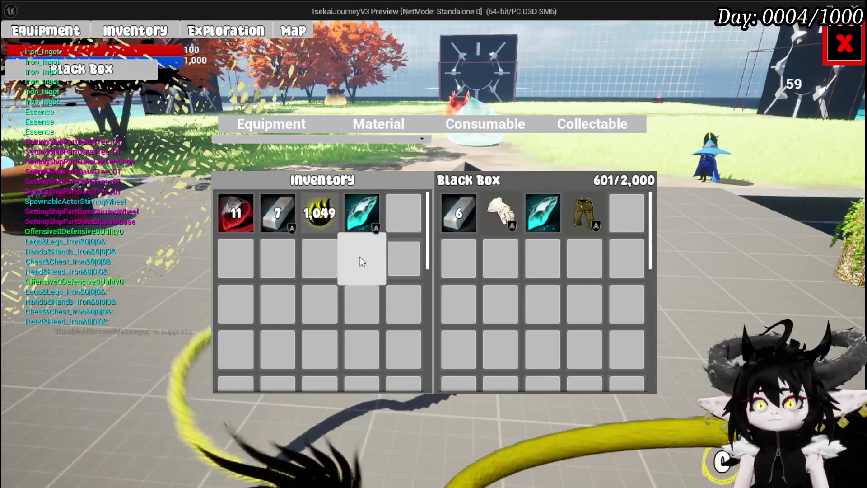
left_click(319, 213)
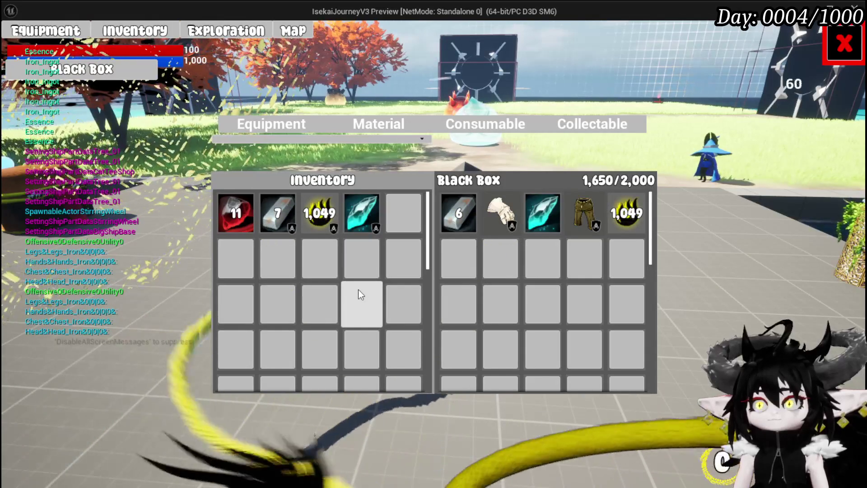
left_click(619, 216)
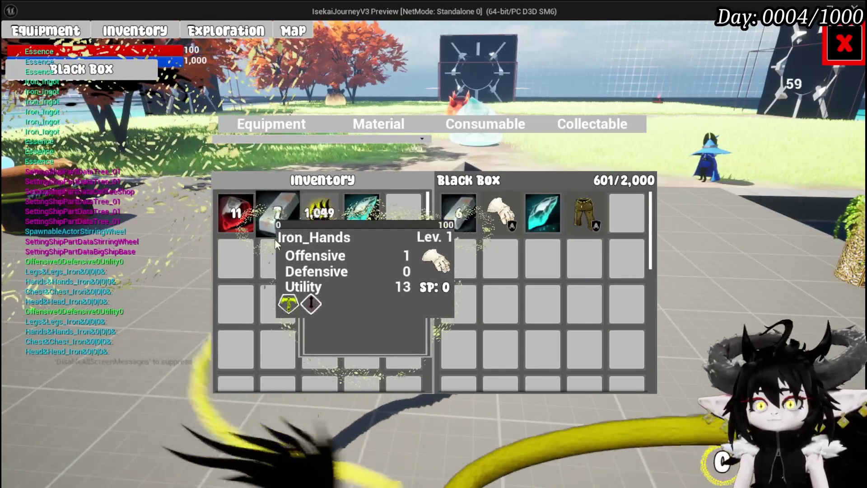
left_click(283, 219)
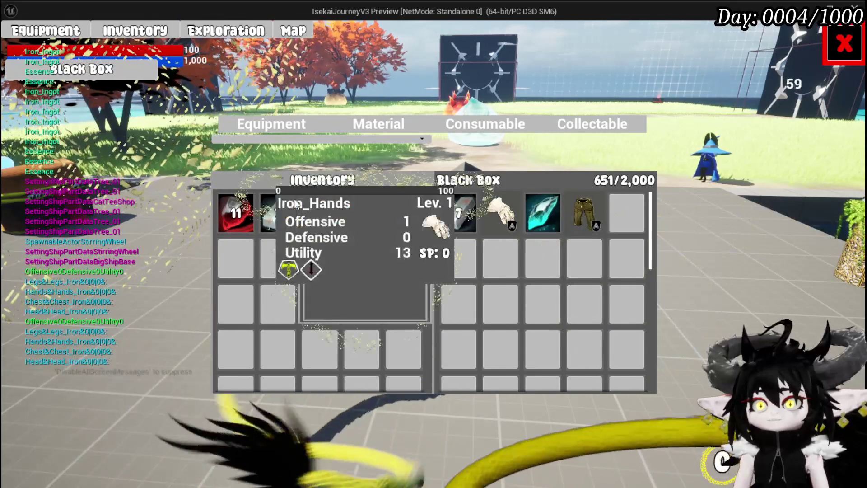
- Move Iron_Chest and Iron_Legs equipment pieces into the Black Box
left_click(271, 124)
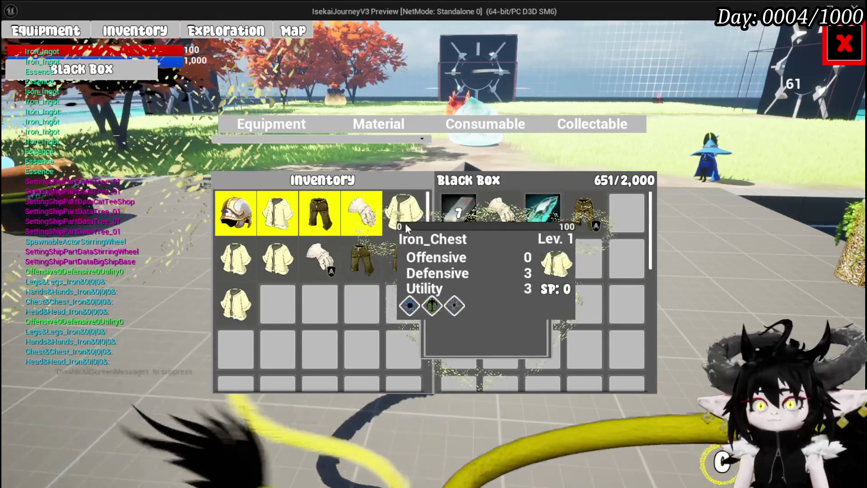
left_click(406, 221)
left_click(381, 267)
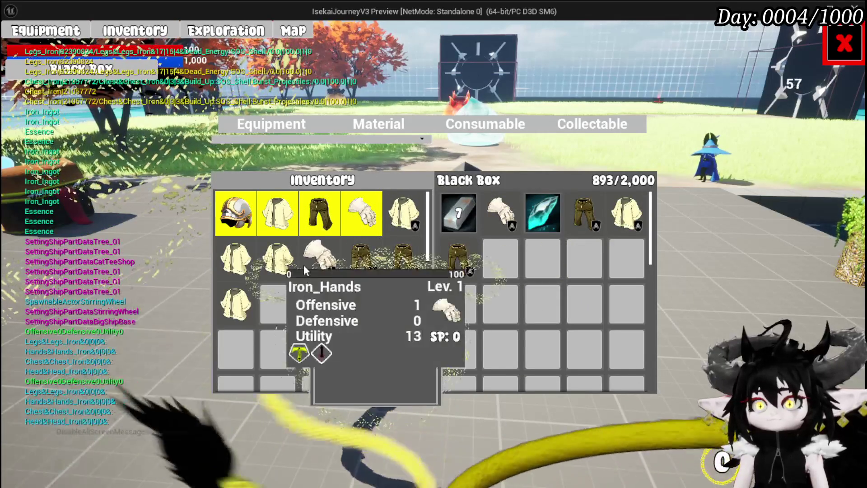
left_click(287, 266)
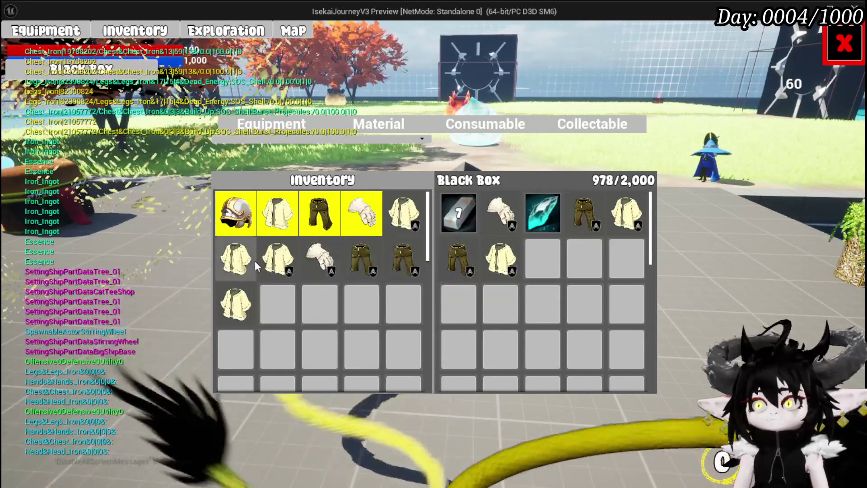
left_click(246, 269)
left_click(245, 299)
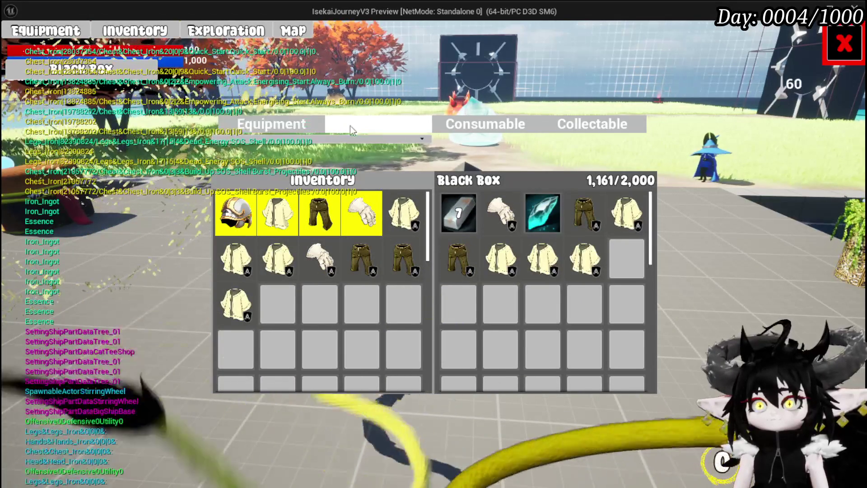
- Fill the Black Box to capacity with Essence from the Material tab
left_click(362, 126)
left_click(321, 219)
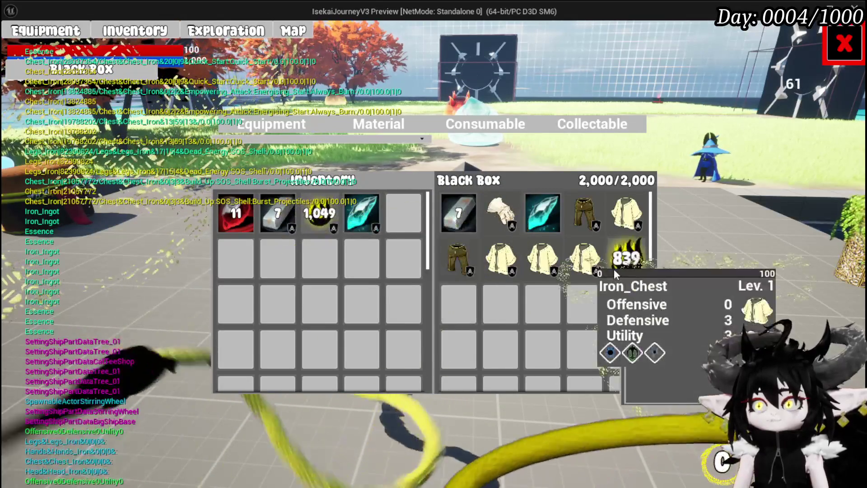
left_click(626, 259)
left_click(321, 215)
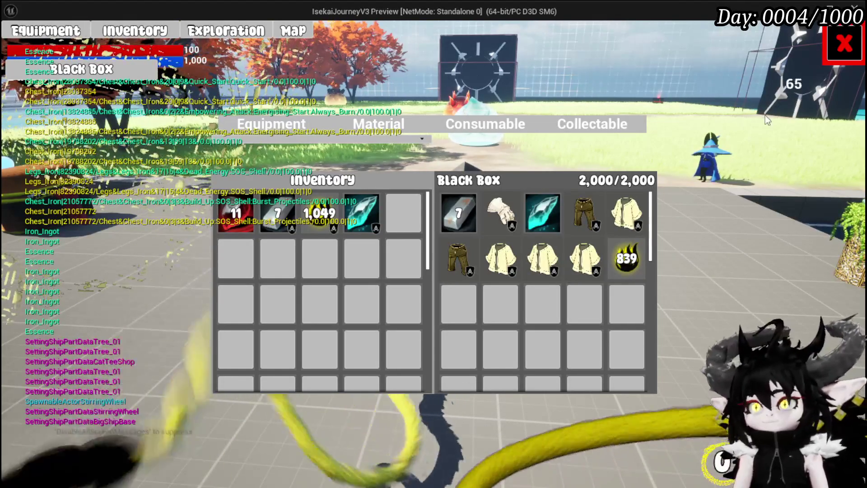
- Take three Iron_Chests out of the Black Box, leaving 1,732/2,000, and close the panels
left_click(582, 271)
left_click(542, 274)
left_click(500, 260)
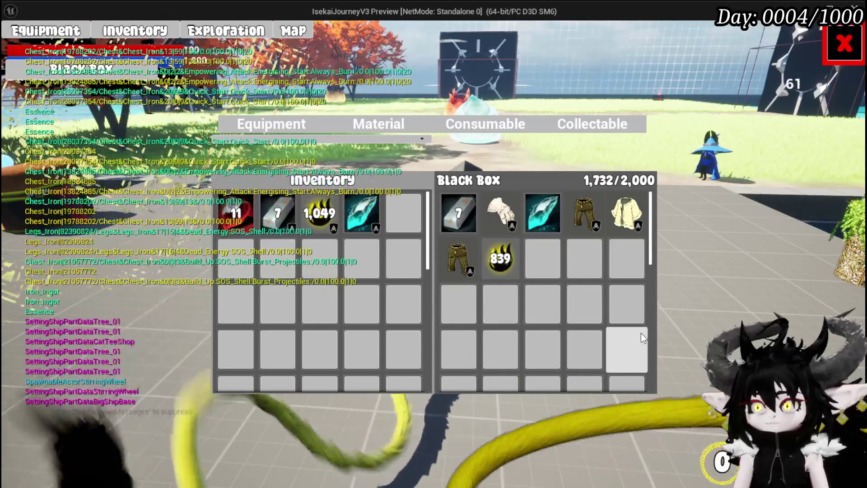
key("Escape")
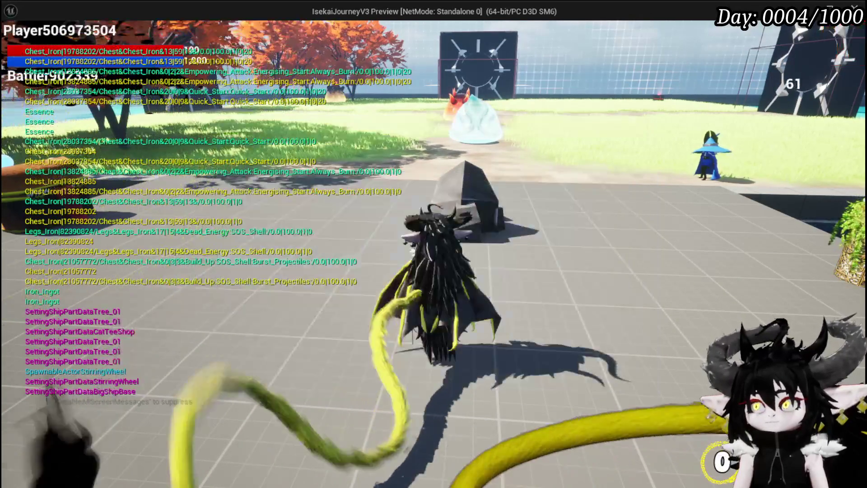
- Save the game, take all loot from the chest, and reopen the inventory
key("Escape")
left_click(470, 228)
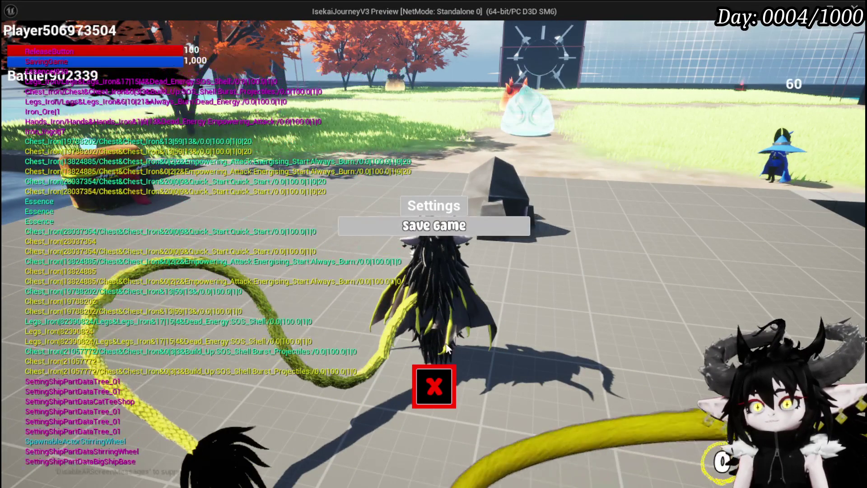
key("e")
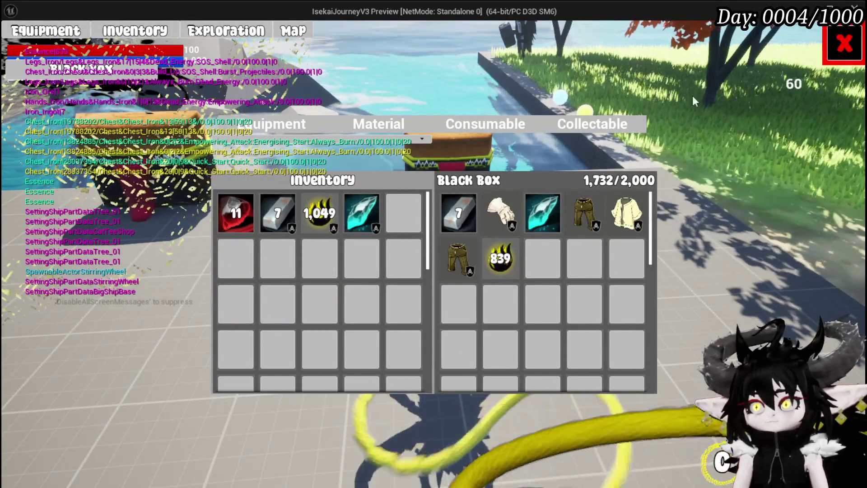
key("e")
key("e")
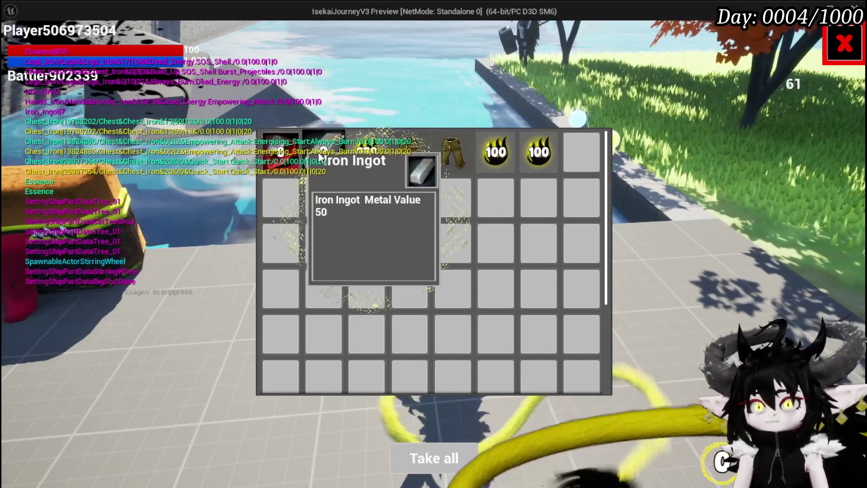
left_click(424, 445)
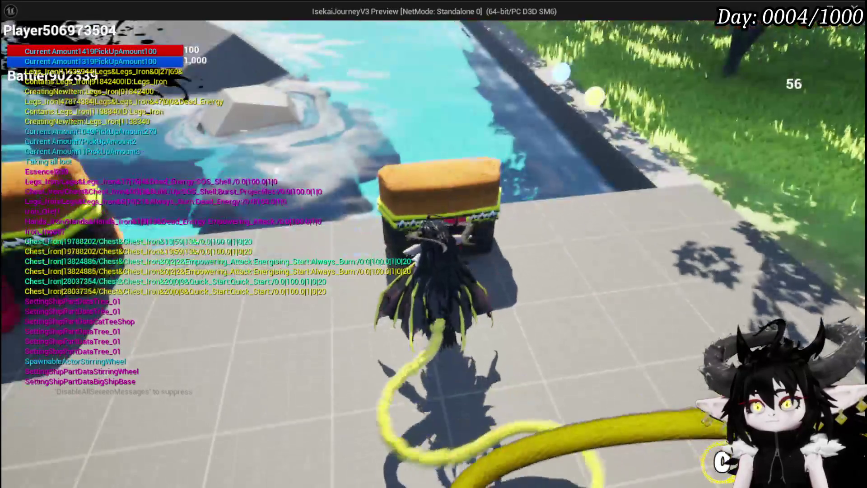
key("e")
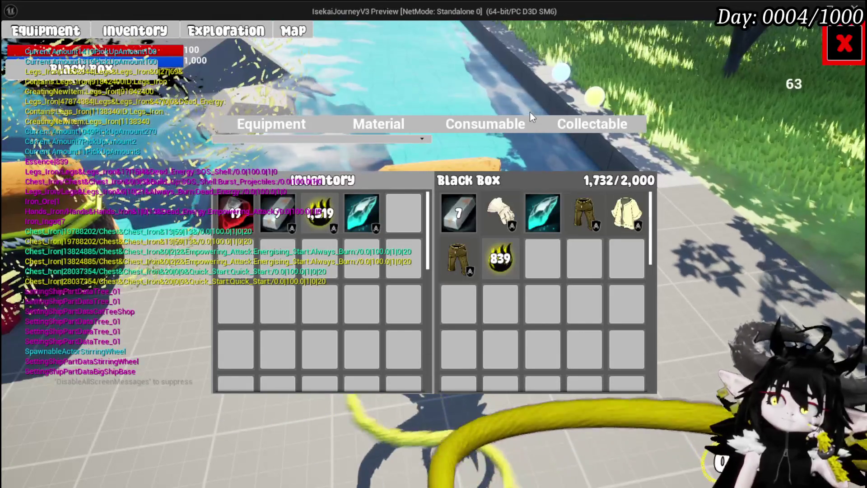
- Empty the Black Box into the inventory and try dragging the 1,519 Essence stack back in
left_click(500, 266)
left_click(465, 220)
left_click(465, 220)
left_click(465, 220)
left_click(466, 220)
left_click(465, 220)
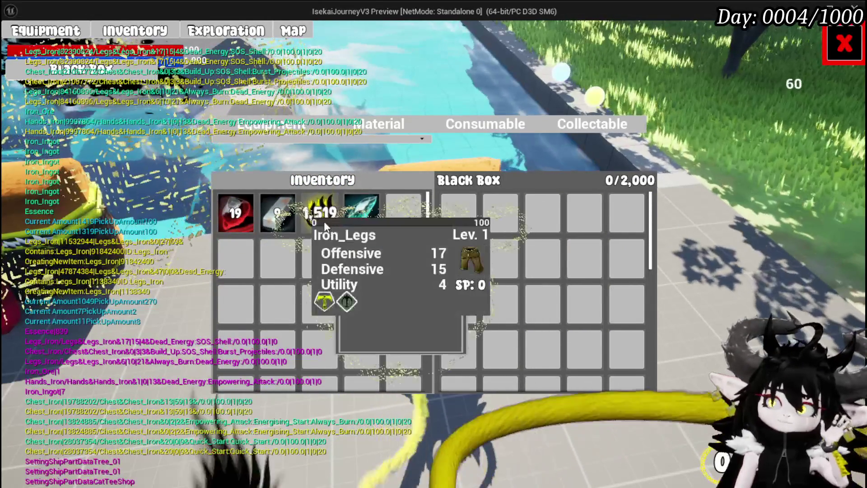
left_click_drag(324, 221, 495, 227)
left_click_drag(316, 227, 487, 227)
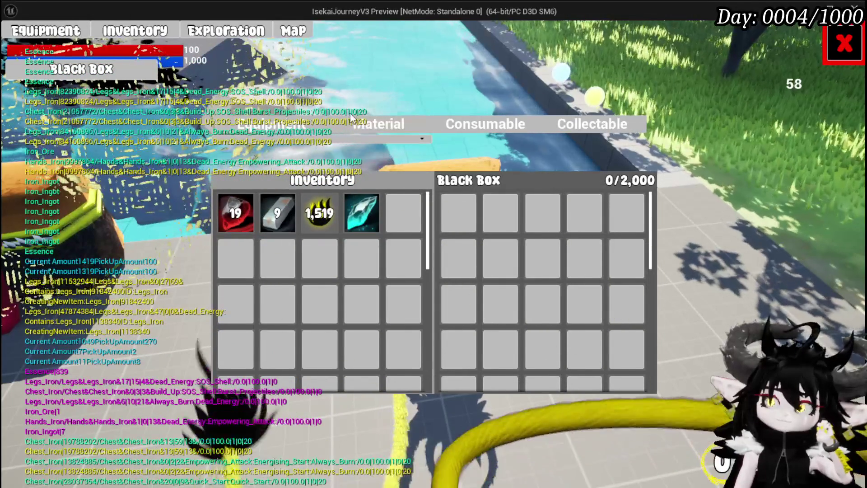
- Move shirts and legs from the Equipment tab into the Black Box
left_click(272, 124)
left_click(388, 221)
left_click(396, 260)
left_click(361, 261)
left_click(320, 260)
left_click(254, 270)
left_click(235, 272)
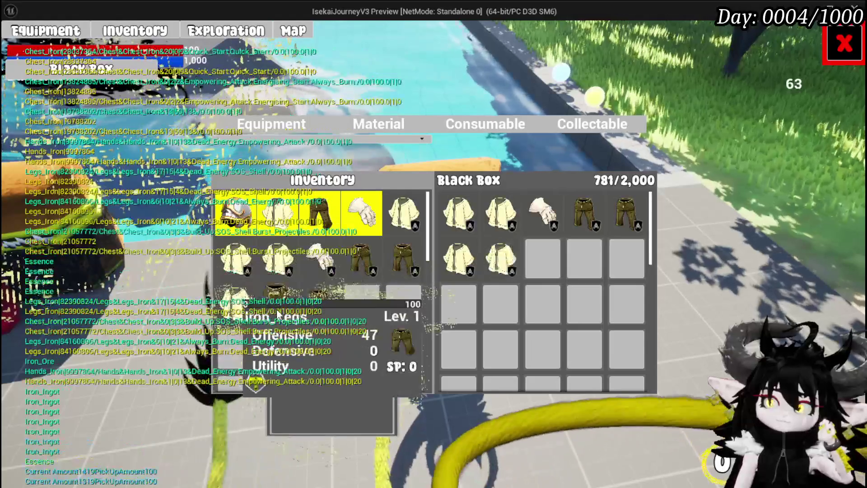
left_click(277, 298)
left_click(323, 308)
- Store the essence, take every equipment piece back out, then add the remaining essence
left_click(401, 126)
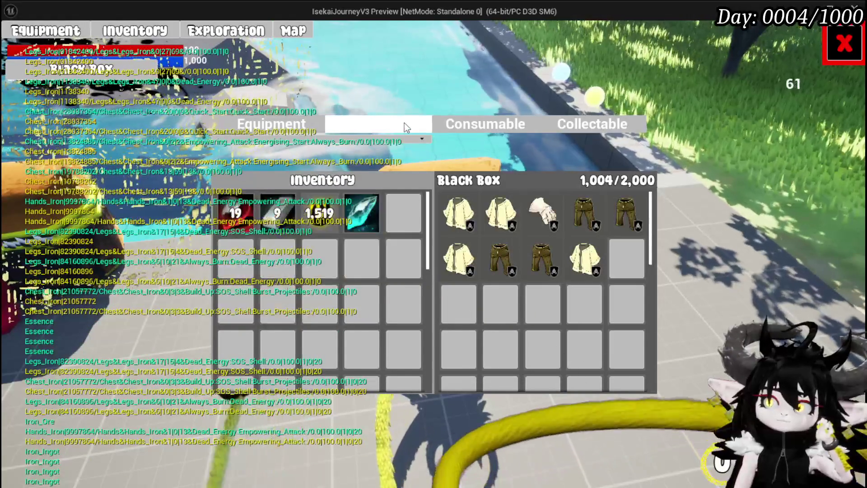
left_click(327, 202)
left_click(459, 217)
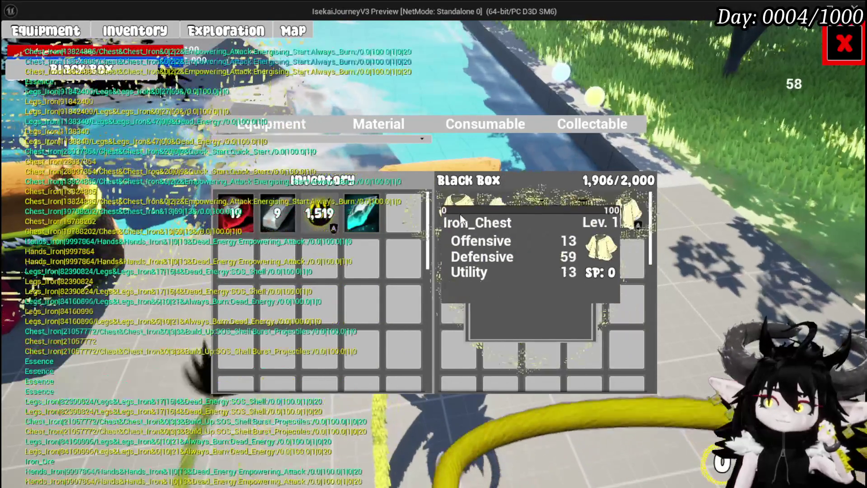
left_click(460, 217)
left_click(460, 216)
left_click(461, 218)
left_click(459, 219)
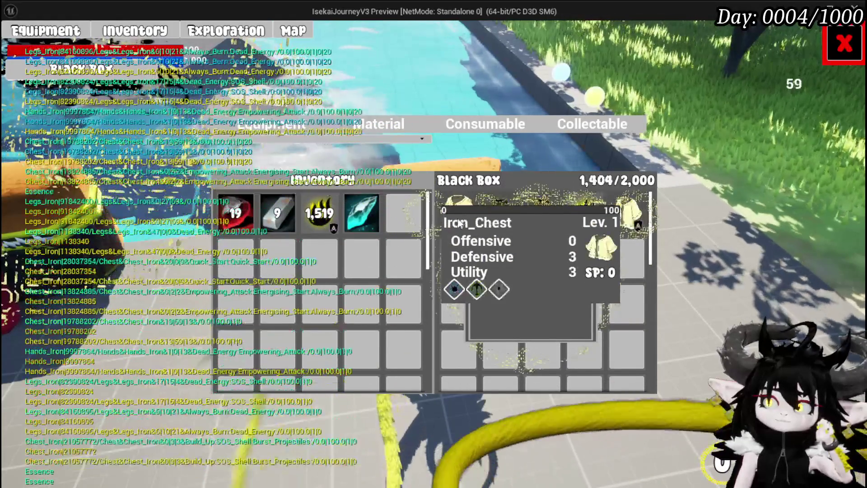
left_click(458, 222)
left_click(457, 224)
left_click(457, 225)
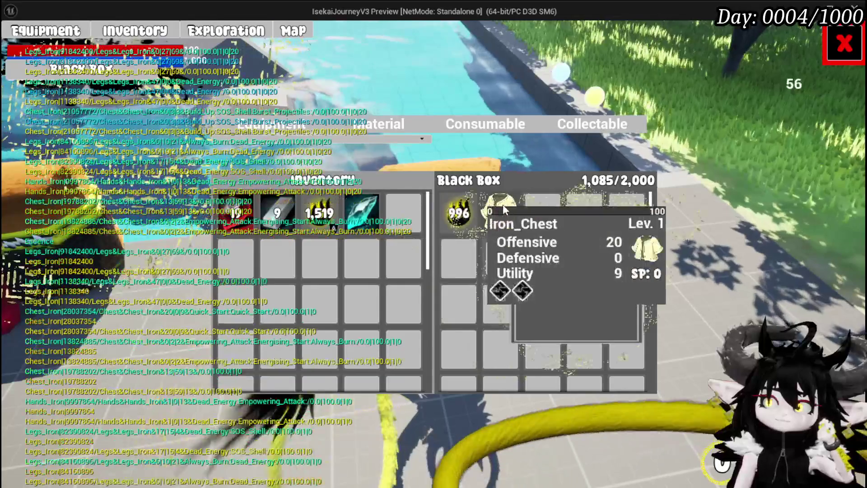
left_click(502, 205)
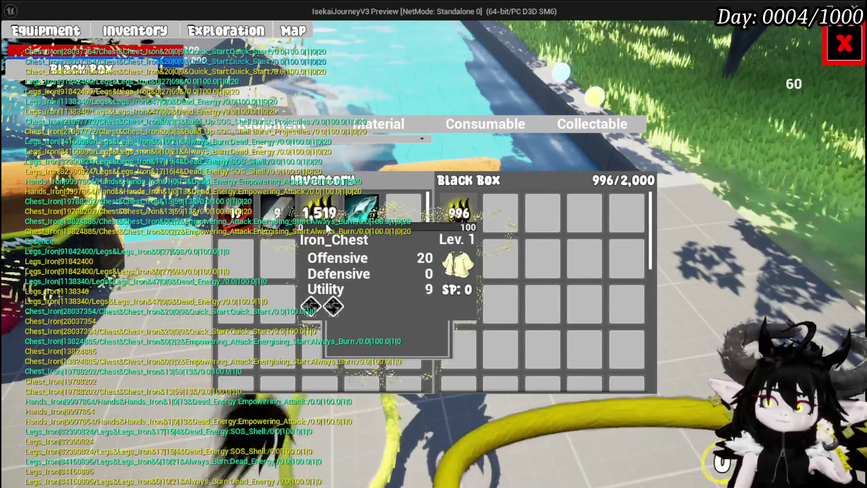
left_click(326, 224)
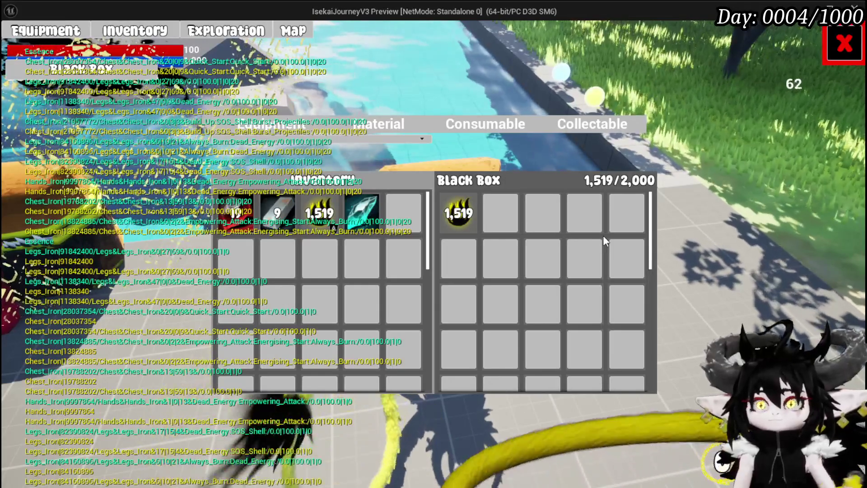
- Close the inventory, run and jump to the loot chest, check it, then stop the play session
left_click(844, 44)
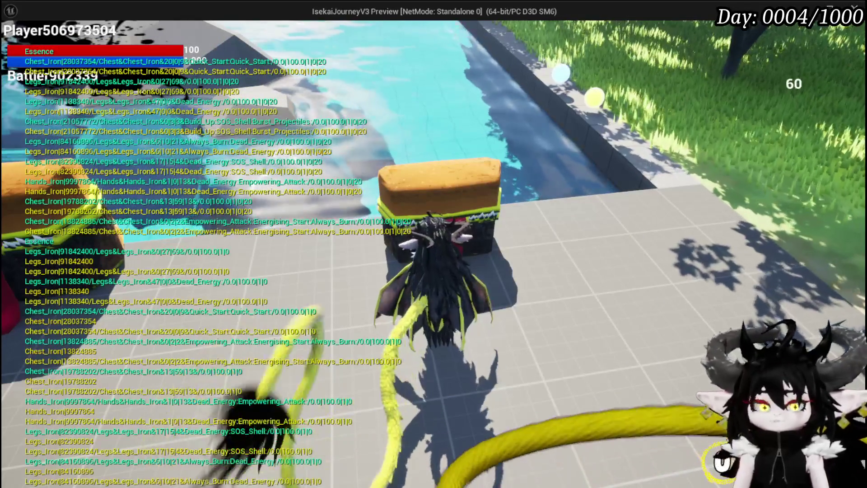
key("w")
key("space")
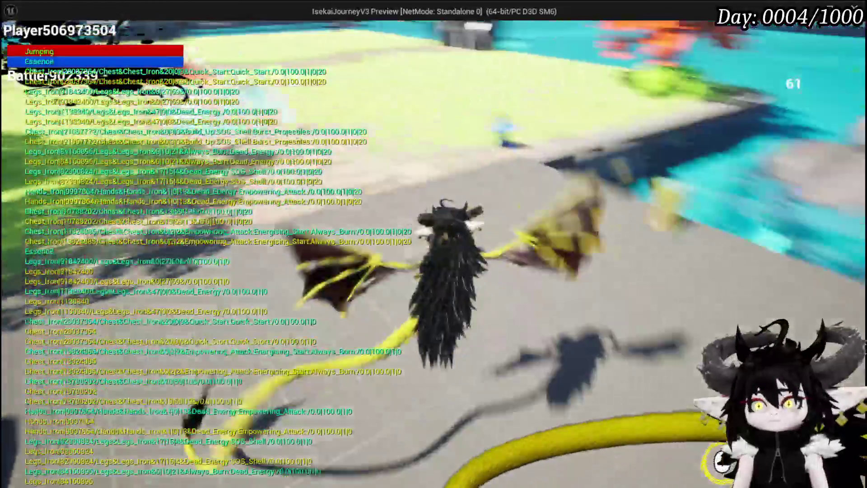
key("e")
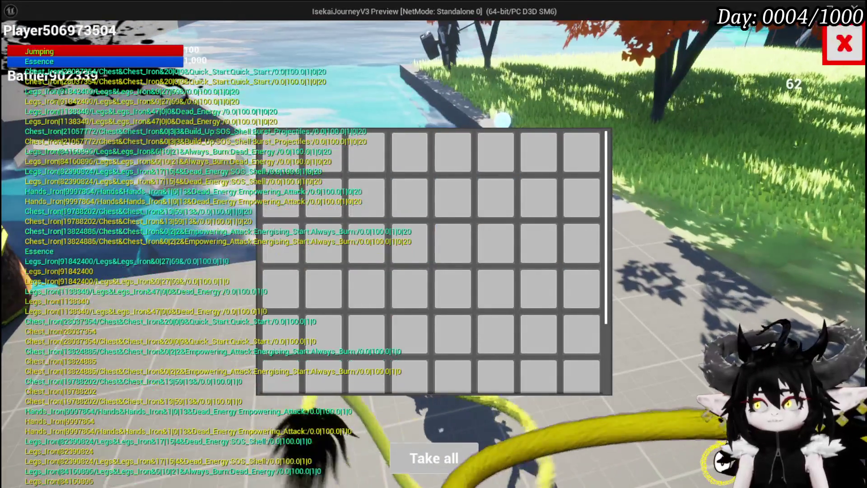
left_click(824, 43)
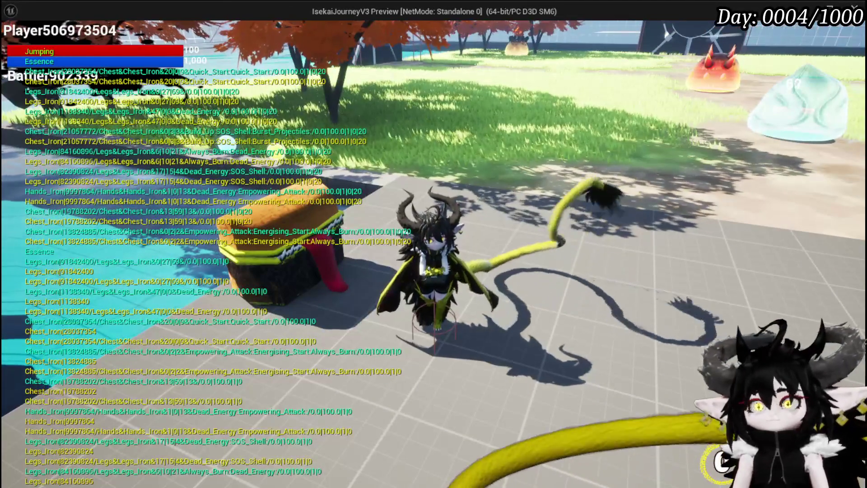
key("Escape")
key("Escape")
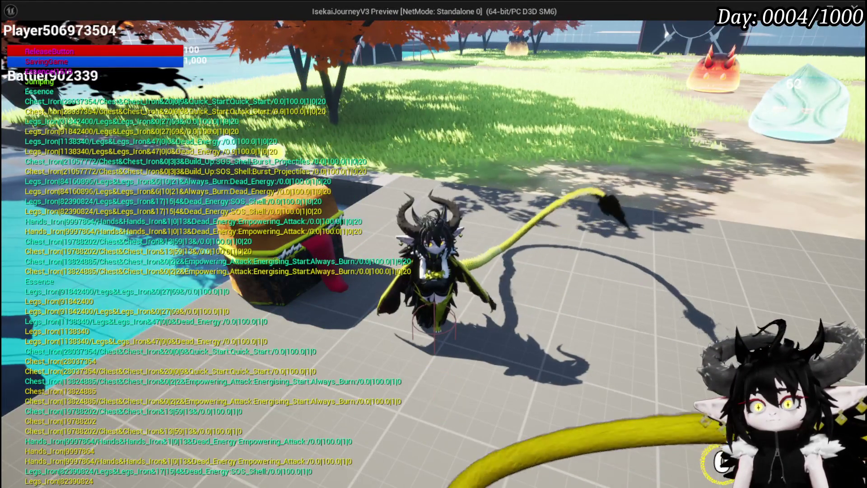
key("Escape")
- Save all, replay, confirm the Black Box materials still hold 1,519 essence, and save the game
left_click(17, 45)
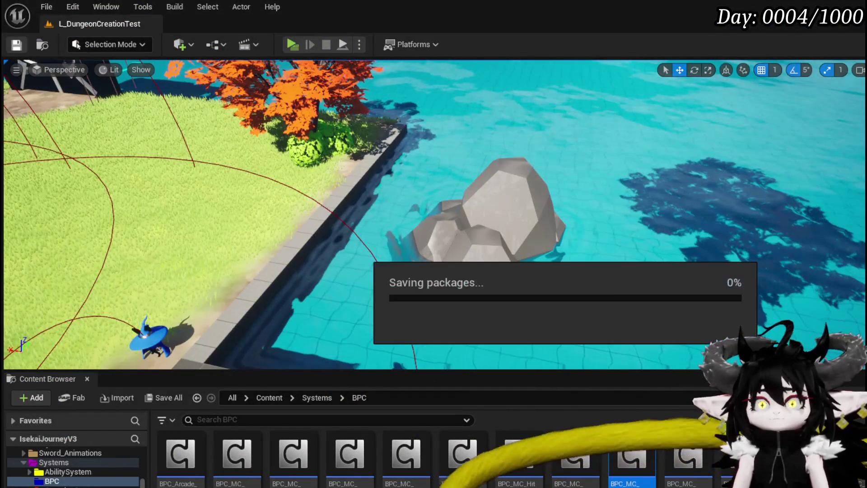
left_click(291, 43)
key("e")
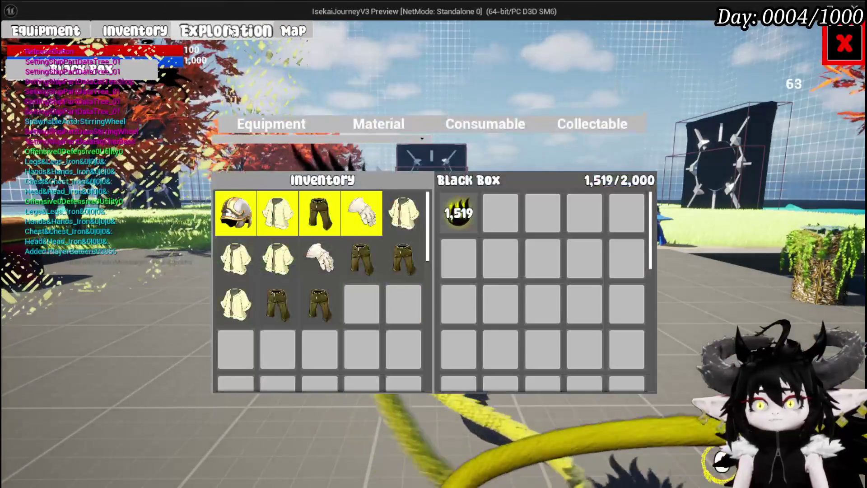
left_click(379, 124)
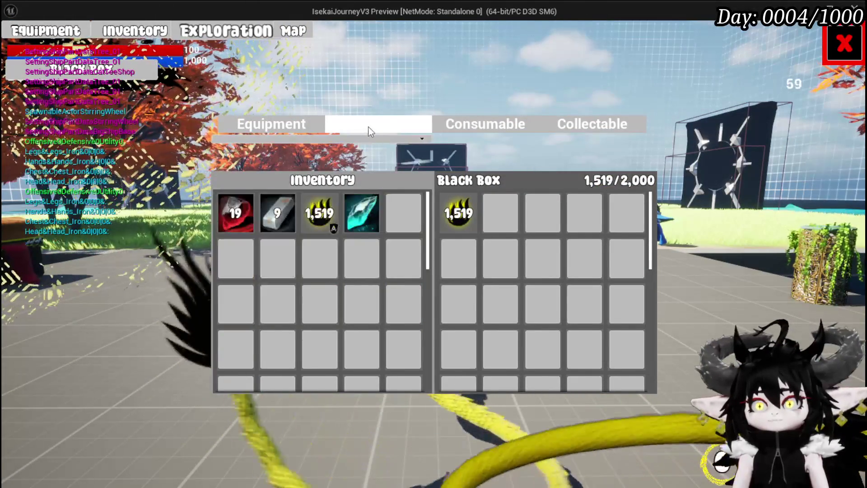
left_click(844, 50)
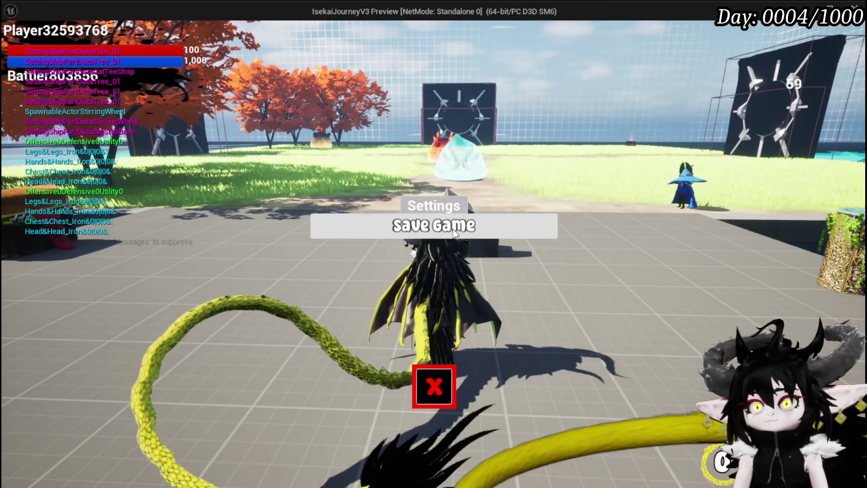
left_click(454, 232)
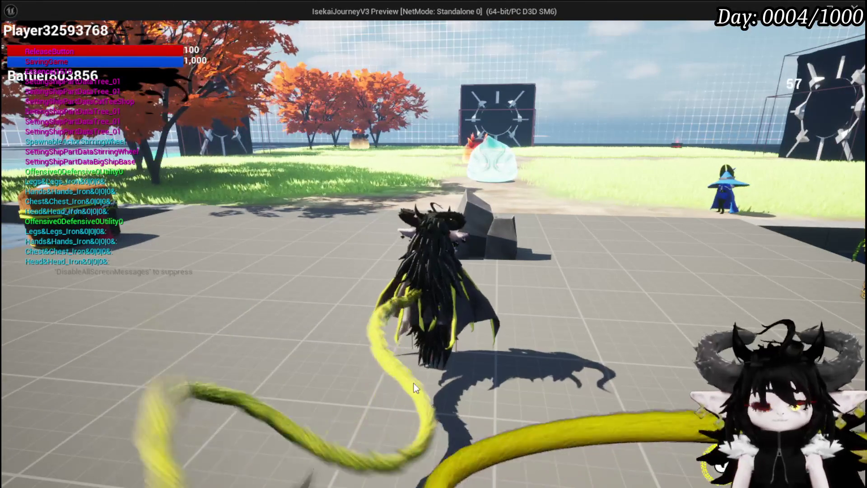
- End the play session and save with Ctrl+S back in the editor
key("Escape")
key("ctrl+s")
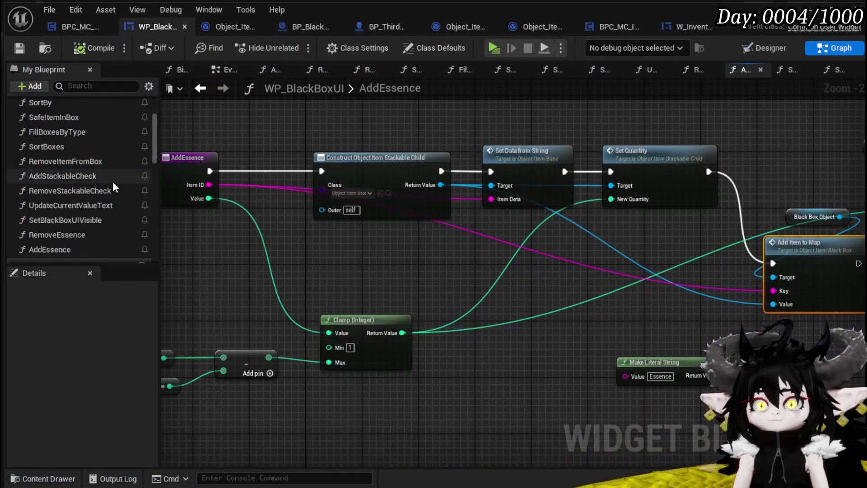
scroll(112, 181, "up", 3)
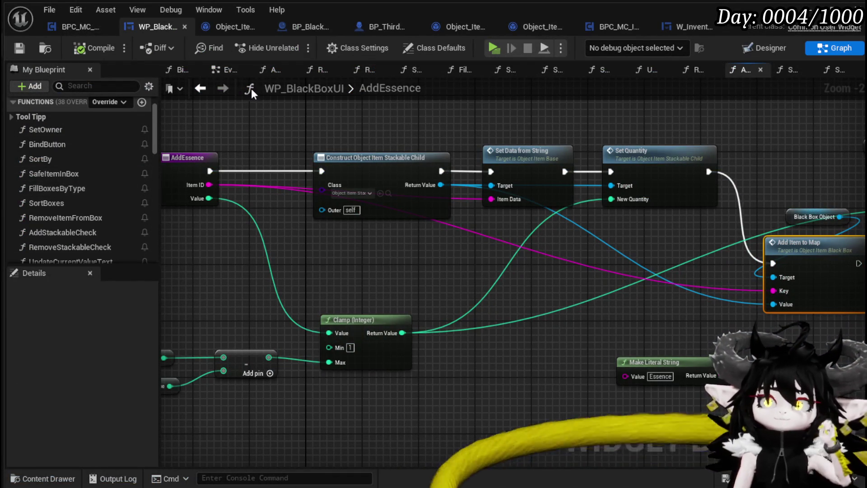
- Open the AddItemObject function graph in BPC_MC_Inventory and shift the ItemID node left
left_click(223, 28)
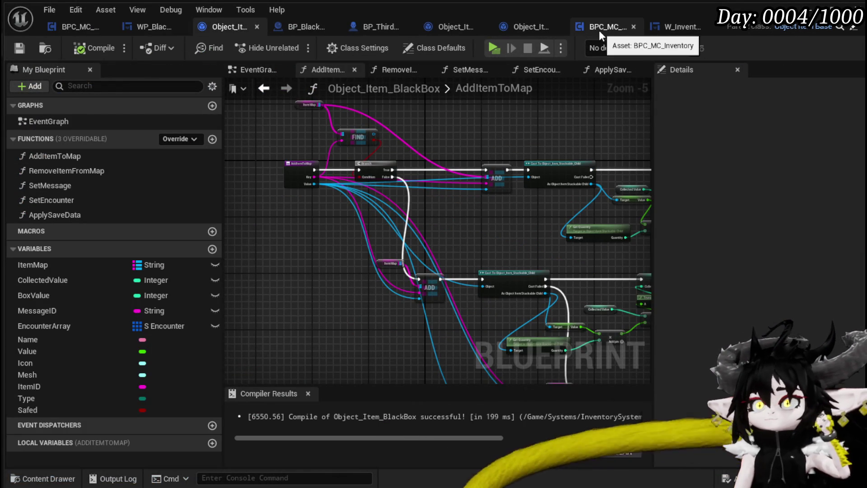
left_click(599, 30)
scroll(59, 183, "up", 1)
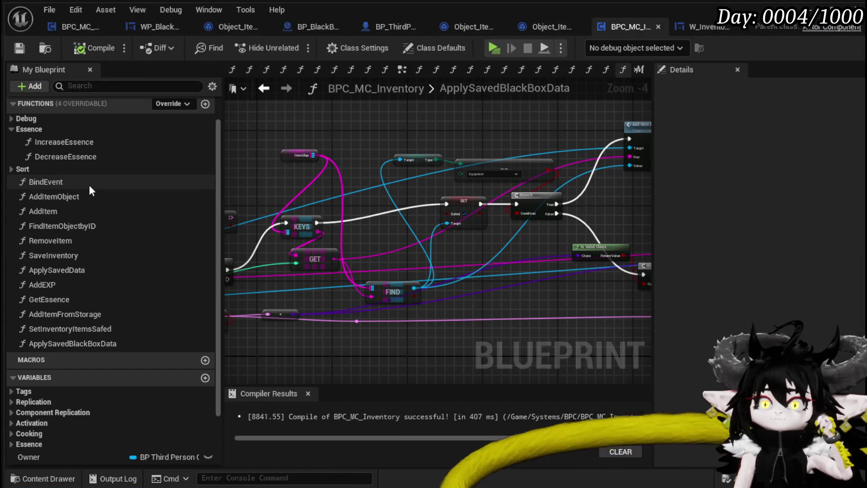
double_click(86, 195)
scroll(520, 170, "up", 2)
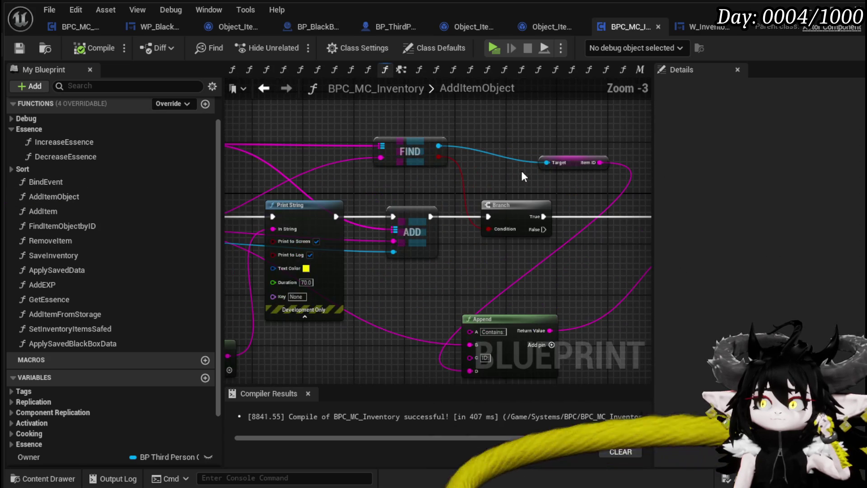
mouse_move(566, 160)
left_mouse_down()
mouse_move(500, 177)
mouse_move(433, 159)
left_mouse_up()
mouse_move(525, 184)
left_mouse_down()
mouse_move(420, 168)
mouse_move(605, 181)
mouse_move(394, 225)
mouse_move(299, 230)
mouse_move(528, 218)
left_mouse_up()
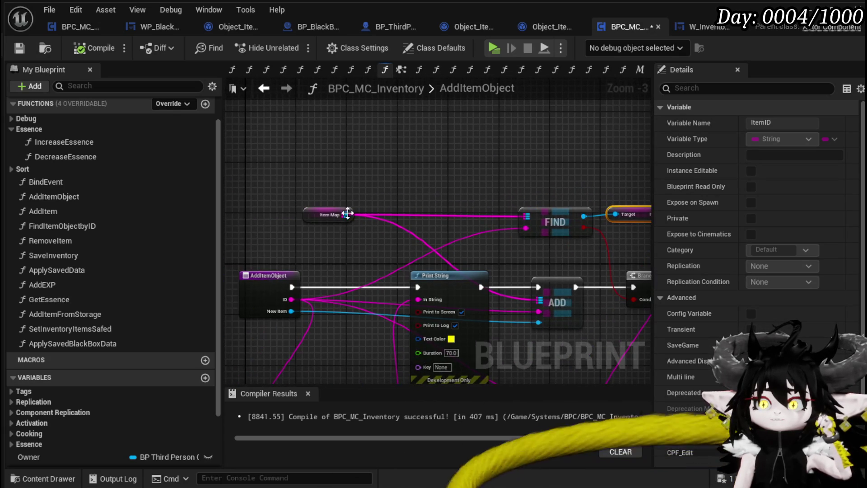
- Add a Find on Item Map and cast its result to Object_Item_BlackBox
left_click_drag(345, 215, 503, 133)
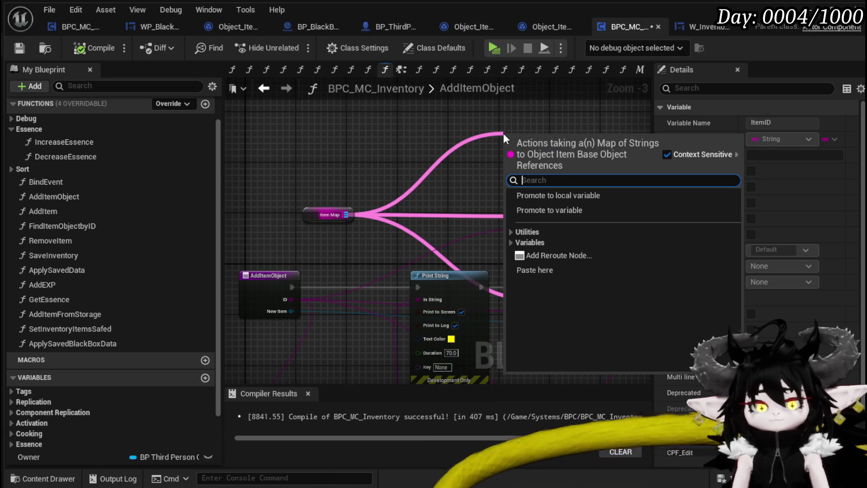
type("Find")
key("Return")
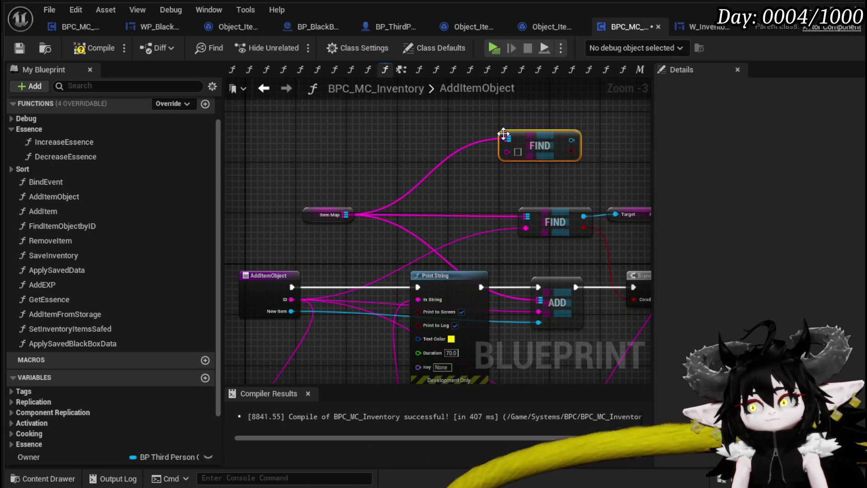
mouse_move(503, 134)
left_mouse_down()
mouse_move(357, 153)
mouse_move(362, 182)
left_mouse_up()
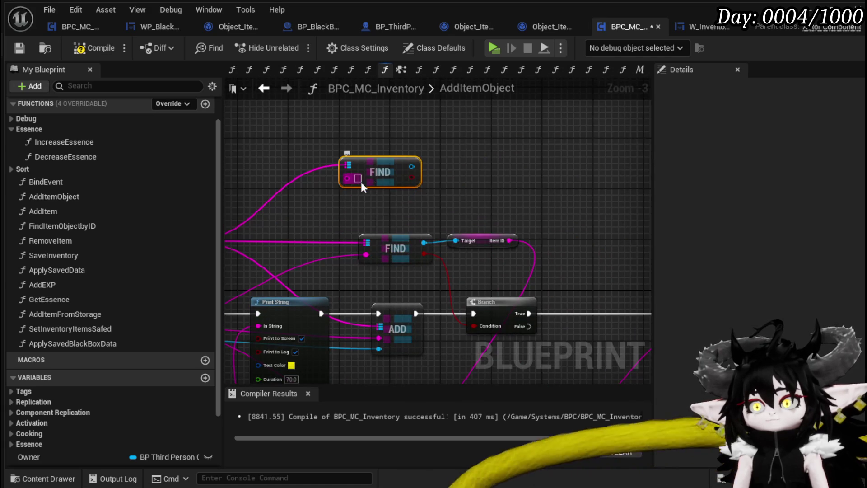
type("8lack_Box")
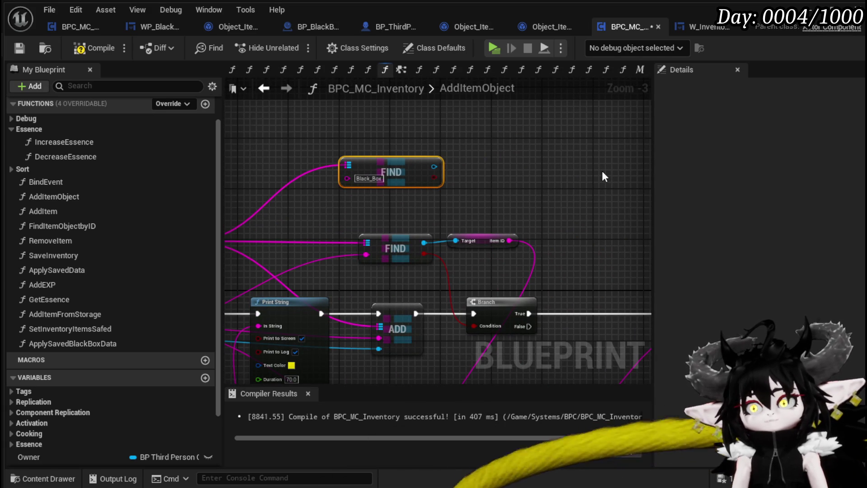
left_click_drag(342, 181, 473, 186)
type("ItemM")
key("BackSpace")
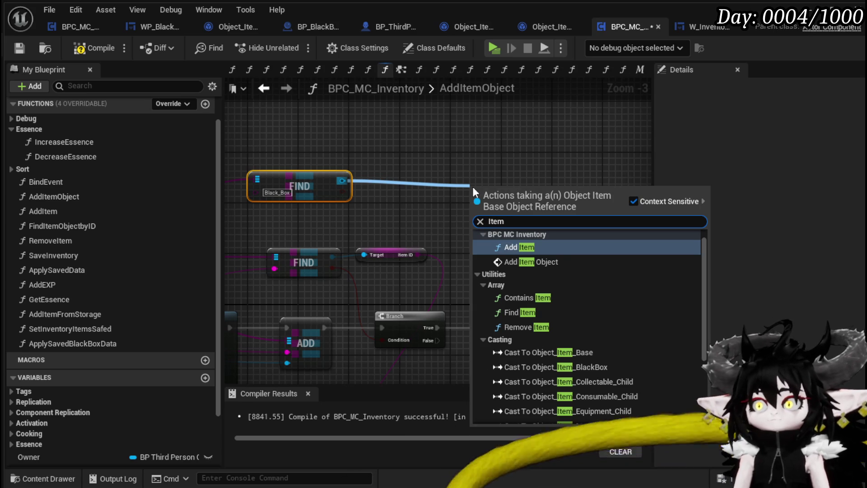
left_click_drag(342, 180, 421, 184)
type("cast to blac")
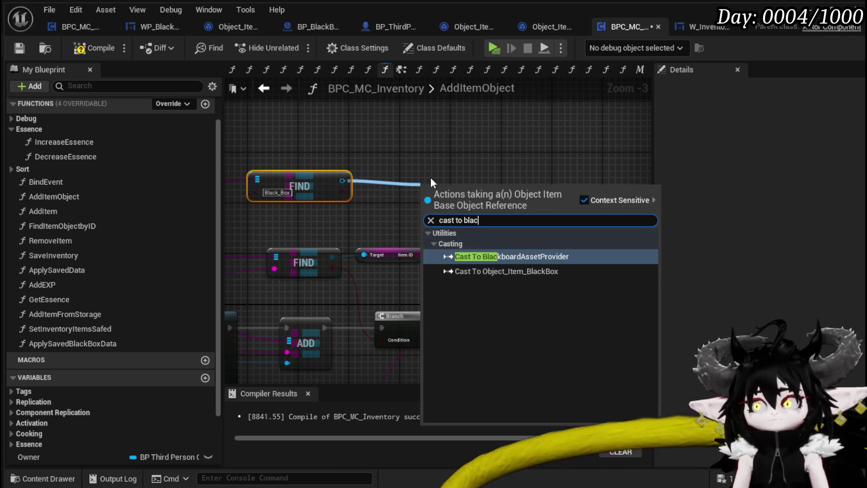
left_click(505, 273)
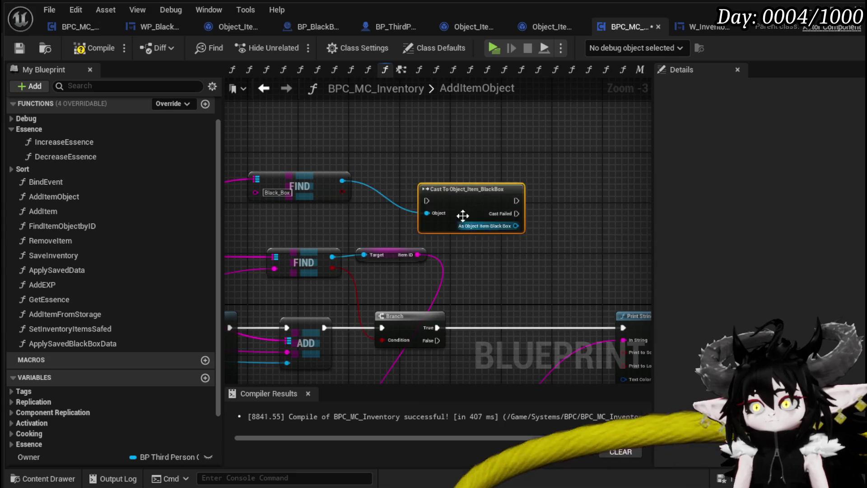
- Add an Add Item to Map node fed by the cast's black-box object
left_click_drag(471, 227, 453, 195)
left_click_drag(342, 199, 422, 204)
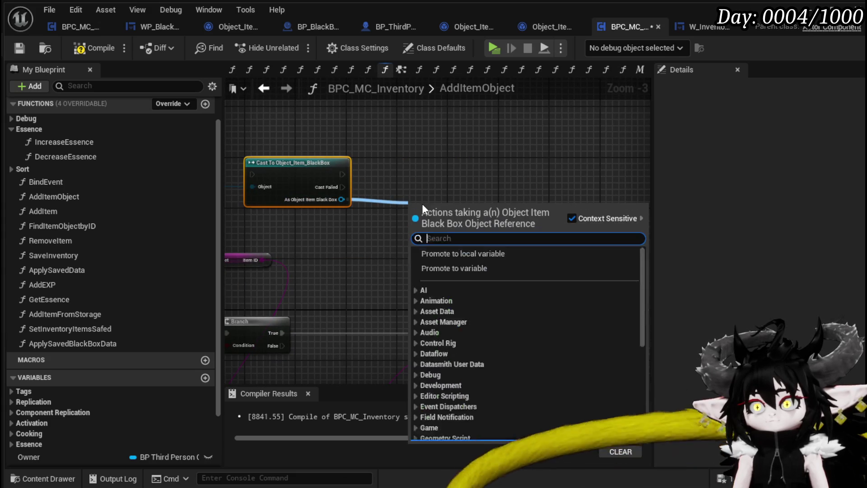
type("add item")
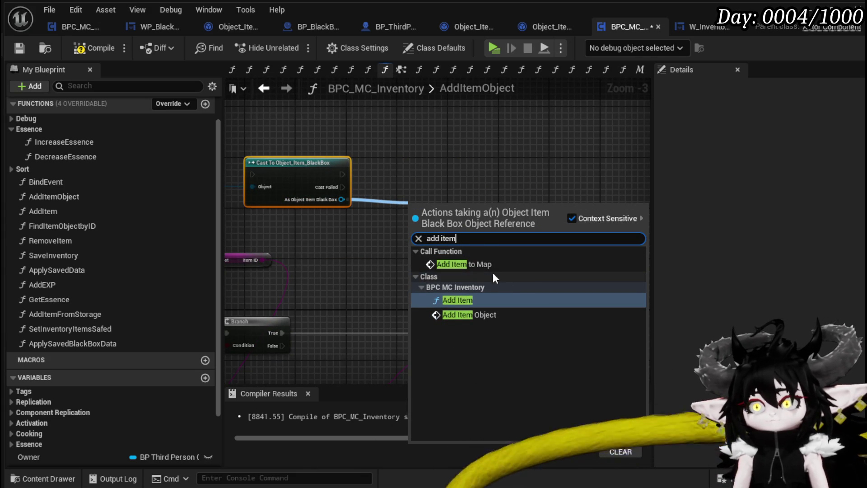
left_click(486, 265)
left_click_drag(446, 211, 437, 163)
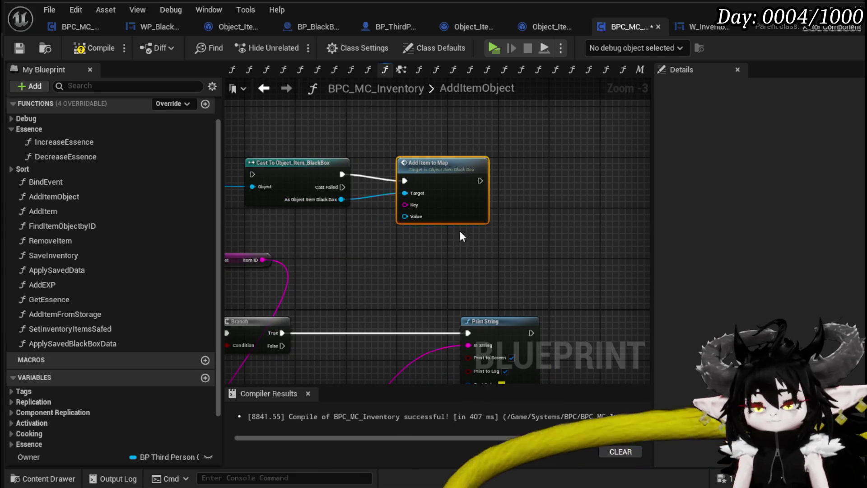
mouse_move(428, 274)
left_mouse_down()
mouse_move(492, 253)
mouse_move(584, 253)
left_mouse_up()
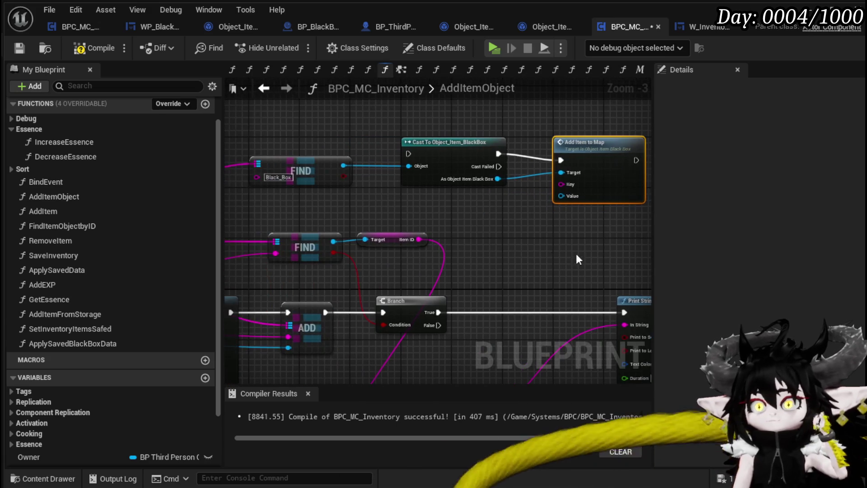
mouse_move(513, 253)
left_mouse_down()
mouse_move(558, 232)
mouse_move(449, 243)
mouse_move(394, 267)
mouse_move(402, 267)
left_mouse_up()
- Add a second Item Map getter with its own Find node
left_click_drag(381, 195, 416, 261)
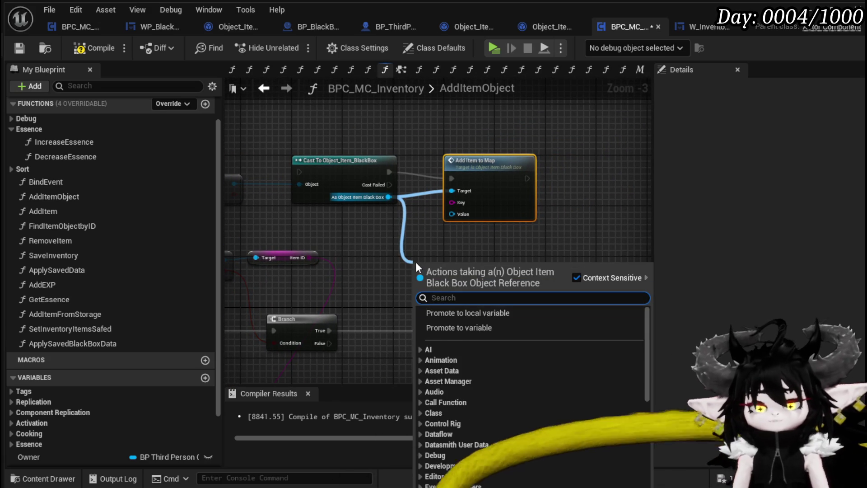
type("item map")
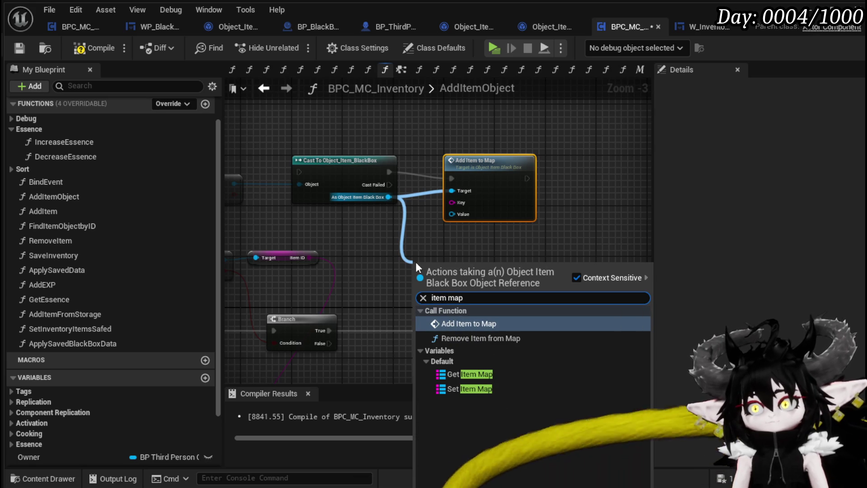
left_click(476, 374)
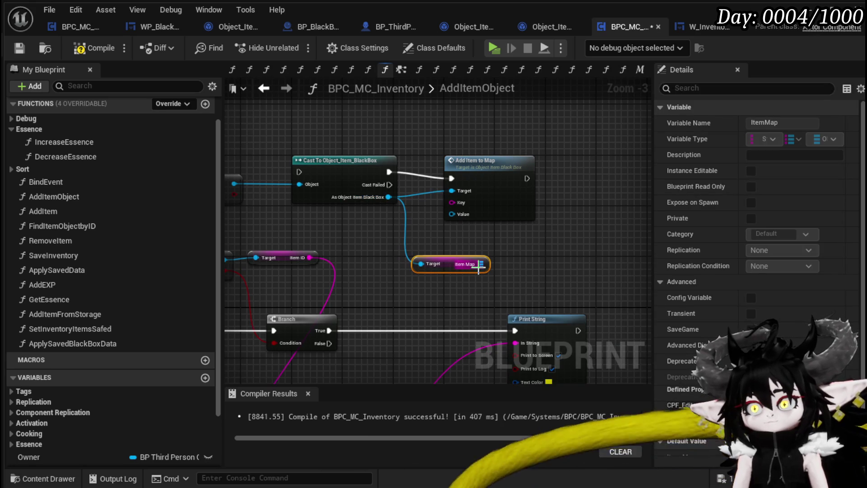
left_click_drag(479, 266, 530, 264)
type("Find")
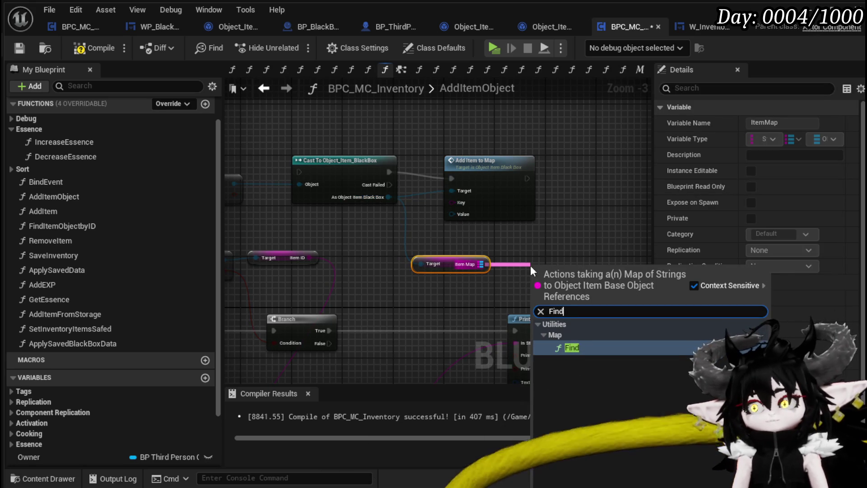
key("Return")
mouse_move(546, 256)
left_mouse_down()
mouse_move(463, 291)
mouse_move(521, 259)
left_mouse_up()
- Wire the Find result into Add Item to Map's Value and rearrange the nodes
left_click(541, 242)
left_click_drag(391, 174, 544, 174)
left_click_drag(392, 271, 519, 221)
mouse_move(226, 249)
left_mouse_down()
mouse_move(352, 289)
mouse_move(387, 251)
left_mouse_up()
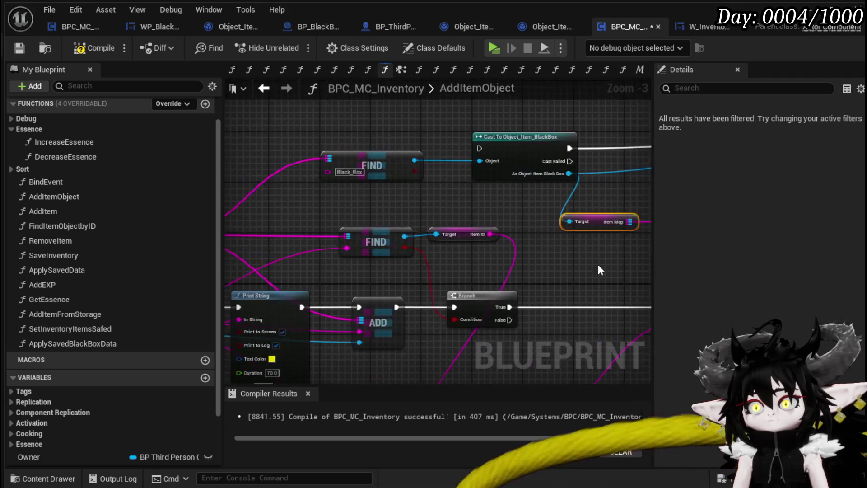
scroll(343, 294, "down", 1)
left_click(327, 284)
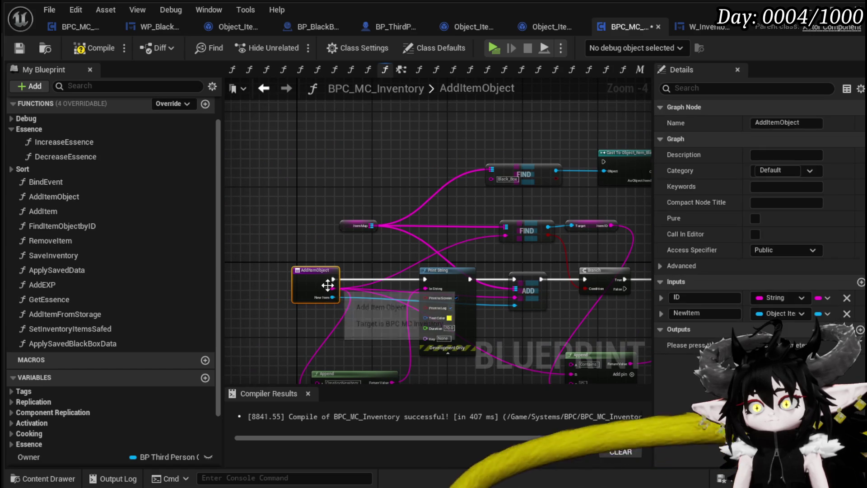
- Connect AddItemObject's ID input to Add Item to Map's Key
mouse_move(329, 286)
left_mouse_down()
mouse_move(690, 259)
mouse_move(457, 242)
mouse_move(581, 186)
mouse_move(581, 177)
mouse_move(591, 181)
left_mouse_up()
left_click(570, 219)
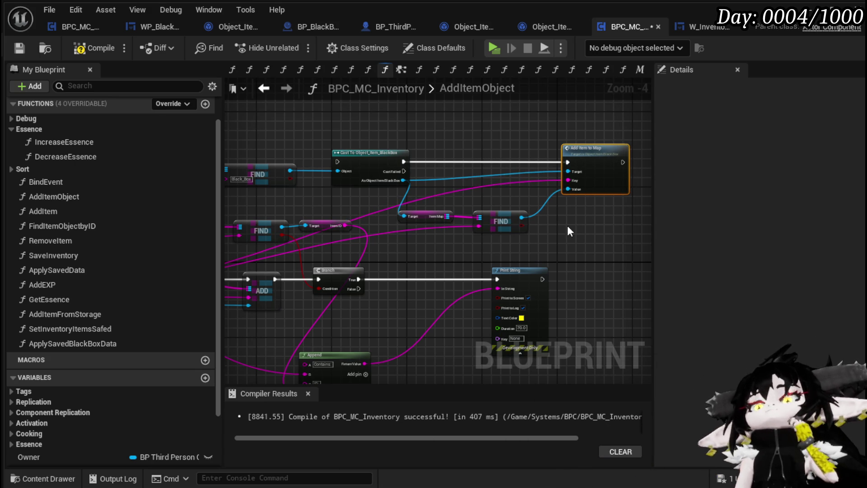
mouse_move(410, 262)
left_mouse_down()
mouse_move(490, 231)
mouse_move(350, 273)
left_mouse_up()
- Move the cast and Add Item to Map nodes right together, review the wiring, and compile
left_click_drag(322, 143, 543, 216)
mouse_move(318, 170)
left_mouse_down()
mouse_move(415, 170)
mouse_move(461, 208)
mouse_move(593, 211)
left_mouse_up()
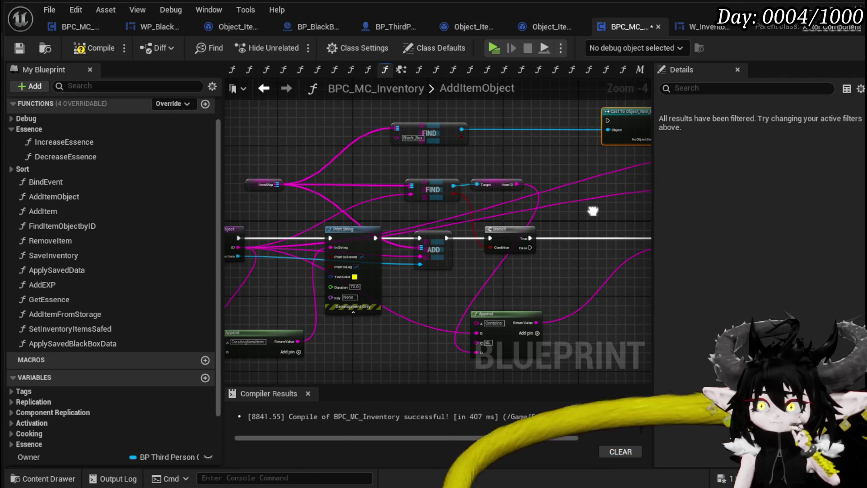
left_click_drag(593, 211, 682, 219)
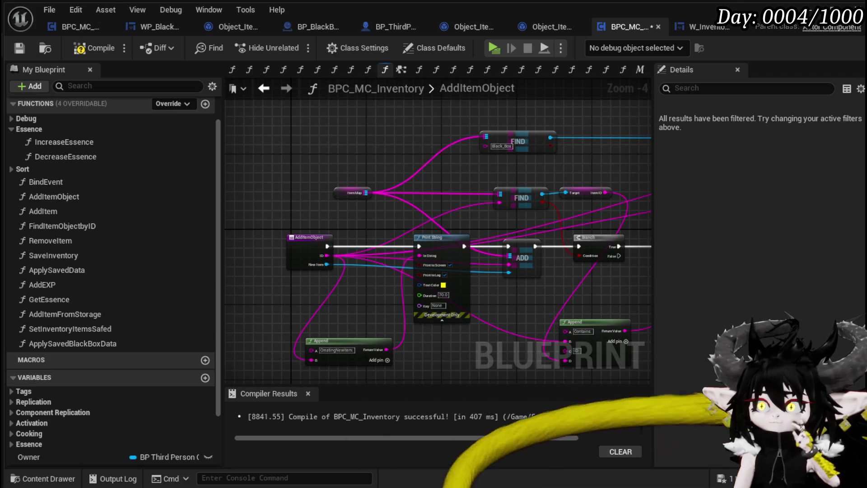
left_click_drag(681, 219, 561, 211)
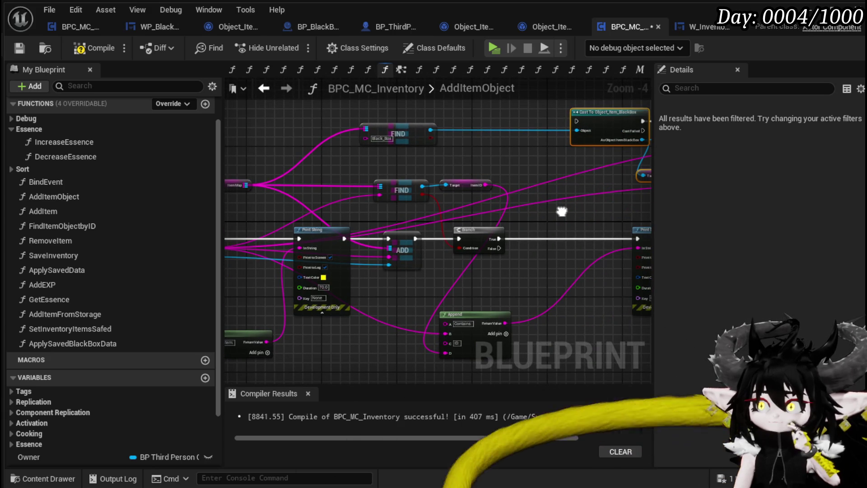
left_click_drag(561, 211, 405, 227)
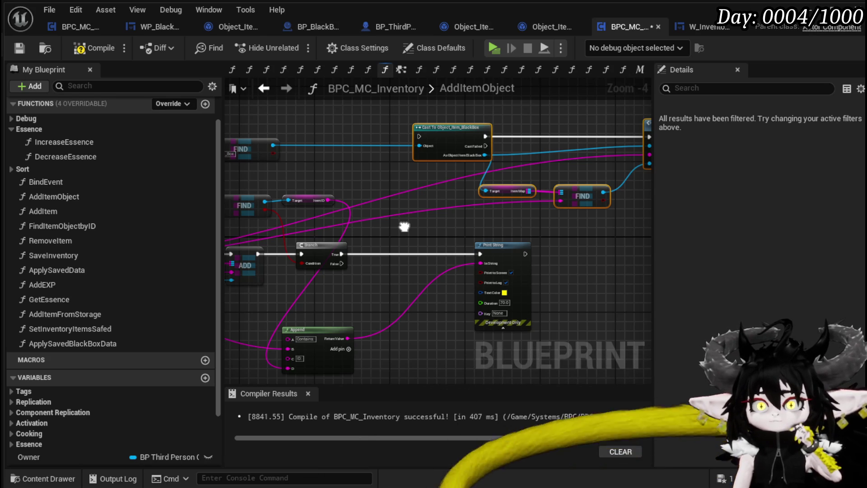
mouse_move(404, 227)
left_mouse_down()
mouse_move(326, 228)
mouse_move(338, 225)
left_mouse_up()
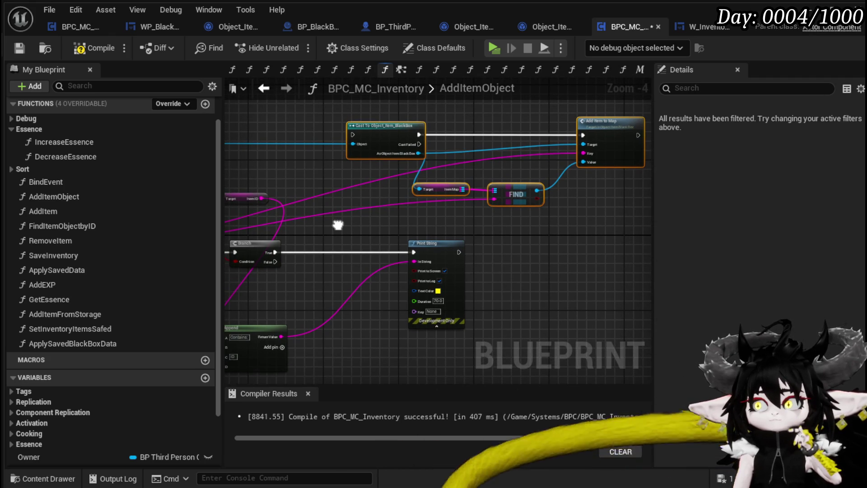
mouse_move(338, 225)
left_mouse_down()
mouse_move(551, 235)
mouse_move(578, 235)
mouse_move(465, 232)
mouse_move(631, 228)
left_mouse_up()
left_click(94, 48)
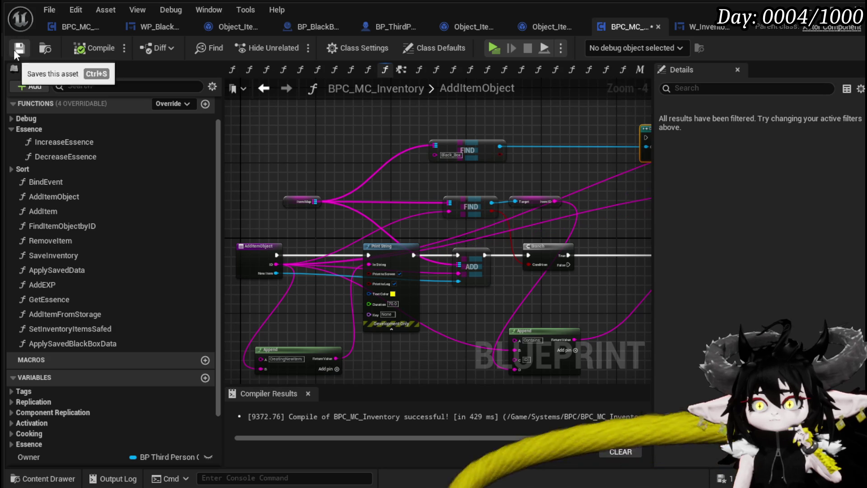
- Make the Print String text colour bright green, then compile and save the blueprint
left_click(393, 294)
left_click(460, 428)
left_click_drag(458, 435, 438, 444)
left_click(183, 127)
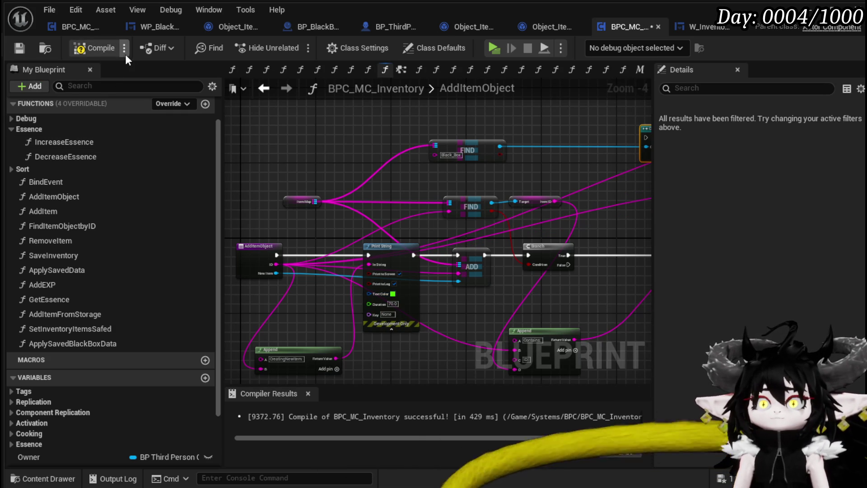
left_click(89, 53)
left_click(18, 46)
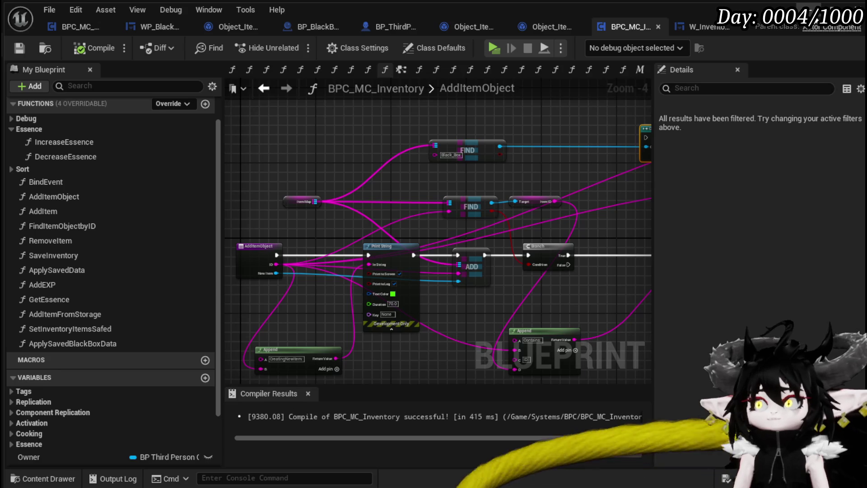
- Play-test the level, take all items from the loot chest, then stop and return to the graph
left_click(809, 10)
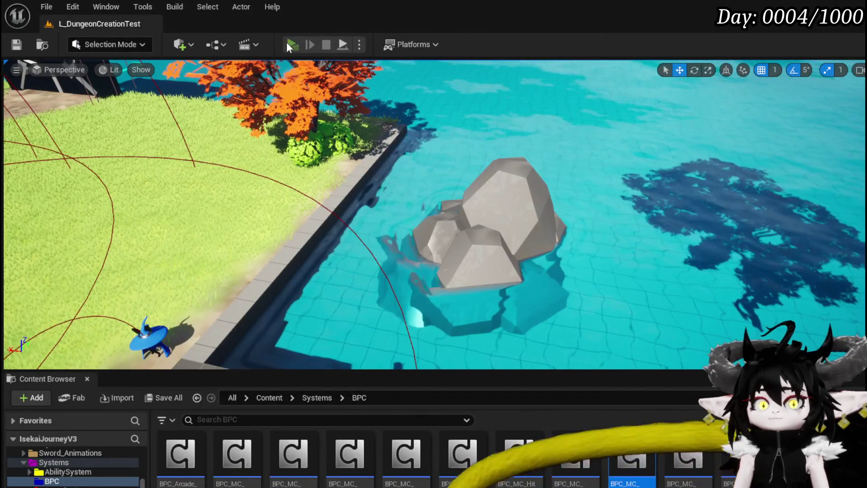
left_click(289, 44)
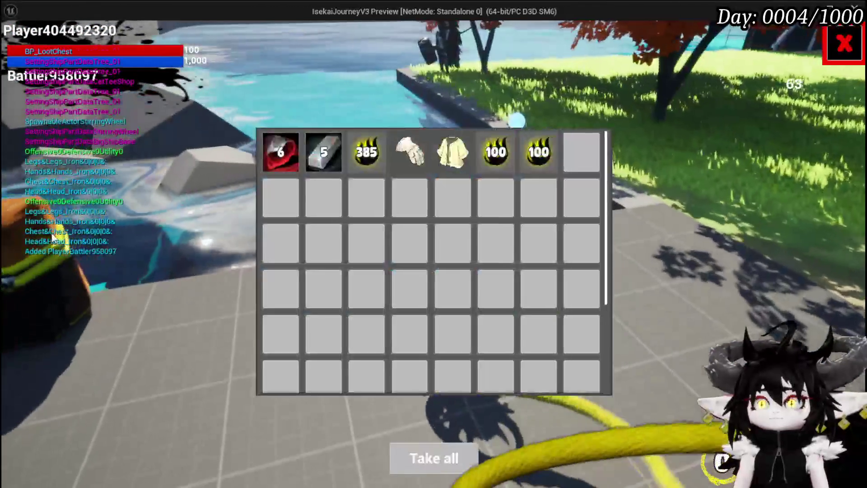
left_click(445, 457)
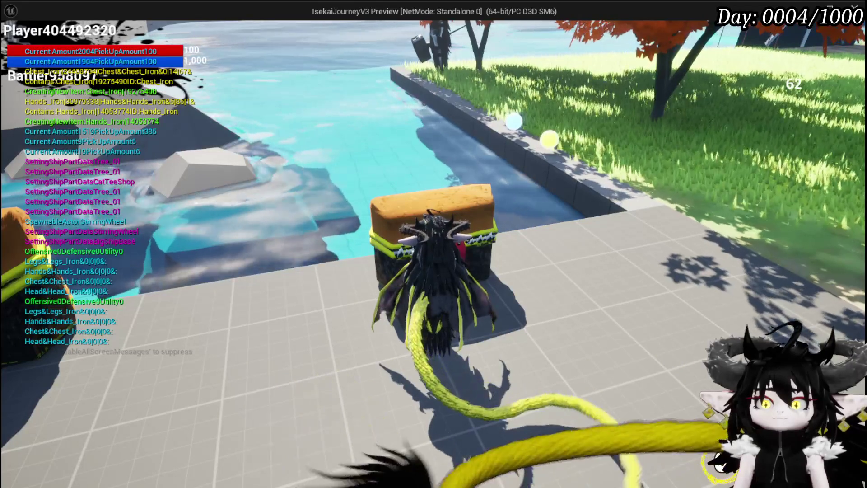
key("Escape")
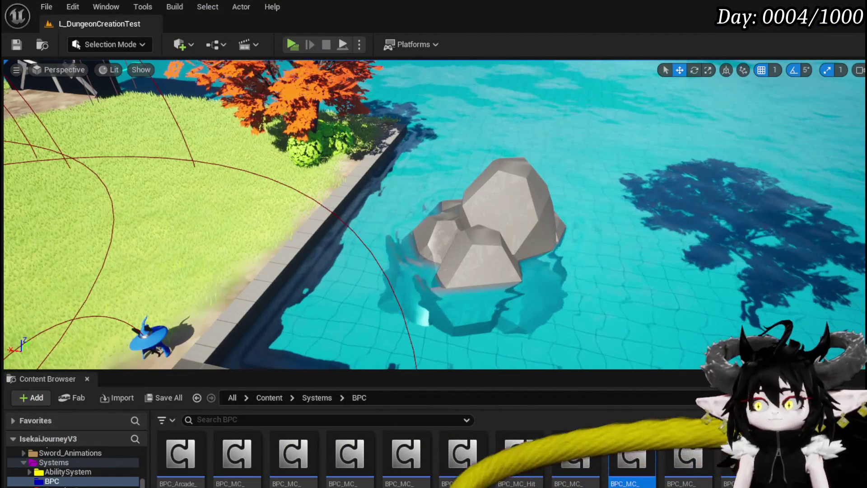
key("alt+Tab")
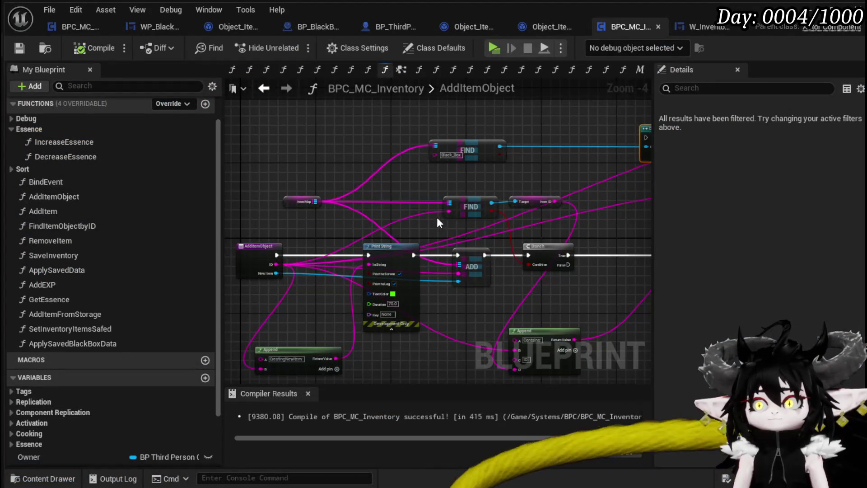
- Duplicate the ItemMap getter into the upper FIND and select it together with the cast node
left_click_drag(292, 231, 277, 225)
key("ctrl+c")
key("ctrl+v")
left_click_drag(398, 162, 430, 177)
left_click_drag(369, 151, 499, 195)
left_click_drag(555, 153, 398, 180)
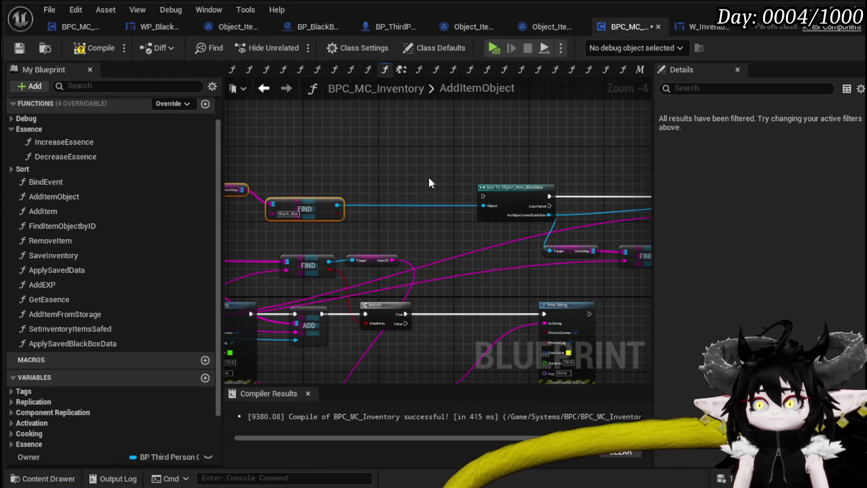
left_click_drag(330, 183, 341, 168)
mouse_move(377, 217)
left_mouse_down()
mouse_move(509, 210)
mouse_move(353, 194)
left_mouse_up()
left_click(609, 216, "alt")
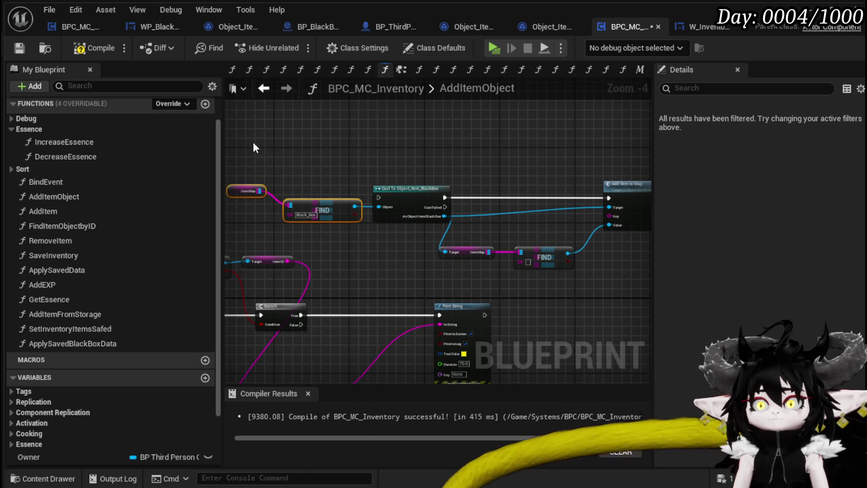
left_click(446, 220, "shift")
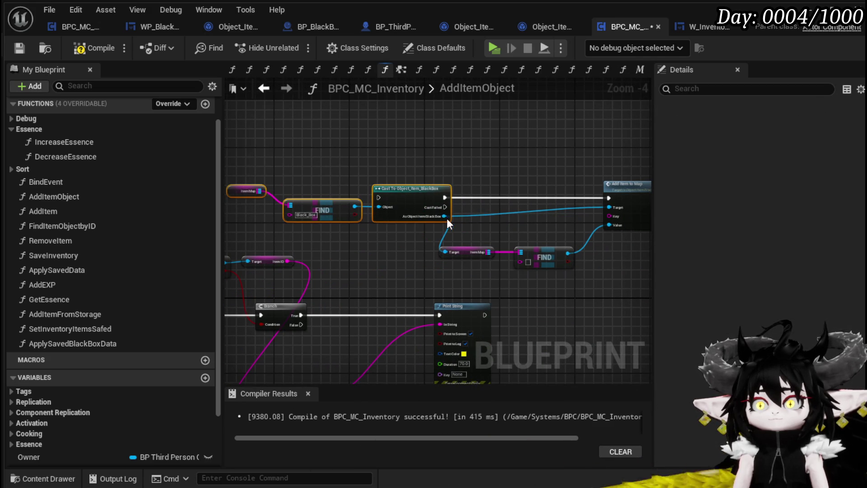
- Collapse the selected nodes into a new function named UpdateBlackBoxStackable
right_click(621, 186)
left_click(671, 363)
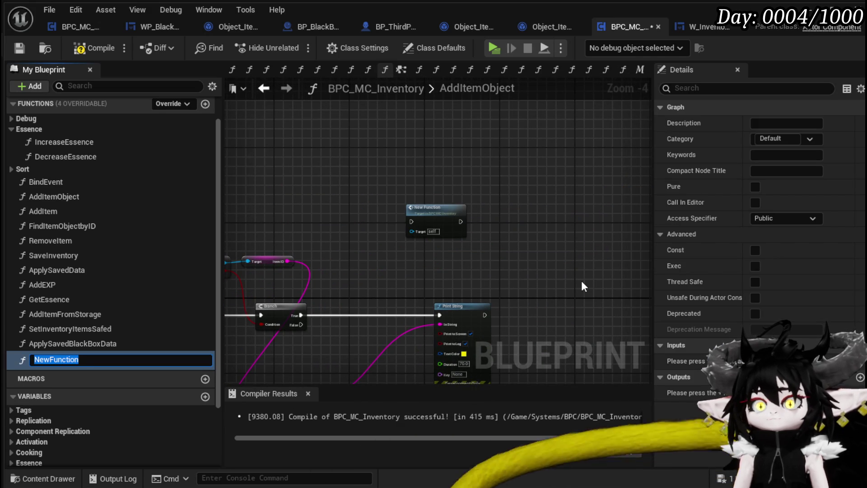
type("UpdateBlackBoxStackable")
key("Return")
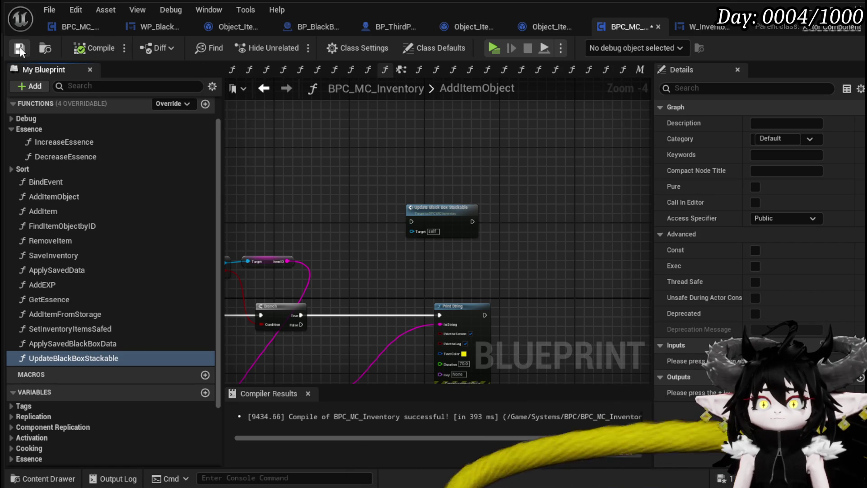
- Delete the UpdateBlackBoxStackable call node from AddItemObject, then compile and save
left_click_drag(412, 155, 527, 246)
key("Delete")
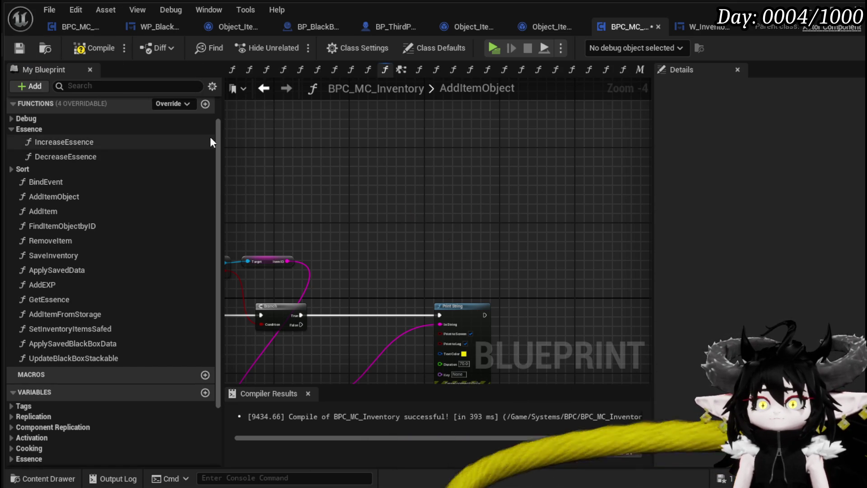
left_click(81, 53)
left_click(15, 48)
left_click(61, 209)
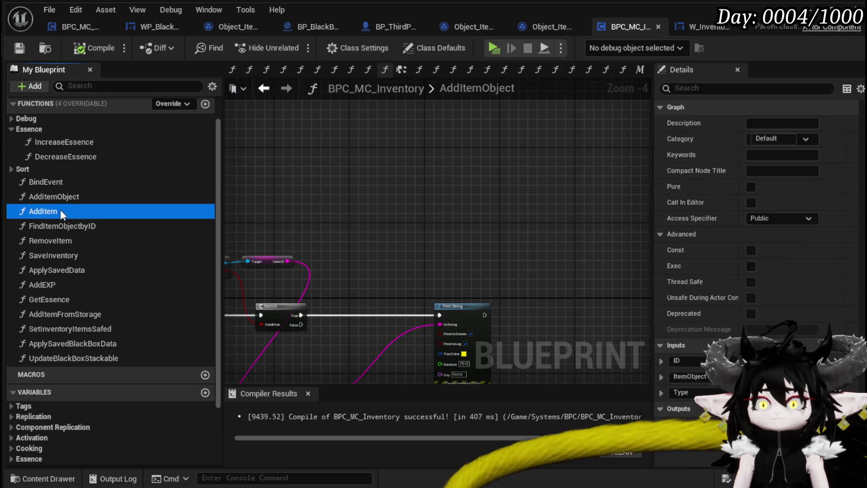
- Open the AddItem function graph and inspect its Find Item Objectby ID node
double_click(61, 209)
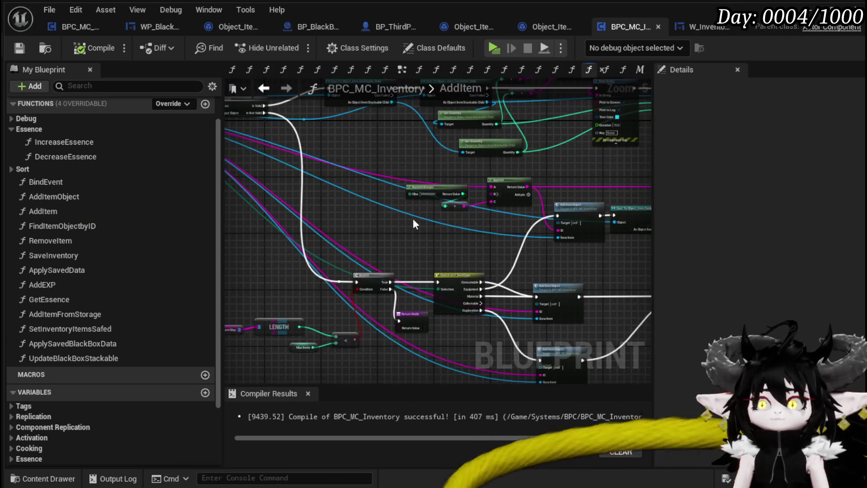
scroll(416, 247, "up", 4)
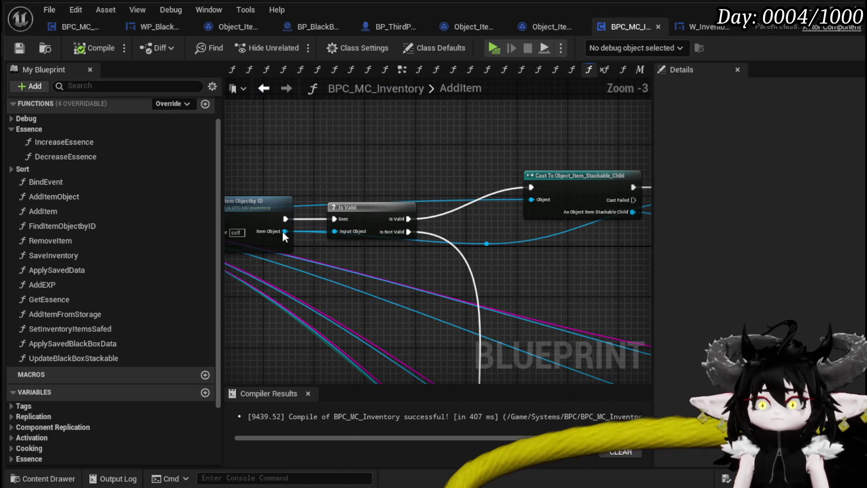
scroll(288, 238, "up", 3)
left_click(368, 267)
left_click(487, 166)
scroll(487, 167, "down", 1)
- Review AddItem's cast, Print String and Increment Quantity nodes through to the Return Node
left_click_drag(487, 166, 381, 122)
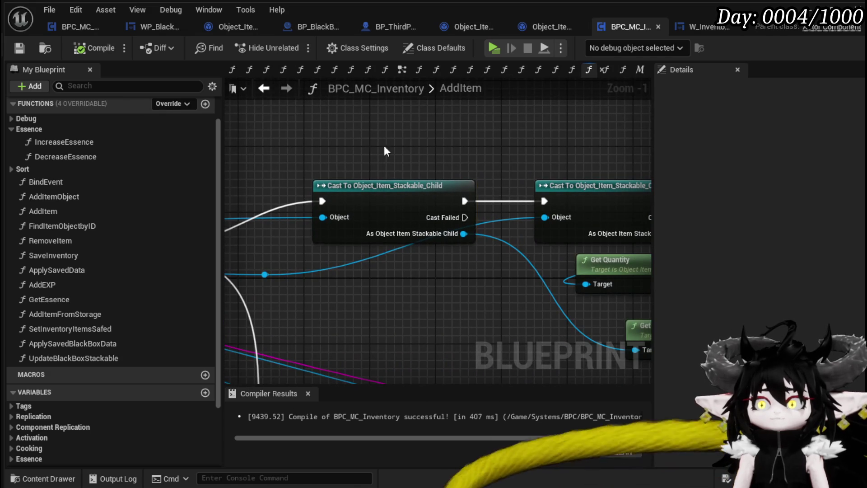
mouse_move(519, 132)
left_mouse_down()
mouse_move(357, 135)
mouse_move(647, 139)
left_mouse_up()
scroll(370, 137, "down", 1)
scroll(647, 140, "down", 1)
left_click_drag(568, 143, 253, 157)
left_click_drag(418, 195, 174, 194)
left_click_drag(380, 140, 551, 141)
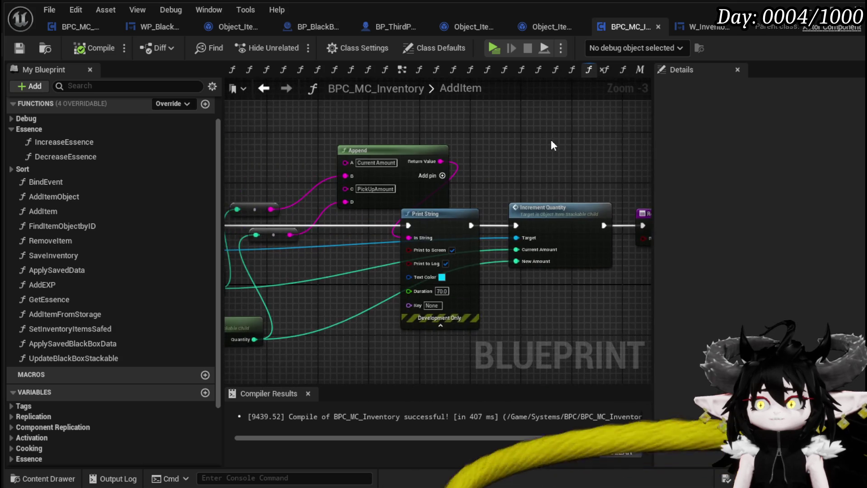
scroll(551, 146, "down", 1)
left_click_drag(298, 139, 552, 271)
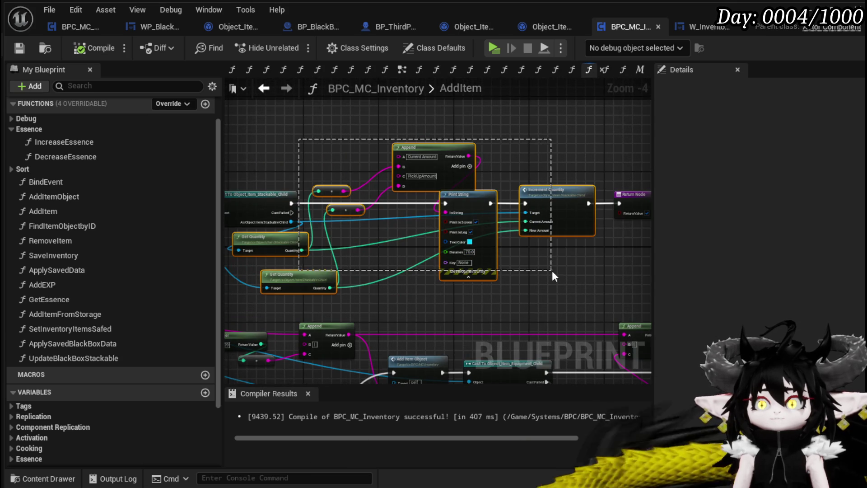
left_click(554, 164)
left_click_drag(552, 164, 402, 162)
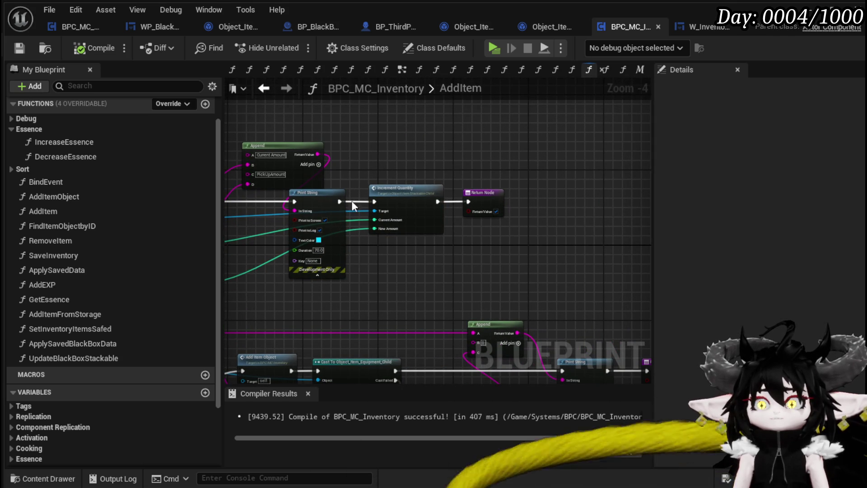
- Drop an UpdateBlackBoxStackable call into AddItem and position it near the entry node
mouse_move(72, 358)
left_mouse_down()
mouse_move(526, 167)
mouse_move(419, 124)
left_mouse_up()
mouse_move(426, 192)
left_mouse_down()
mouse_move(596, 158)
mouse_move(583, 157)
mouse_move(618, 171)
left_mouse_up()
left_click_drag(259, 161, 535, 102)
mouse_move(406, 149)
left_mouse_down()
mouse_move(459, 153)
mouse_move(332, 174)
left_mouse_up()
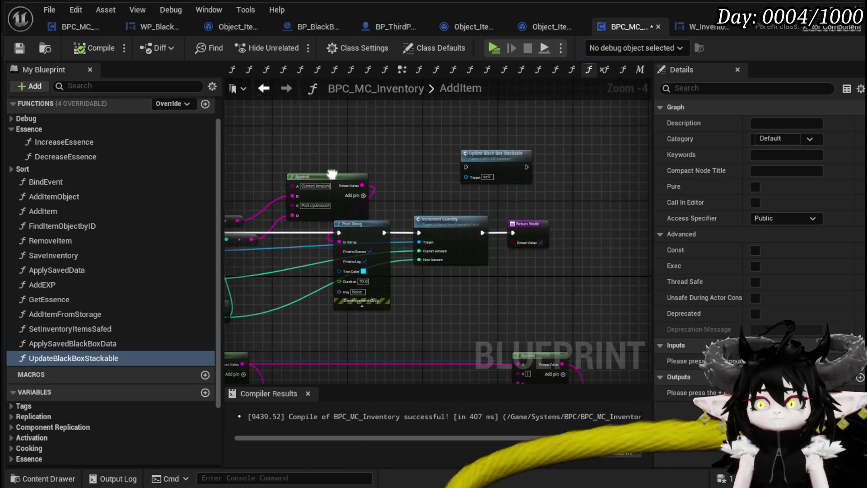
mouse_move(496, 162)
left_mouse_down()
mouse_move(390, 118)
mouse_move(413, 144)
mouse_move(459, 147)
left_mouse_up()
- In UpdateBlackBoxStackable, tidy the entry and FIND nodes and rename the input to ItemID
double_click(459, 147)
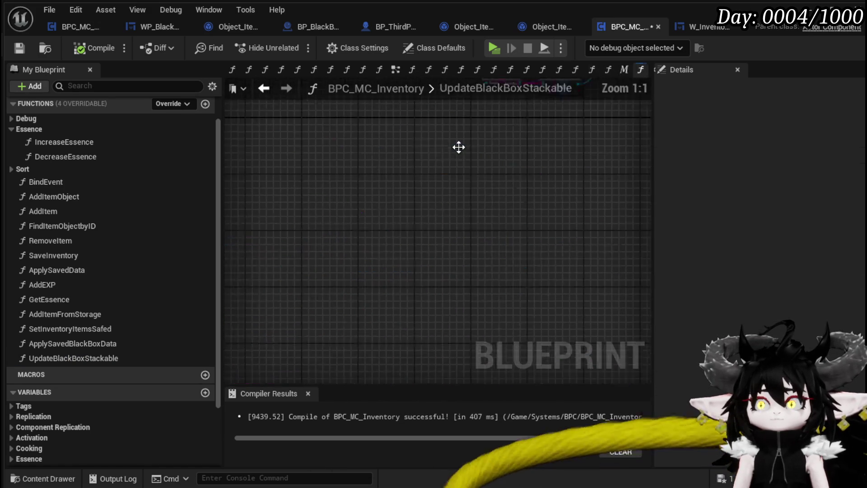
left_click(354, 201)
left_click_drag(354, 201, 345, 190)
mouse_move(438, 173)
left_mouse_down()
mouse_move(497, 213)
mouse_move(623, 155)
mouse_move(321, 174)
left_mouse_up()
mouse_move(556, 236)
left_mouse_down()
mouse_move(581, 246)
mouse_move(305, 180)
left_mouse_up()
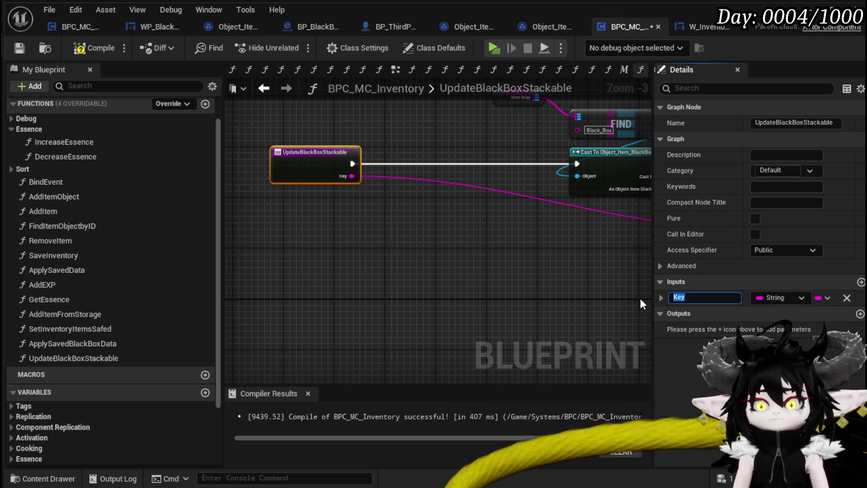
type("ItemID")
key("Return")
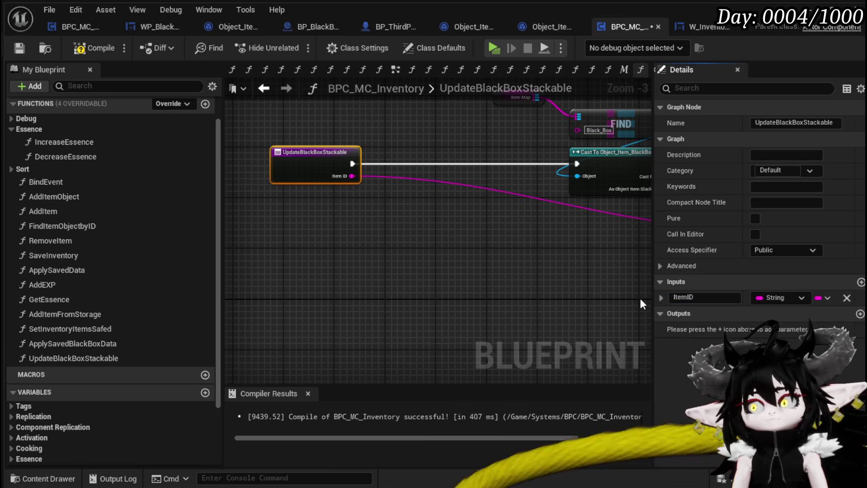
- Save, then wire AddItem's ID into the call's ItemID input
left_click(20, 50)
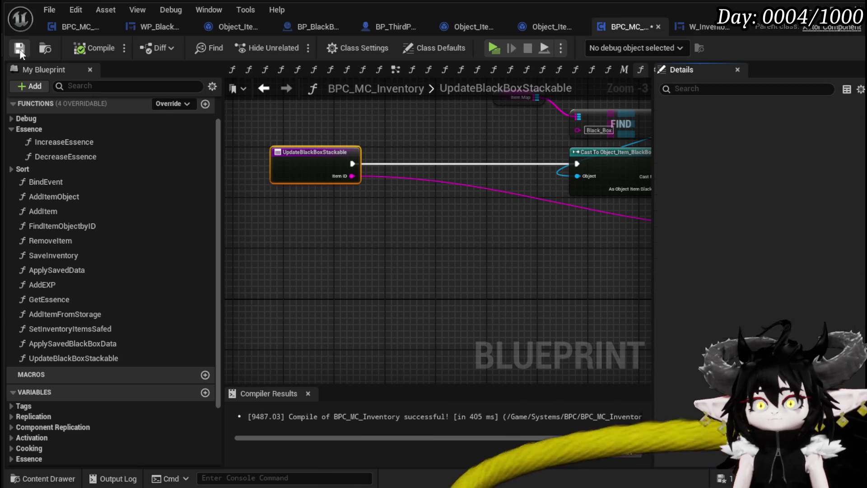
left_click(263, 89)
mouse_move(268, 183)
left_mouse_down()
mouse_move(525, 207)
mouse_move(360, 278)
left_mouse_up()
mouse_move(310, 265)
left_mouse_down()
mouse_move(614, 208)
mouse_move(686, 160)
mouse_move(406, 148)
left_mouse_up()
mouse_move(503, 173)
left_mouse_down()
mouse_move(357, 174)
mouse_move(356, 238)
mouse_move(446, 261)
mouse_move(302, 262)
left_mouse_up()
- Add a Cast To Object_Item_Stackable_Child chained after the BlackBox cast
double_click(356, 174)
left_click_drag(500, 253, 426, 283)
left_click_drag(466, 196, 578, 194)
left_click_drag(366, 246, 576, 208)
type("cast t")
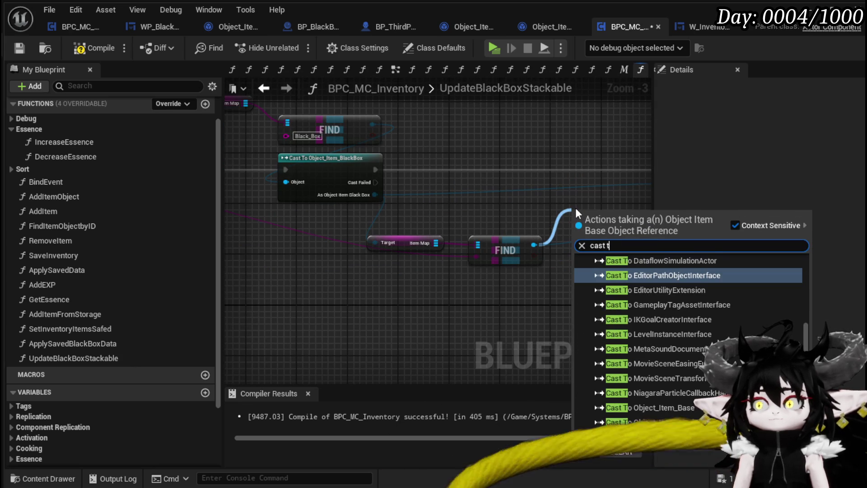
type("o stacka")
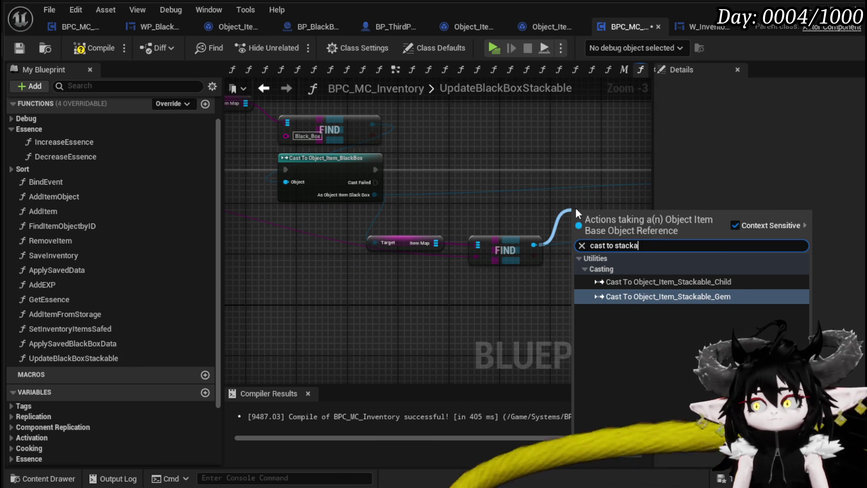
left_click(640, 281)
left_click_drag(566, 214, 459, 162)
left_click_drag(375, 169, 470, 169)
- Add a Get Quantity node on the stackable cast result
mouse_move(435, 263)
left_mouse_down()
mouse_move(497, 243)
mouse_move(396, 228)
left_mouse_up()
mouse_move(551, 260)
left_mouse_down()
mouse_move(362, 300)
mouse_move(412, 281)
left_mouse_up()
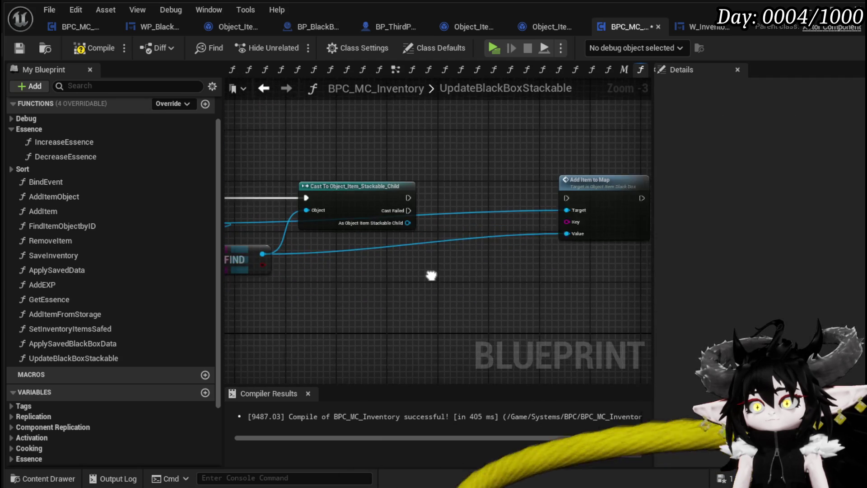
left_click_drag(343, 256, 344, 257)
type("get")
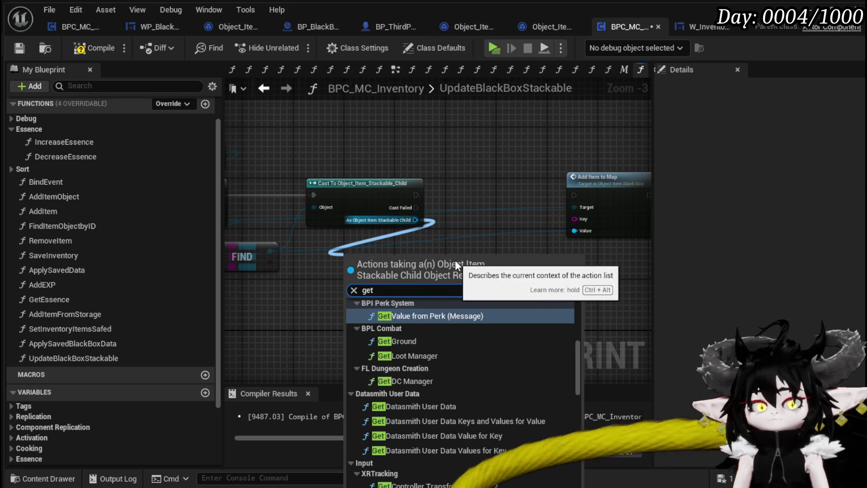
type(" Quanti")
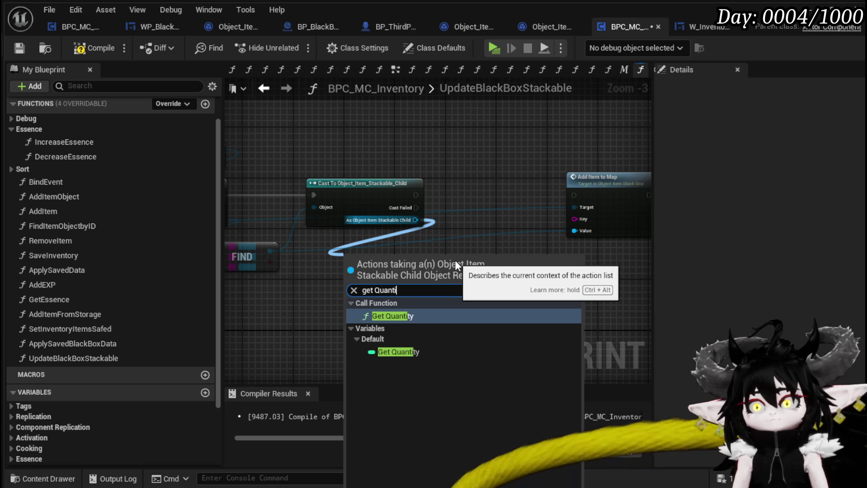
left_click(408, 314)
left_click_drag(386, 261, 372, 240)
- Disconnect the Target and Value wires from Add Item to Map and compile
left_click_drag(489, 251, 544, 289)
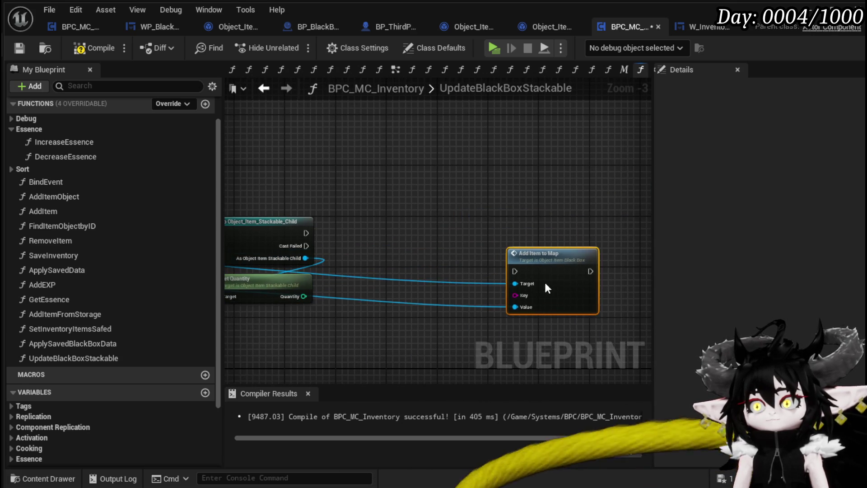
left_click(502, 249, "alt")
left_click(502, 273, "alt")
left_click_drag(533, 224, 523, 201)
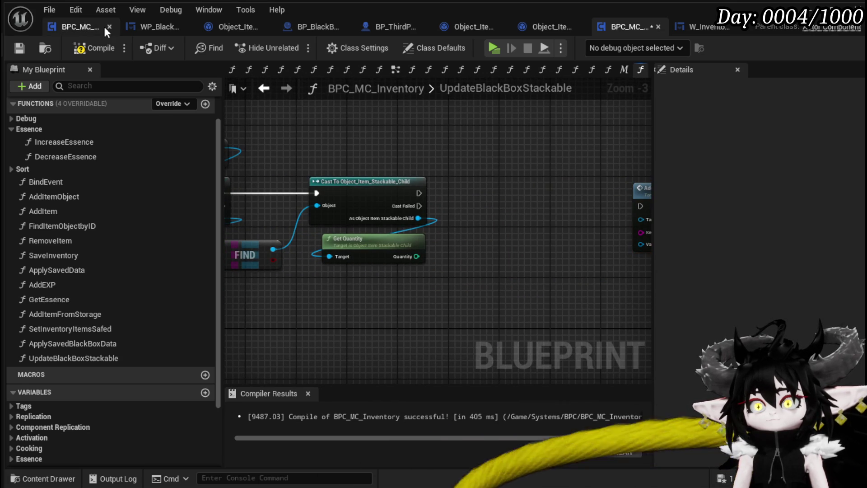
left_click(93, 48)
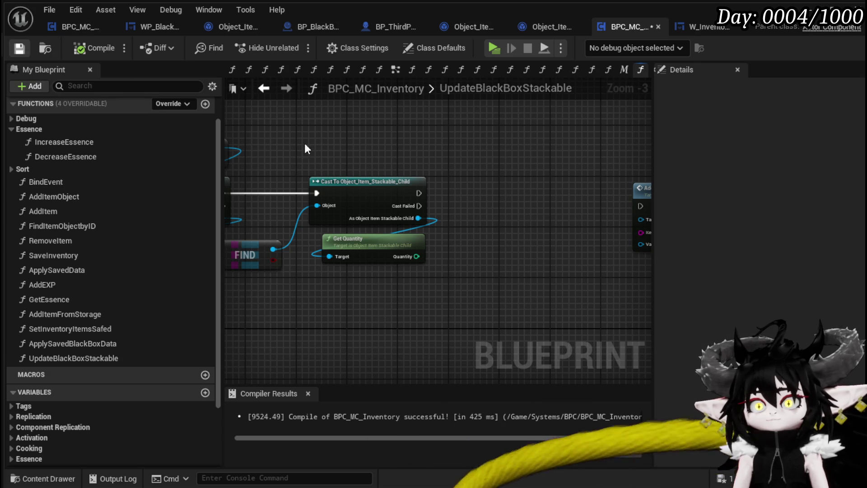
- Wire Item ID to the map's Key and the FIND result toward Add Item to Map; compile and save
mouse_move(307, 214)
left_mouse_down()
mouse_move(299, 218)
mouse_move(543, 238)
mouse_move(505, 229)
left_mouse_up()
left_click(532, 192)
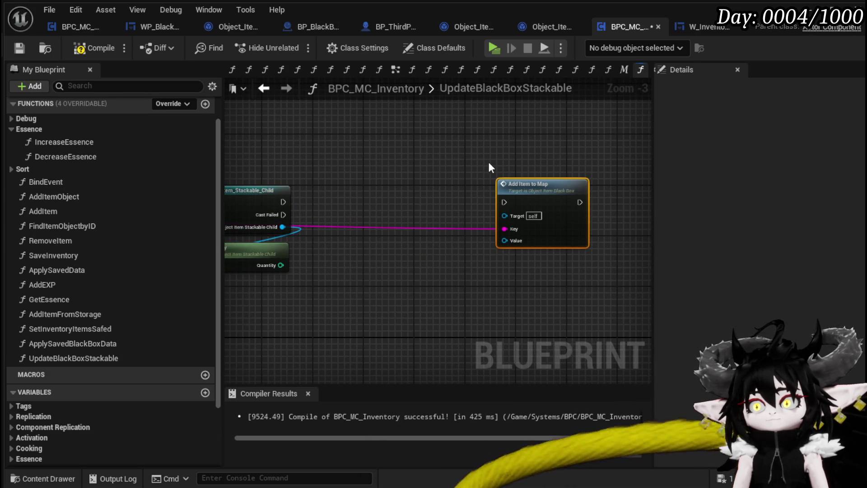
mouse_move(269, 110)
left_mouse_down()
mouse_move(406, 118)
mouse_move(491, 177)
left_mouse_up()
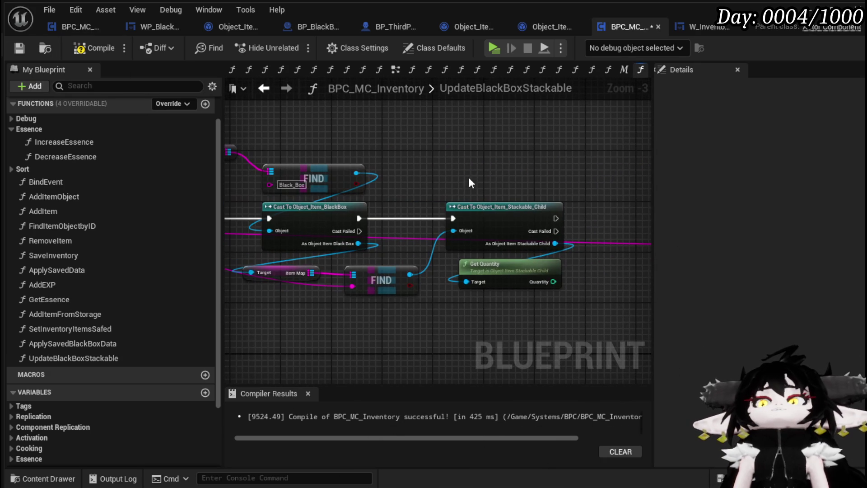
mouse_move(365, 173)
left_mouse_down()
mouse_move(540, 252)
mouse_move(432, 256)
mouse_move(415, 210)
mouse_move(451, 187)
mouse_move(795, 271)
mouse_move(442, 232)
mouse_move(470, 226)
mouse_move(412, 202)
mouse_move(494, 199)
left_mouse_up()
left_click(85, 48)
left_click(20, 48)
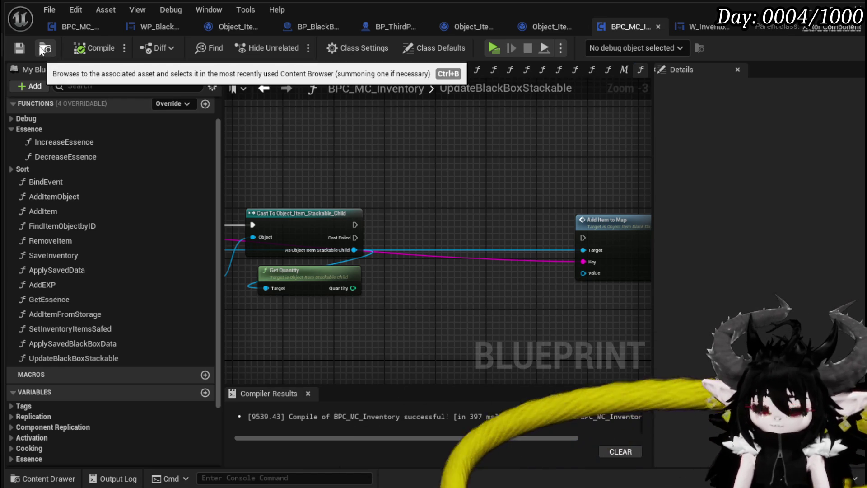
- Locate the Add Item to Map node and open the AddItemToMap function in Object_Item_BlackBox
mouse_move(449, 189)
left_mouse_down()
mouse_move(457, 147)
mouse_move(458, 161)
mouse_move(526, 159)
mouse_move(484, 144)
left_mouse_up()
mouse_move(432, 141)
left_mouse_down()
mouse_move(459, 164)
mouse_move(345, 147)
mouse_move(480, 162)
left_mouse_up()
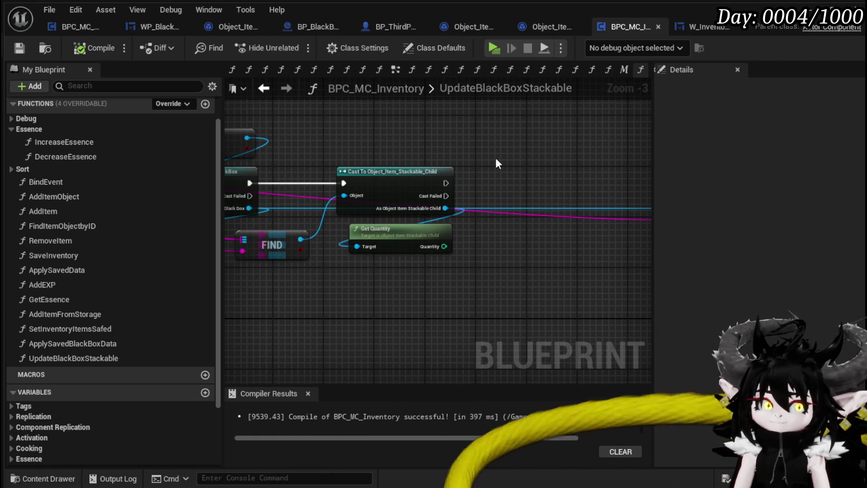
mouse_move(491, 155)
left_mouse_down()
mouse_move(613, 167)
mouse_move(488, 150)
mouse_move(530, 148)
mouse_move(345, 147)
mouse_move(437, 158)
mouse_move(479, 152)
left_mouse_up()
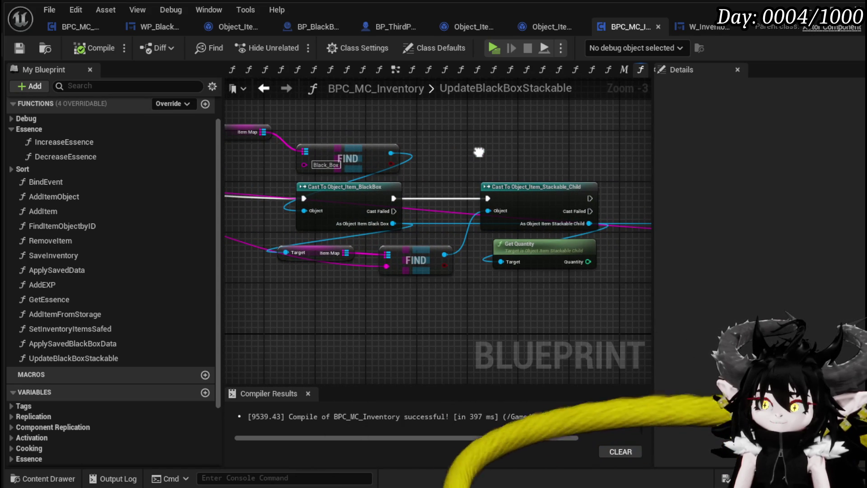
left_click_drag(479, 152, 248, 149)
left_click_drag(538, 169, 511, 164)
left_click_drag(619, 193, 532, 191)
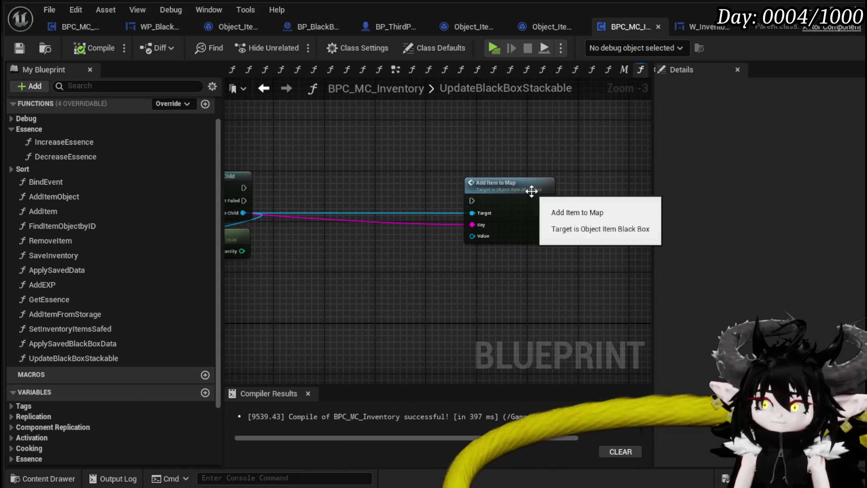
double_click(531, 191)
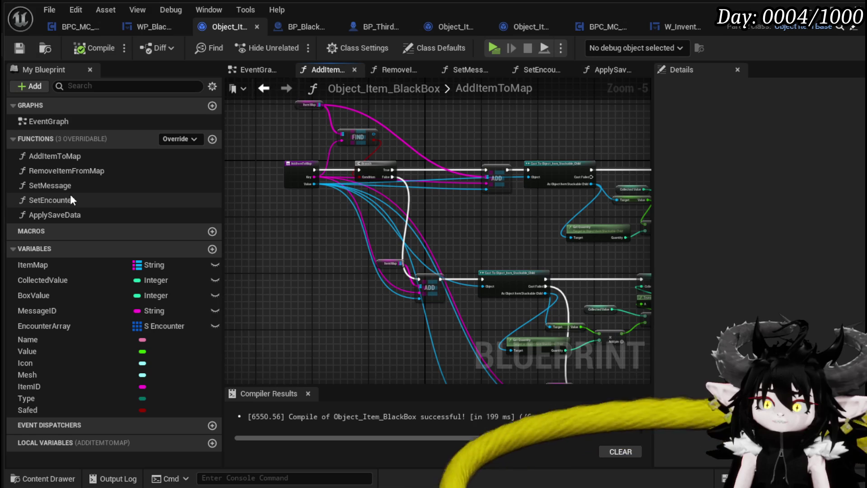
- Review the AddItemToMap FIND and Branch logic, glance at W_InventoryHUD, then return to BPC_MC_Inventory
left_click_drag(509, 213, 345, 202)
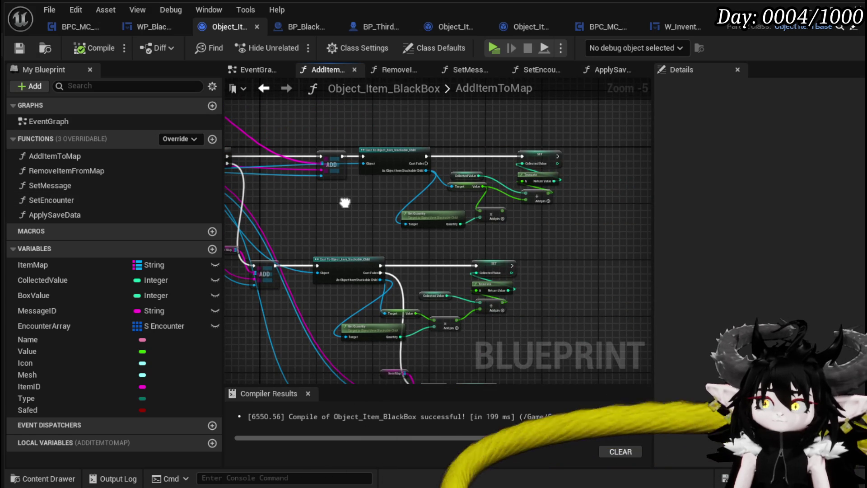
left_click_drag(345, 203, 437, 213)
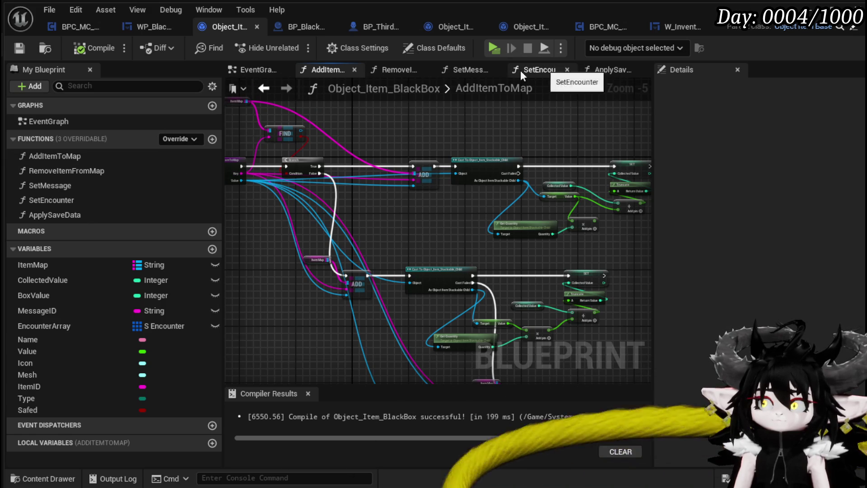
left_click(269, 90)
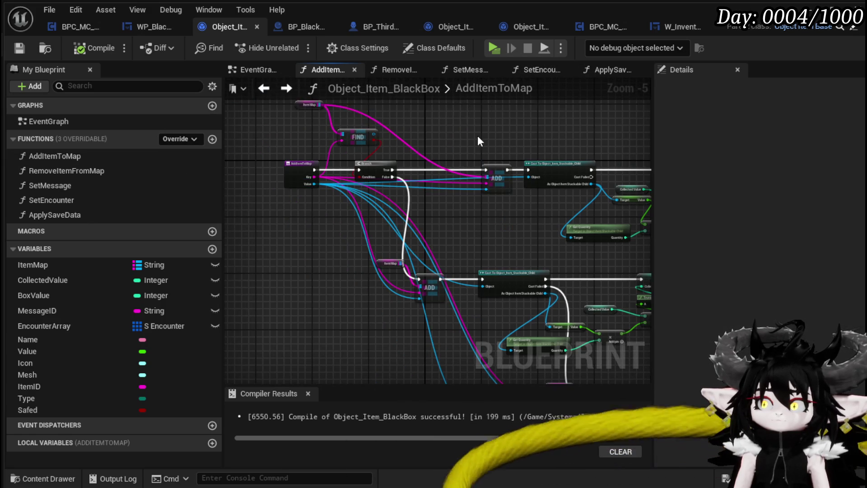
left_click_drag(478, 135, 306, 135)
left_click(287, 95)
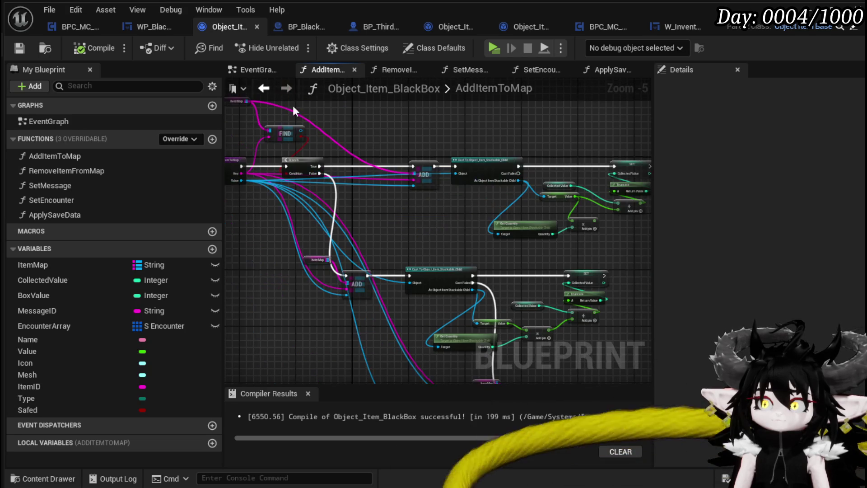
left_click(264, 94)
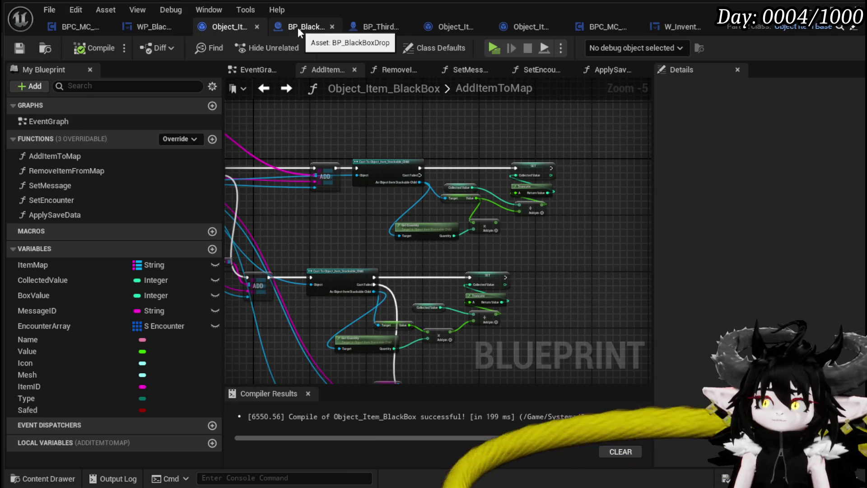
left_click(673, 26)
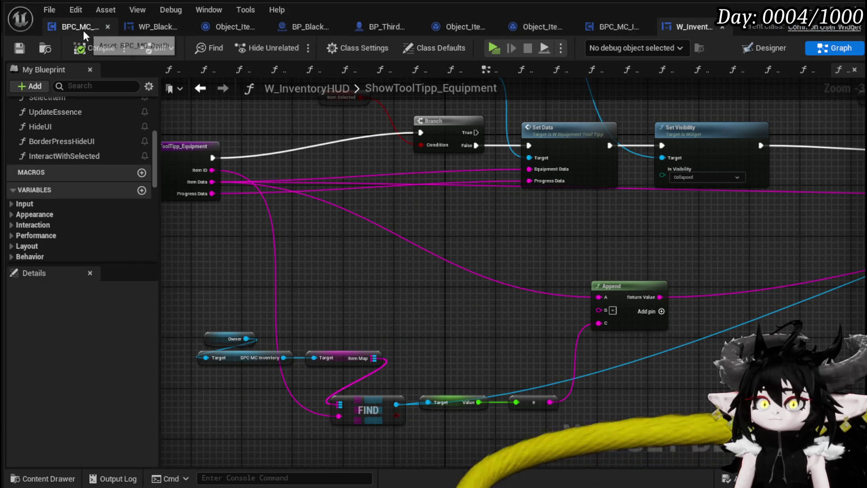
left_click(630, 28)
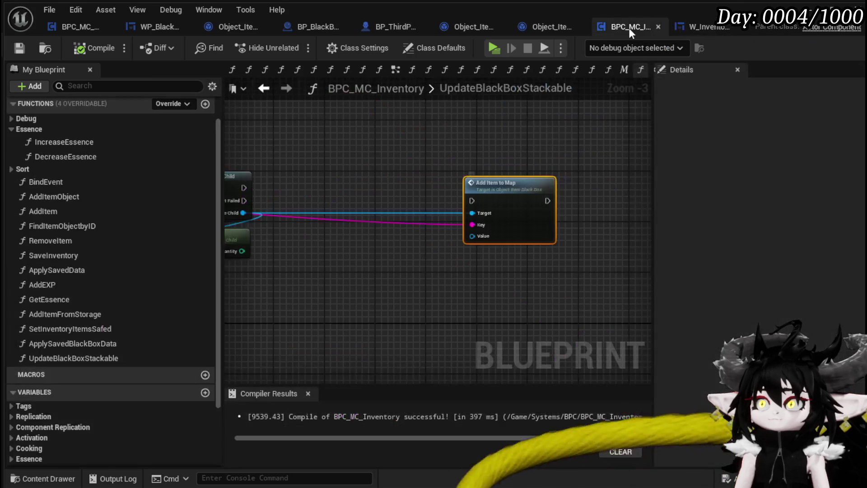
- Inspect the UpdateBlackBoxStackable graph's FIND, cast and entry nodes
mouse_move(456, 151)
left_mouse_down()
mouse_move(530, 133)
mouse_move(422, 129)
mouse_move(508, 127)
left_mouse_up()
left_click_drag(451, 248, 486, 246)
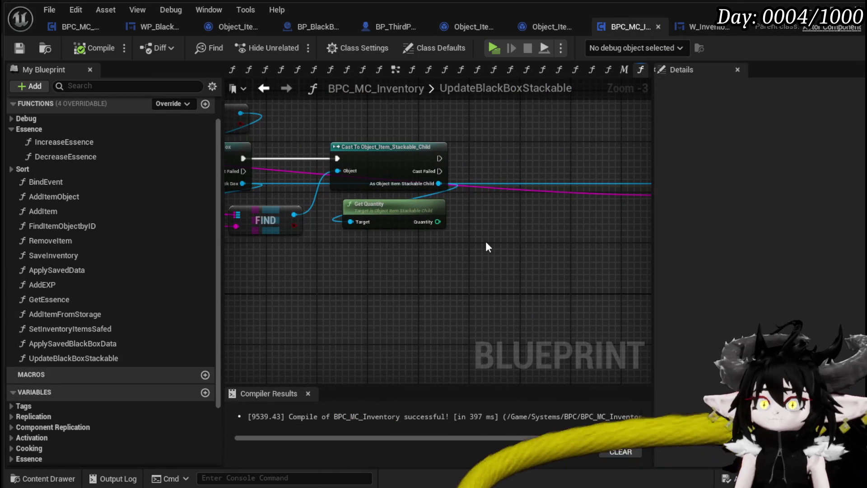
left_click_drag(243, 282, 458, 259)
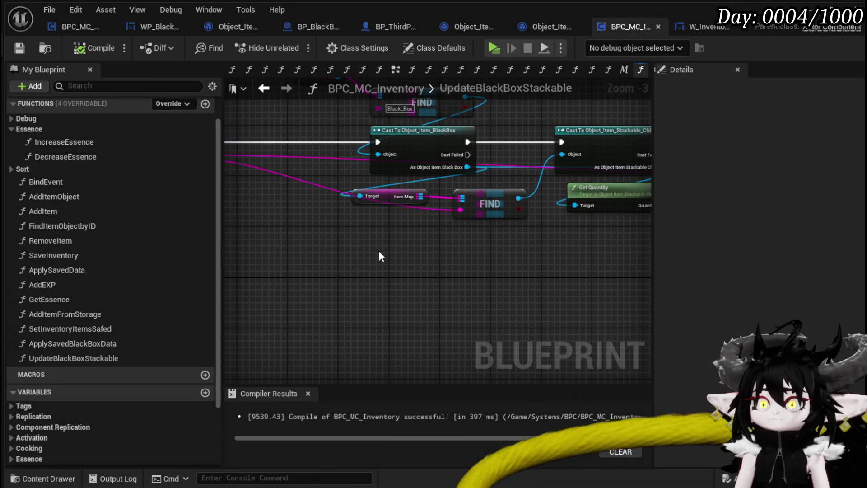
left_click_drag(391, 250, 459, 245)
left_click(361, 179)
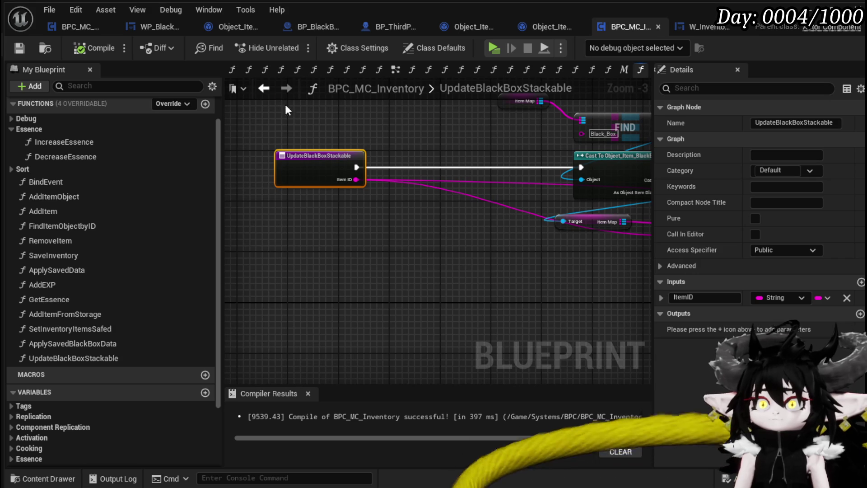
- In AddItem, arrange the Print String, Increment Quantity and Get Quantity nodes, tucking the second Get Quantity under the first
left_click(264, 88)
scroll(349, 208, "up", 1)
left_click_drag(409, 194, 523, 181)
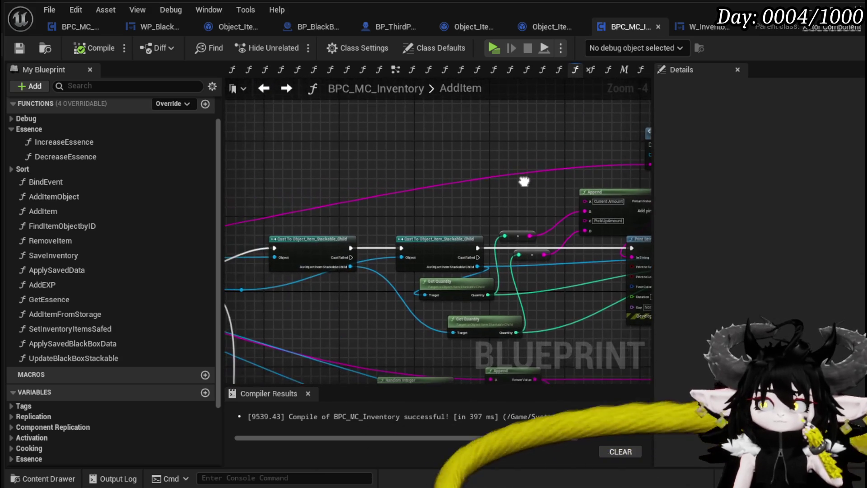
left_click_drag(456, 216, 328, 194)
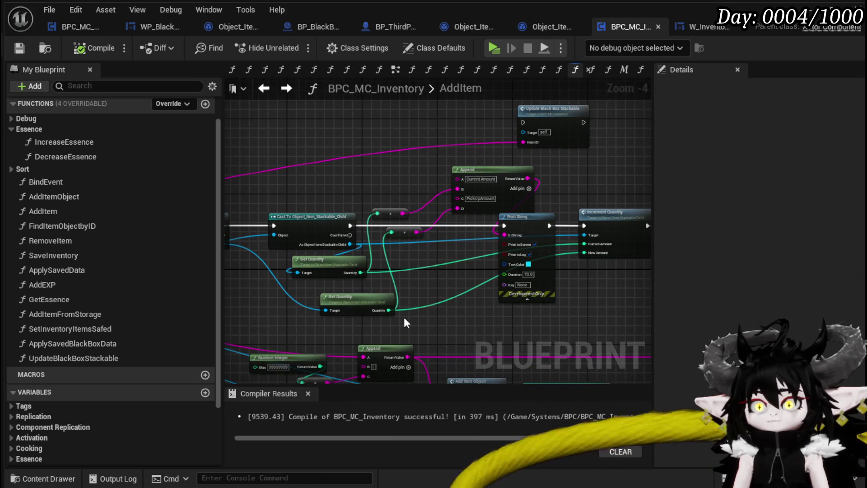
scroll(413, 305, "up", 1)
left_click_drag(413, 305, 320, 294)
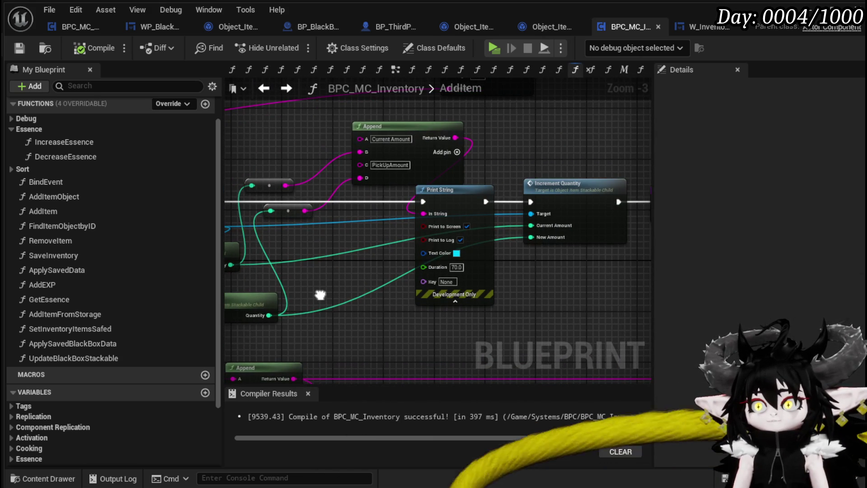
mouse_move(580, 262)
left_mouse_down()
mouse_move(386, 273)
mouse_move(468, 273)
mouse_move(382, 294)
mouse_move(493, 282)
left_mouse_up()
left_click_drag(389, 314, 375, 294)
left_click_drag(460, 282, 519, 270)
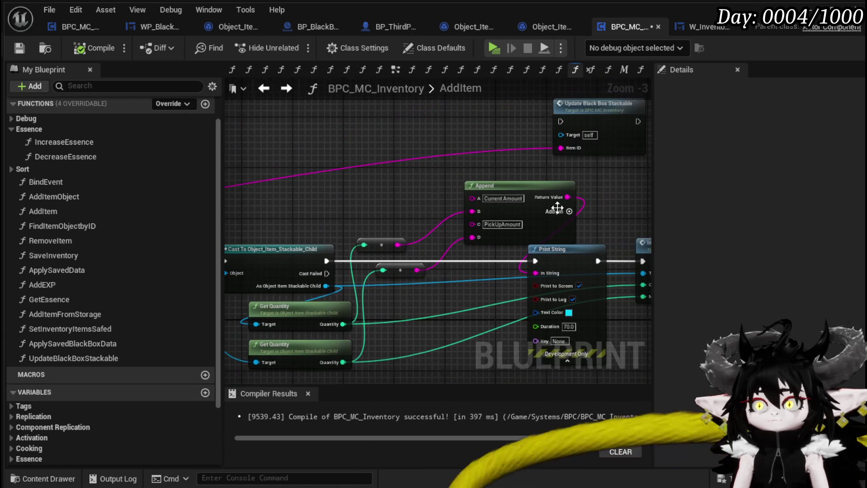
- Add a NewAmount input to UpdateBlackBoxStackable and compile
double_click(578, 151)
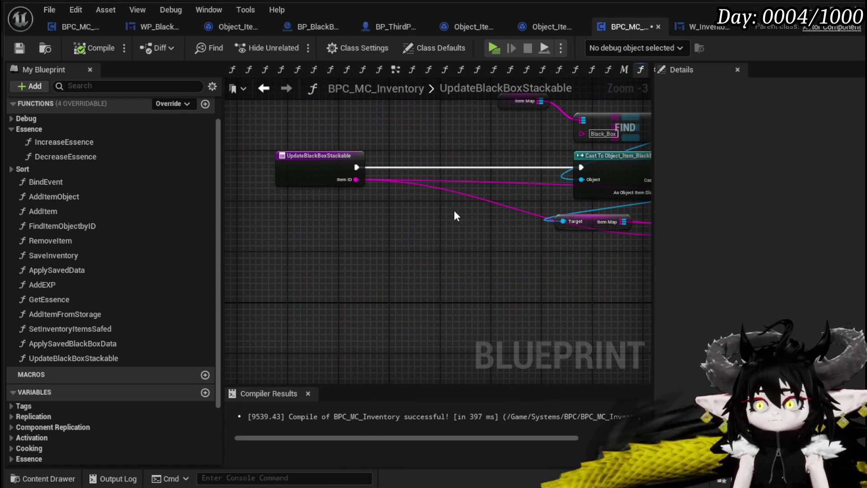
left_click(330, 168)
left_click(860, 283)
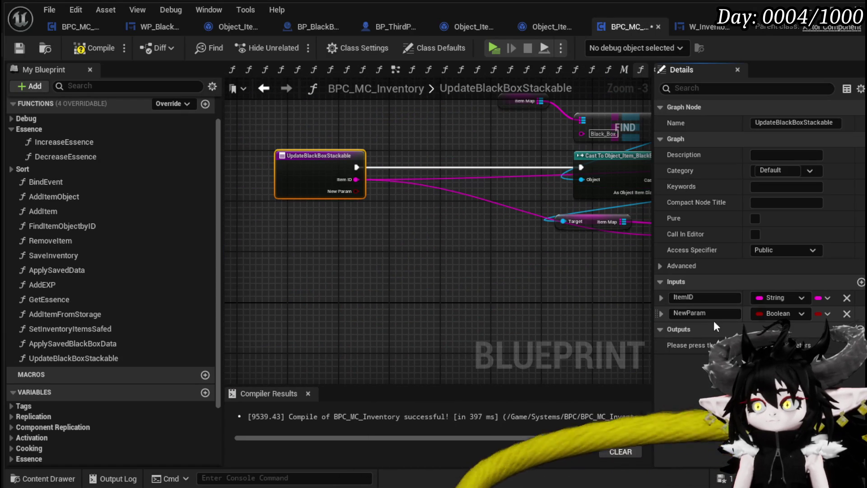
type("Ne")
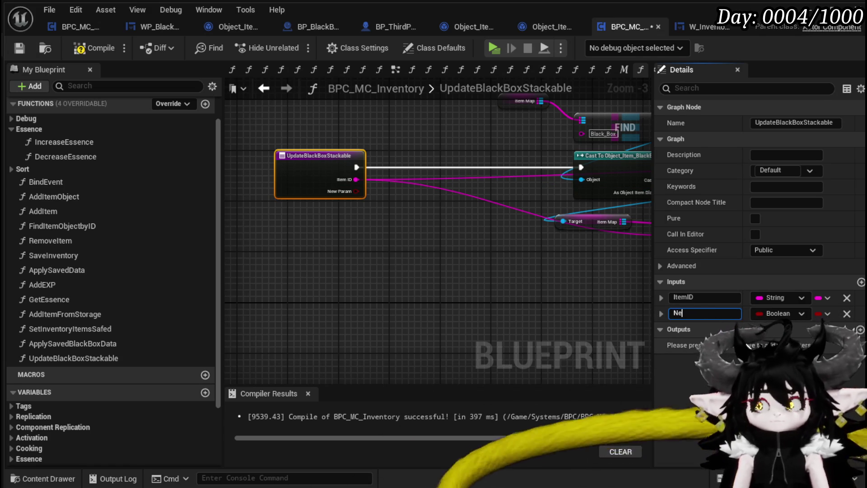
type("wAmount")
key("Return")
left_click(95, 49)
left_click(18, 48)
- Make NewAmount an Integer input and recompile
left_click(263, 90)
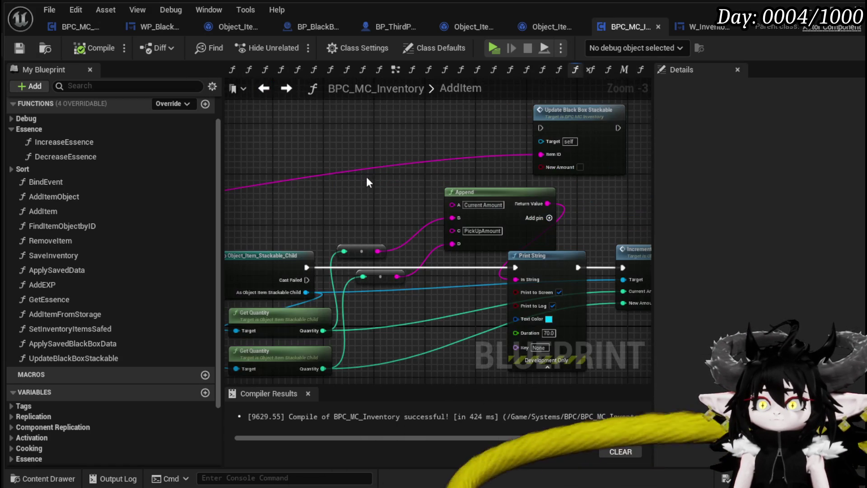
key("alt+Right")
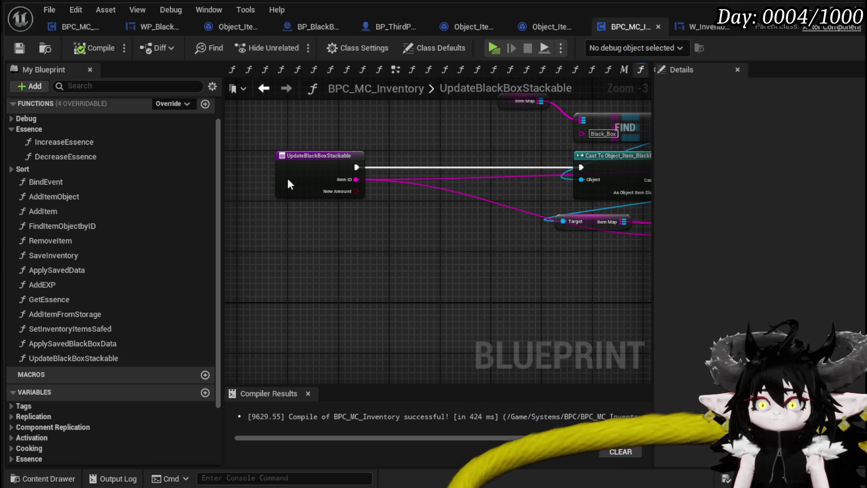
left_click(289, 184)
left_click(799, 334)
left_click(768, 313)
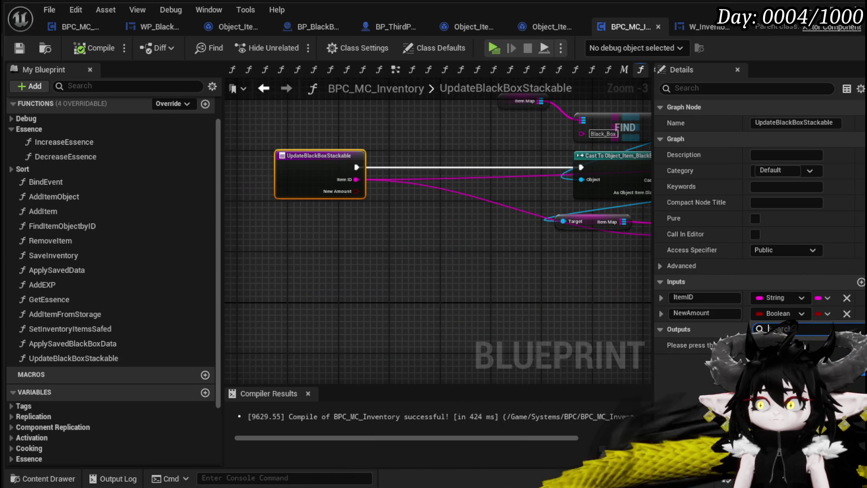
left_click(318, 240)
left_click(74, 48)
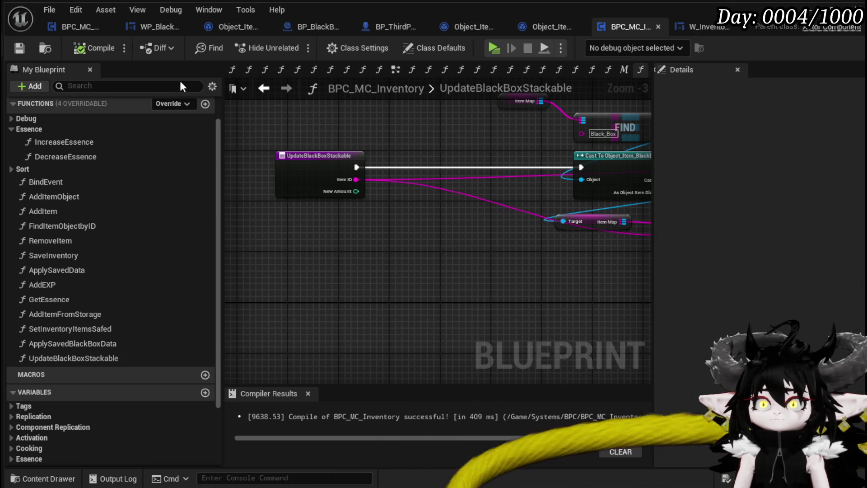
- Feed Get Quantity into New Amount and run the Update call between Increment Quantity and Return Node
left_click(264, 88)
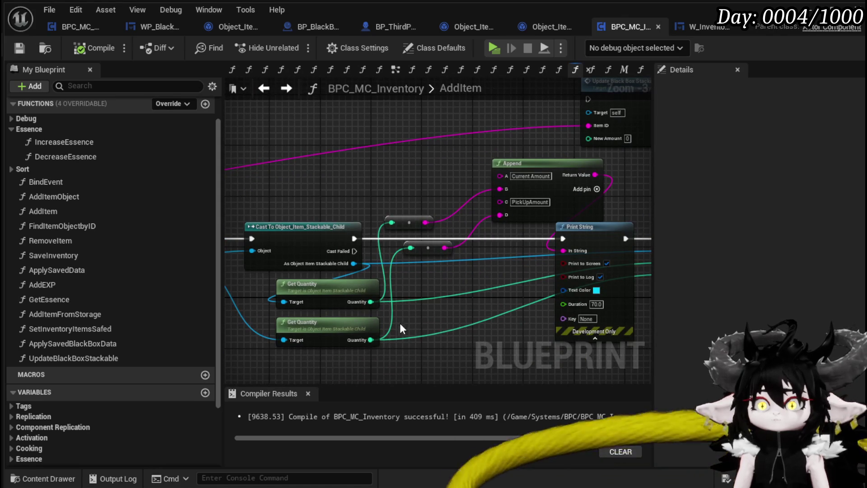
mouse_move(370, 339)
left_mouse_down()
mouse_move(571, 119)
mouse_move(334, 137)
left_mouse_up()
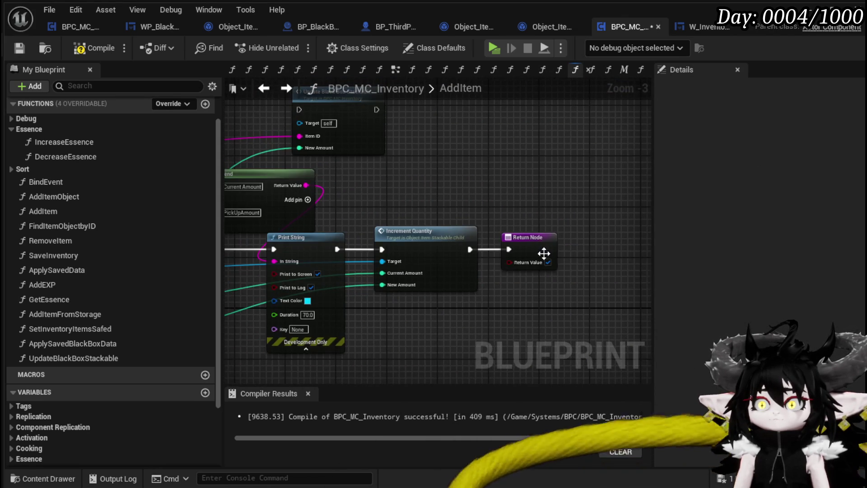
left_click_drag(540, 252, 648, 253)
left_click_drag(338, 120, 517, 250)
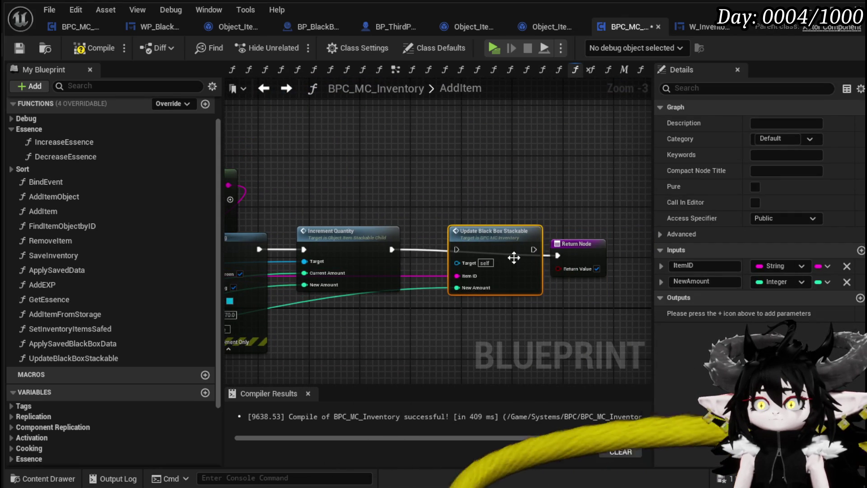
left_click_drag(392, 249, 456, 249)
left_click_drag(533, 251, 558, 255)
left_click(578, 244)
double_click(495, 231)
mouse_move(512, 224)
left_mouse_down()
mouse_move(405, 213)
mouse_move(423, 262)
mouse_move(446, 260)
mouse_move(386, 262)
left_mouse_up()
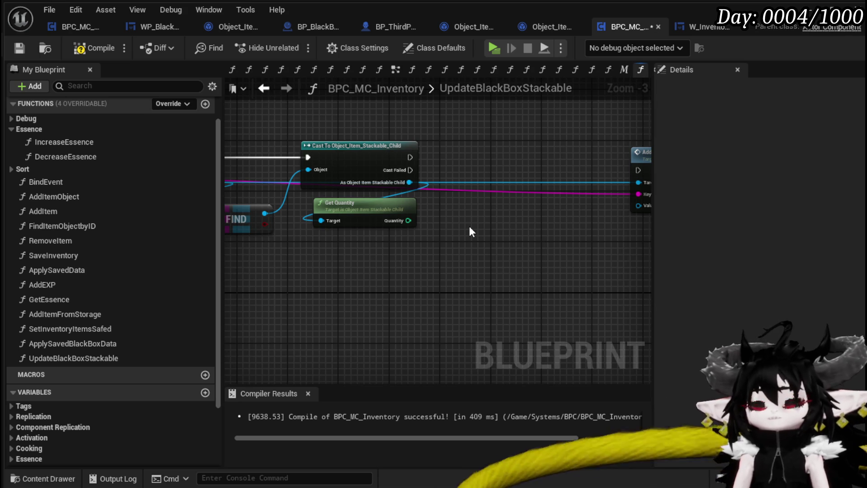
- Get the stackable item's Value and multiply it by New Amount
left_click_drag(409, 182, 450, 230)
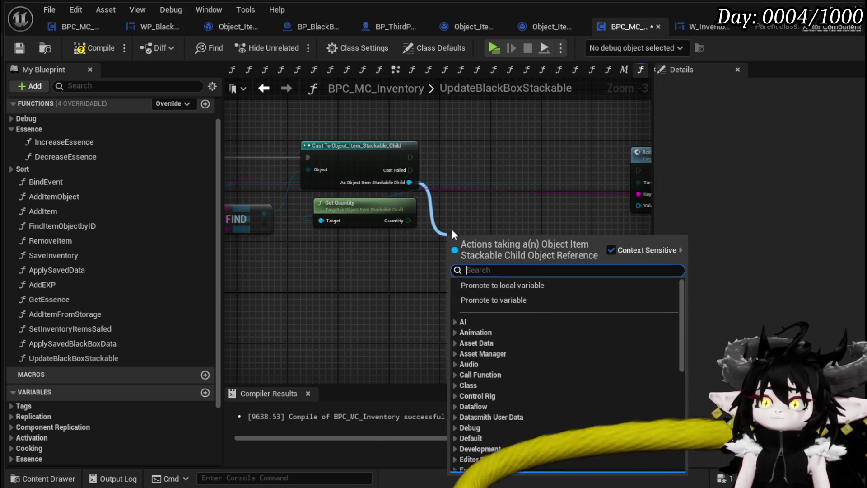
type("Val")
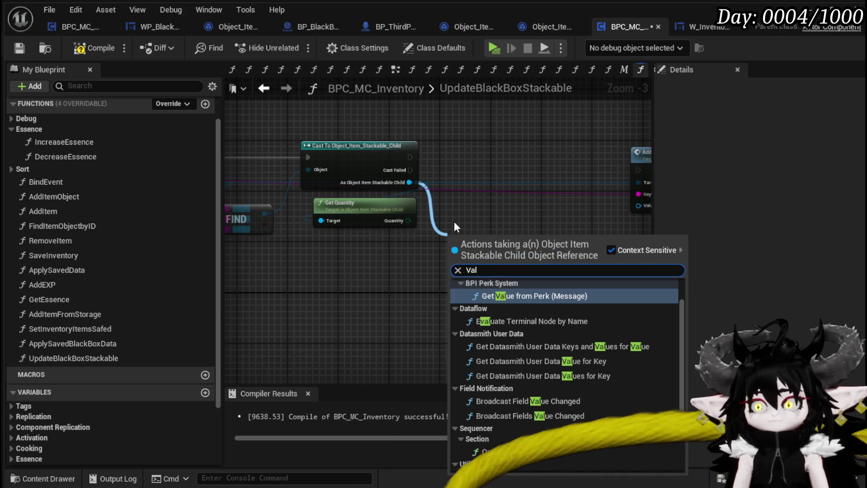
type("ue")
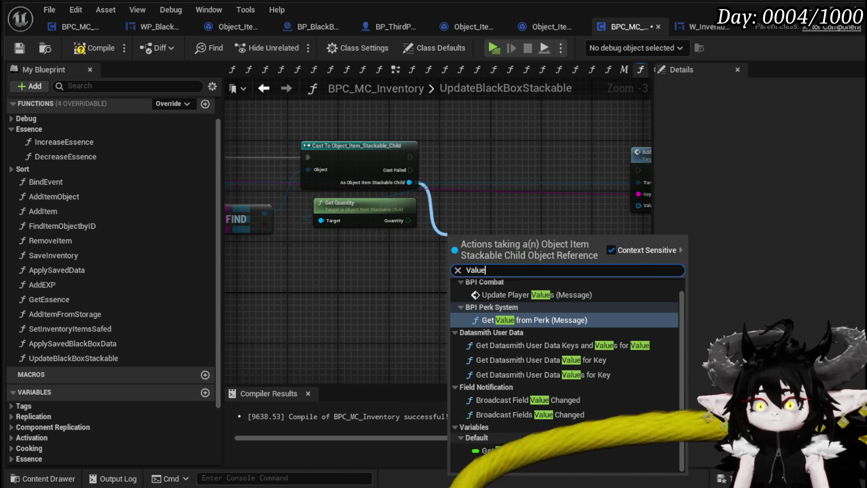
left_click(511, 447)
left_click(361, 216)
mouse_move(482, 236)
left_mouse_down()
mouse_move(367, 237)
mouse_move(424, 261)
left_mouse_up()
type("*")
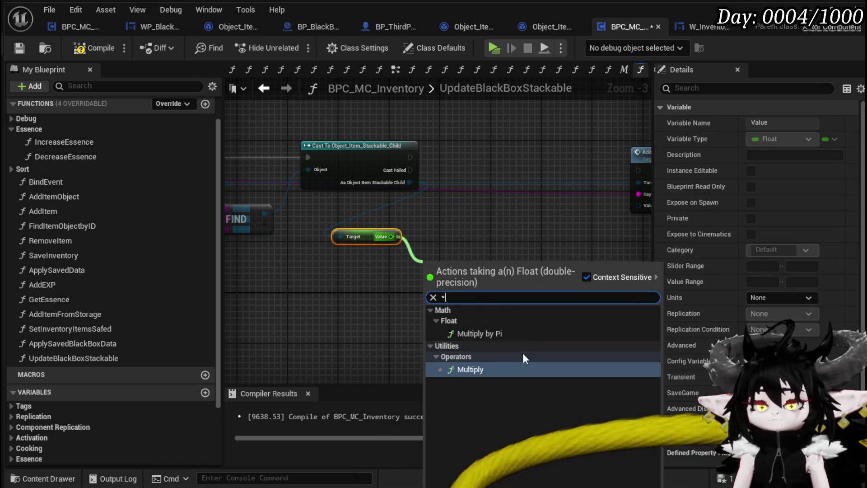
left_click(469, 369)
scroll(397, 280, "down", 1)
mouse_move(315, 216)
left_mouse_down()
mouse_move(466, 262)
mouse_move(470, 300)
mouse_move(513, 286)
left_mouse_up()
- Add a Less (<) comparison on the multiplied value
scroll(467, 281, "up", 1)
scroll(467, 309, "up", 2)
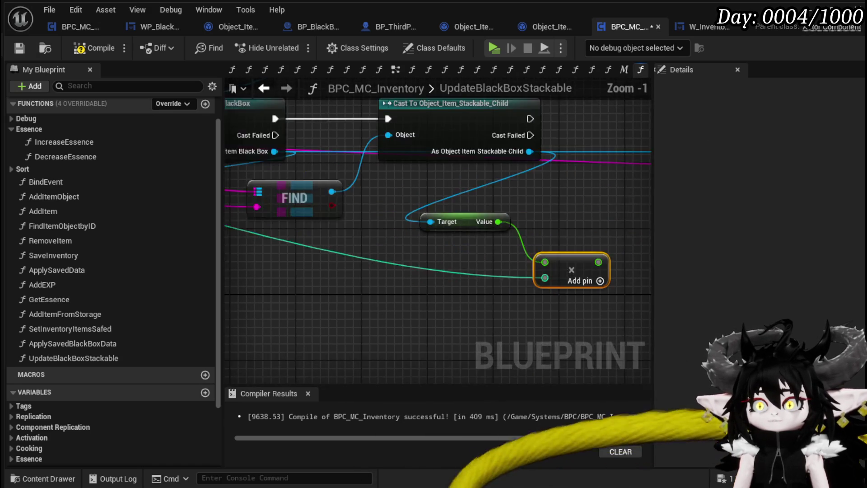
left_click_drag(464, 303, 416, 275)
mouse_move(442, 235)
left_mouse_down()
mouse_move(449, 290)
mouse_move(380, 304)
mouse_move(441, 270)
left_mouse_up()
left_click_drag(390, 288, 441, 261)
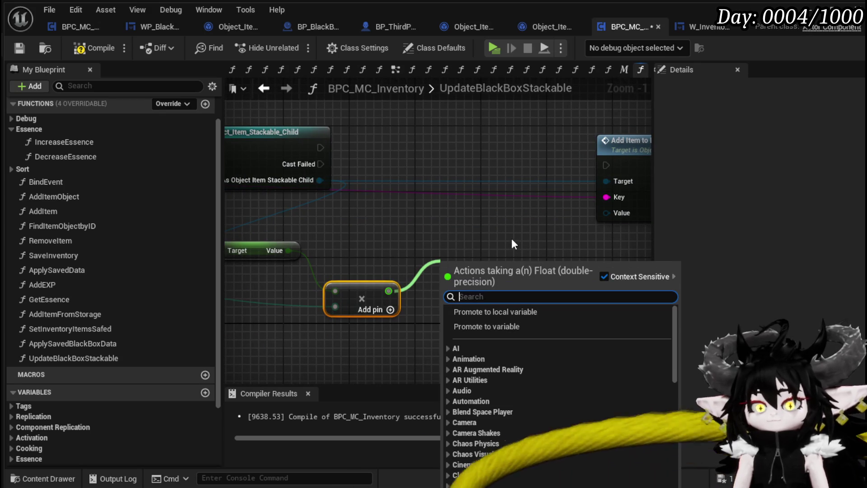
type("les")
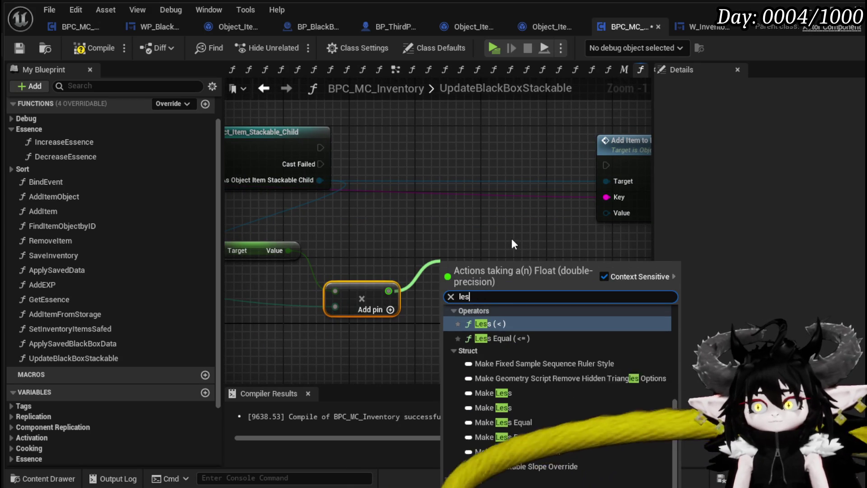
type("s")
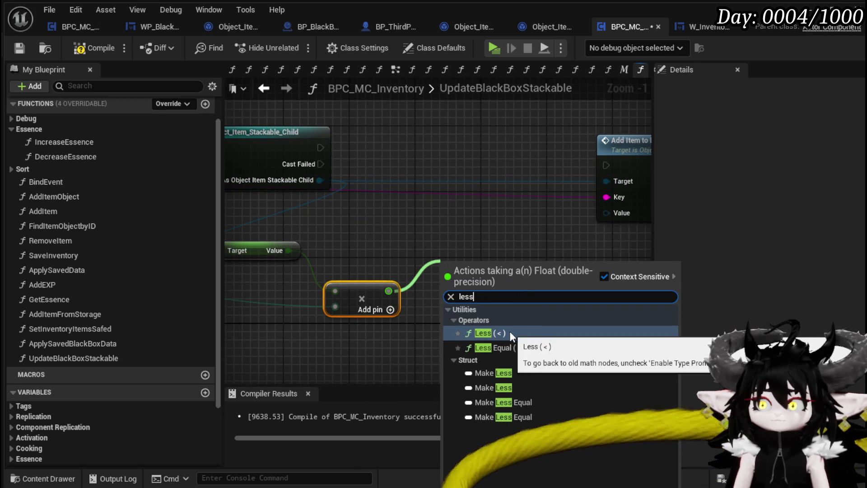
left_click(511, 332)
- Add a Get Collected Value node from the Add Item to Map target and move it up-left
mouse_move(430, 232)
left_mouse_down()
mouse_move(561, 259)
mouse_move(445, 294)
mouse_move(453, 227)
left_mouse_up()
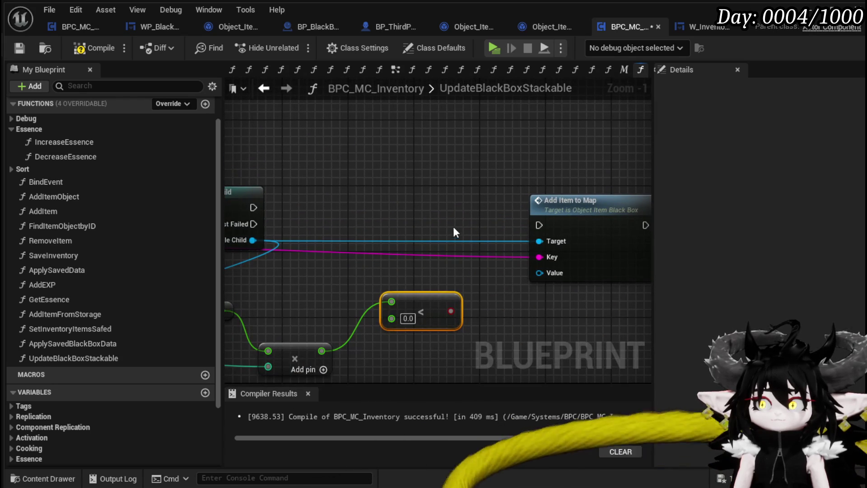
left_click_drag(540, 239, 413, 235)
type("c")
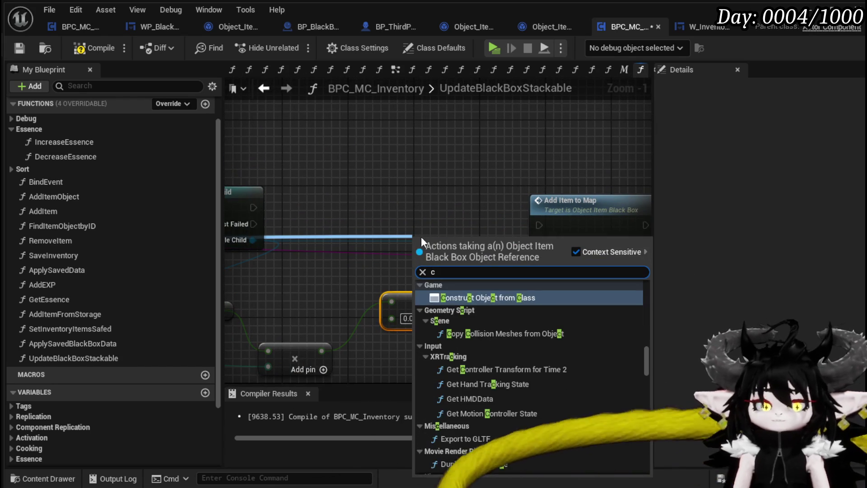
key("BackSpace")
type("m")
key("BackSpace")
type("colle")
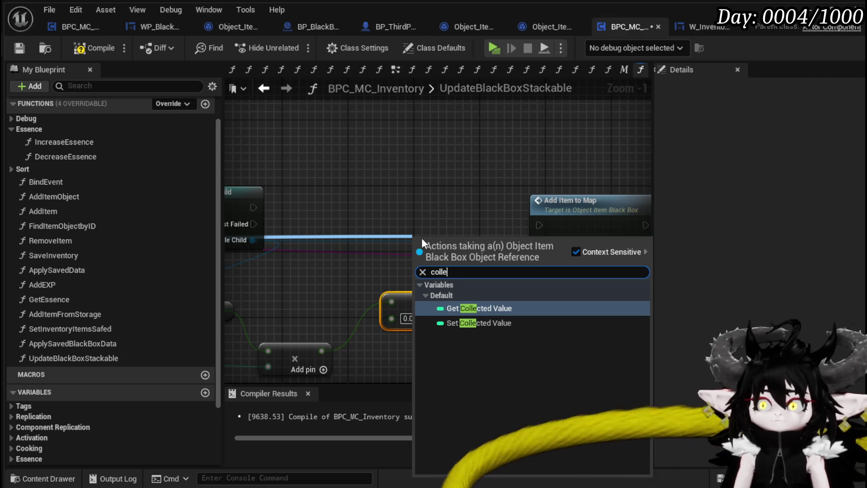
left_click(485, 311)
mouse_move(434, 244)
left_mouse_down()
mouse_move(299, 142)
mouse_move(253, 144)
left_mouse_up()
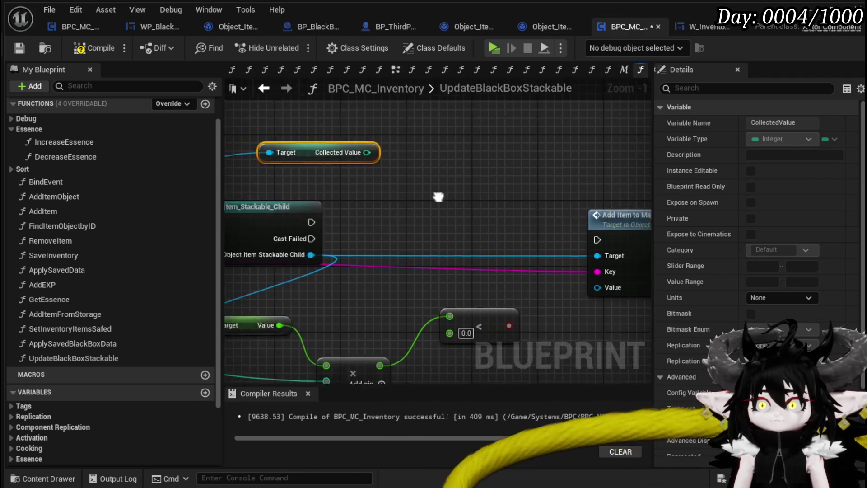
left_click_drag(344, 136, 375, 155)
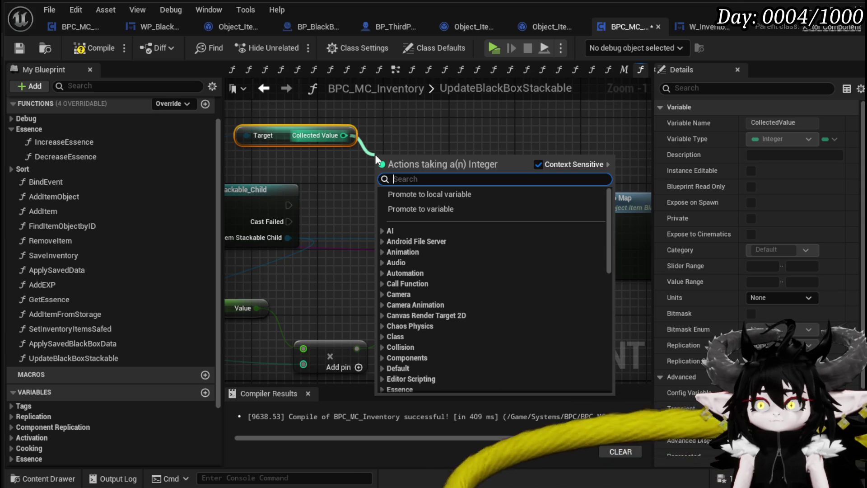
mouse_move(355, 156)
left_mouse_down()
mouse_move(364, 185)
mouse_move(498, 216)
left_mouse_up()
- Add a Box Value getter with a Subtract node on its output
left_click_drag(380, 216, 408, 163)
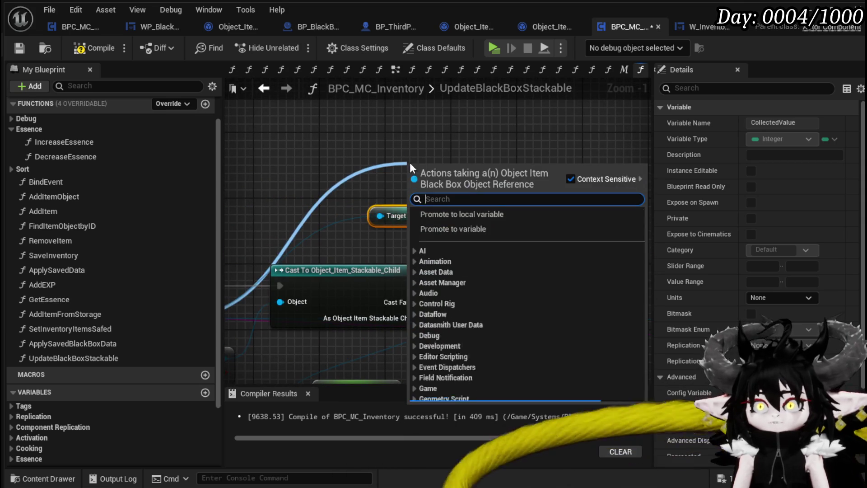
type("Valu")
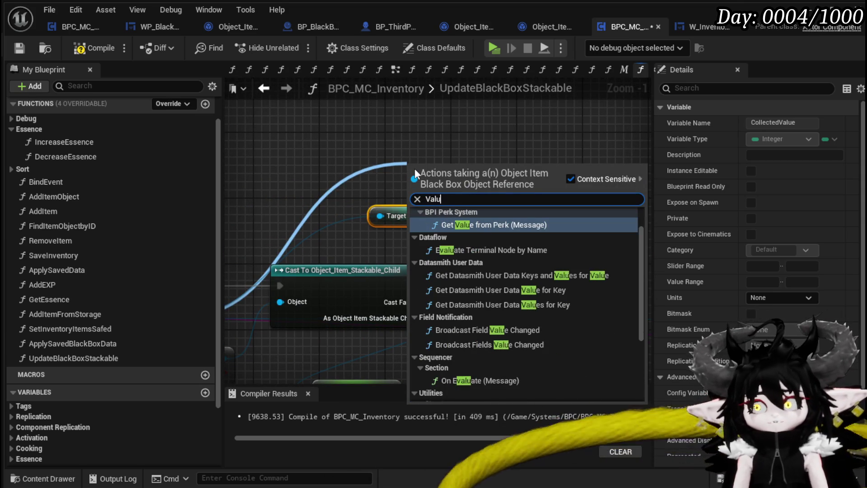
type("e")
left_click(481, 353)
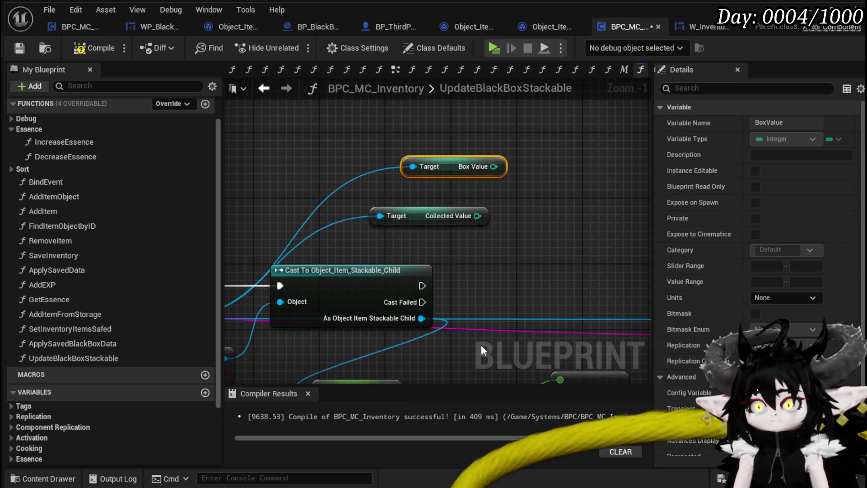
mouse_move(476, 167)
left_mouse_down()
mouse_move(419, 159)
mouse_move(536, 167)
left_mouse_up()
type("-")
left_click(580, 312)
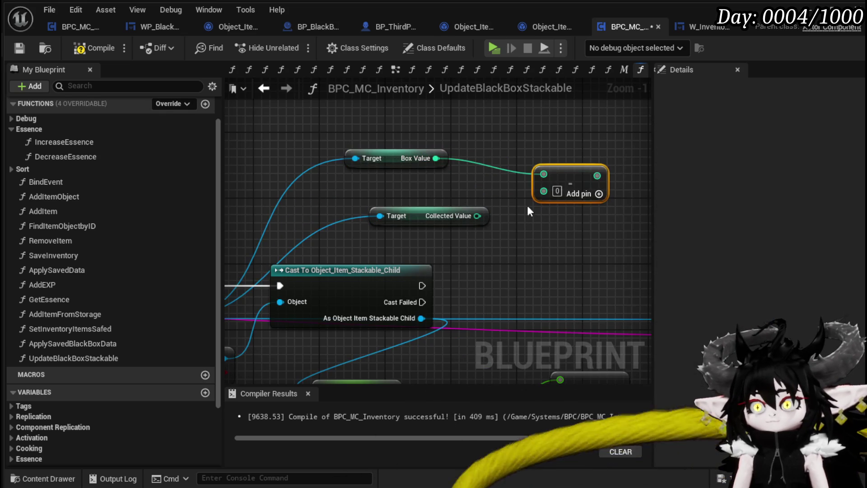
- Wire Collected Value into the subtraction and arrange the Box Value and Collected Value getters
mouse_move(430, 216)
left_mouse_down()
mouse_move(380, 211)
mouse_move(292, 177)
left_mouse_up()
left_click_drag(346, 180, 460, 155)
scroll(470, 180, "down", 2)
left_click_drag(403, 197, 476, 212)
left_click_drag(366, 150, 367, 116)
left_click_drag(356, 185, 361, 198)
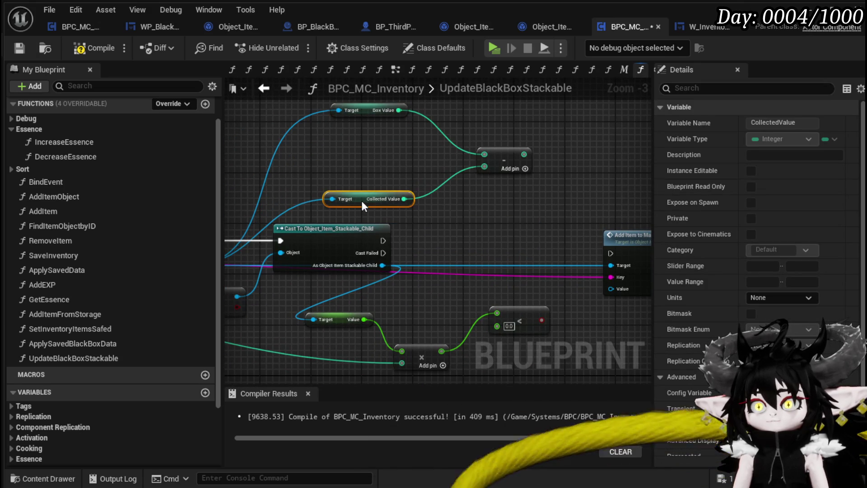
mouse_move(499, 220)
left_mouse_down()
mouse_move(496, 156)
mouse_move(466, 220)
left_mouse_up()
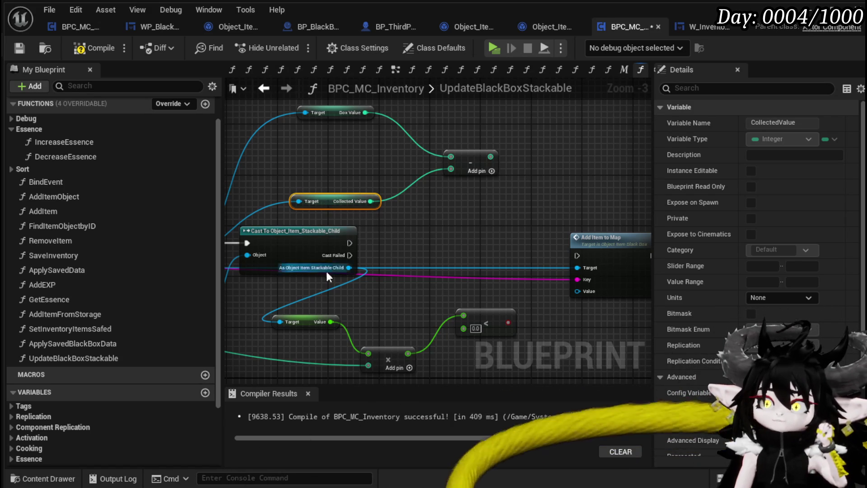
left_click_drag(398, 293, 401, 230)
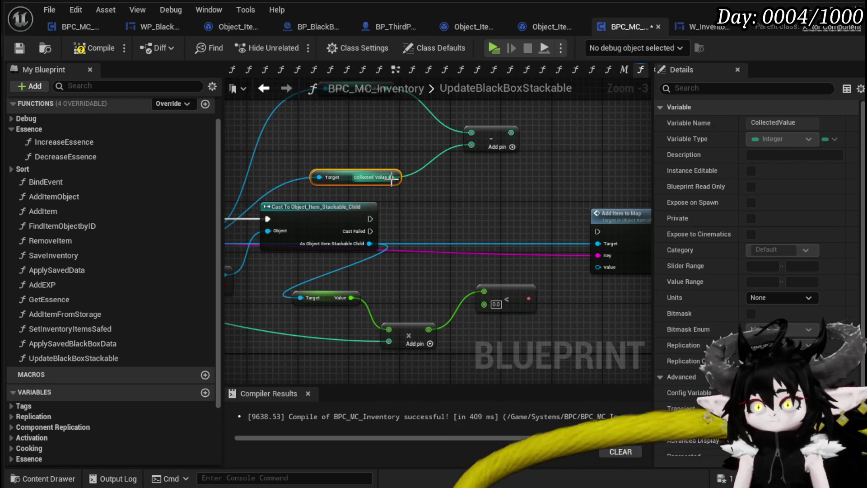
- Add a second Subtract node fed by Collected Value and search 'get' from the stackable cast
left_click_drag(392, 177, 424, 189)
type("-")
left_click(468, 333)
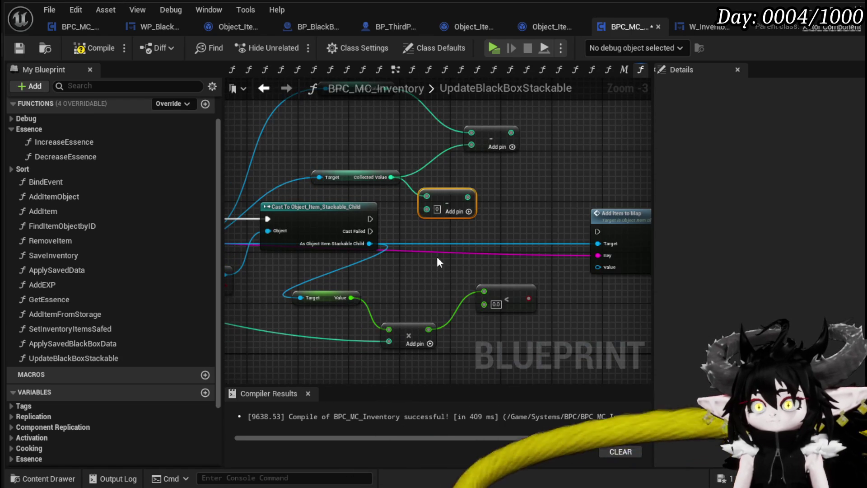
left_click_drag(370, 244, 414, 277)
type("get")
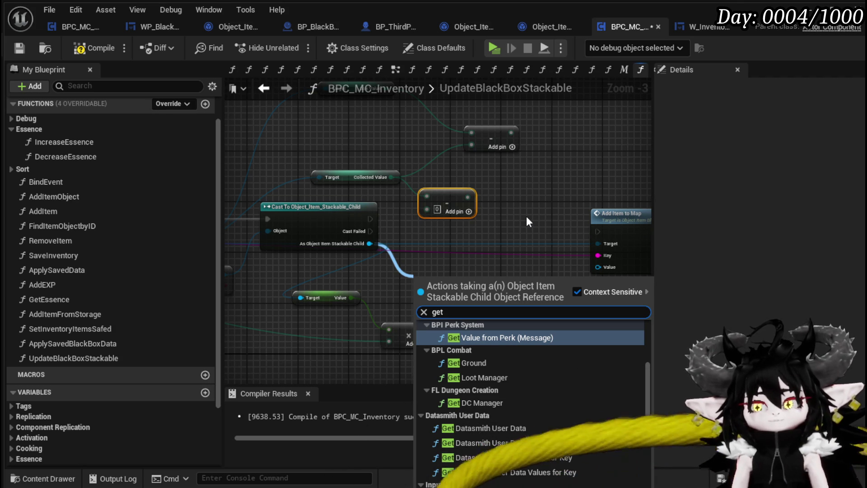
- Add a Get Quantity node from the stackable cast and wire Quantity into the multiply node
type(" qu")
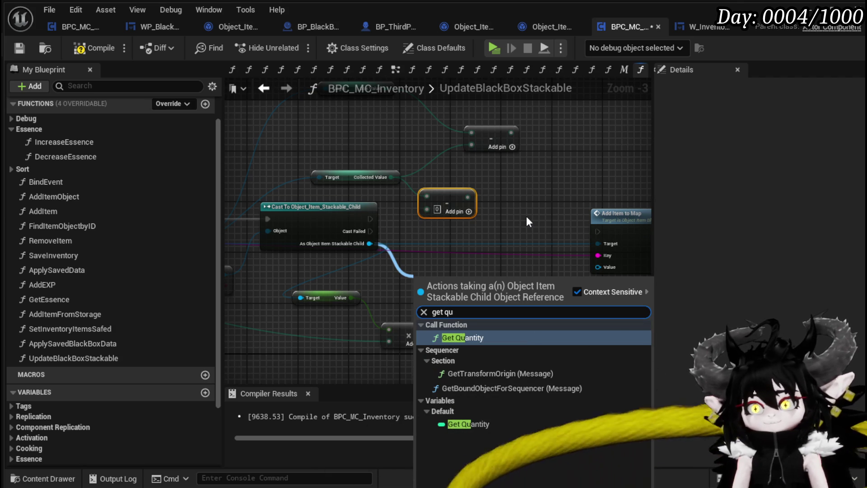
key("Return")
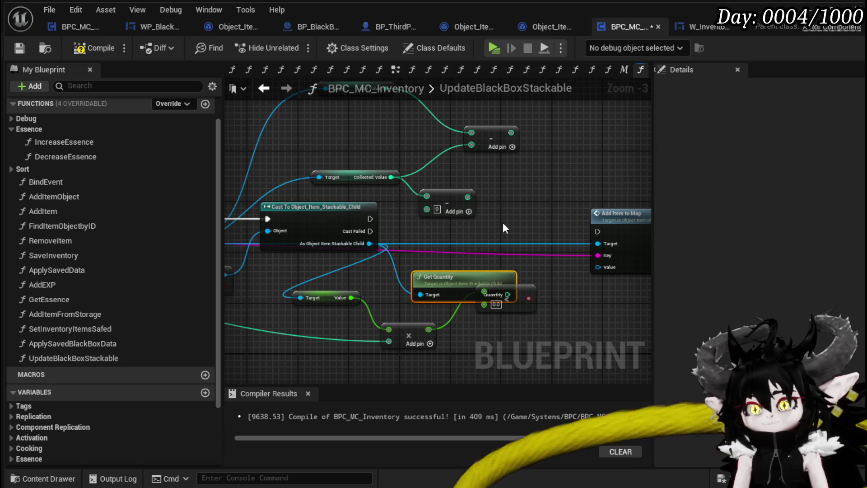
left_click_drag(499, 348, 461, 313)
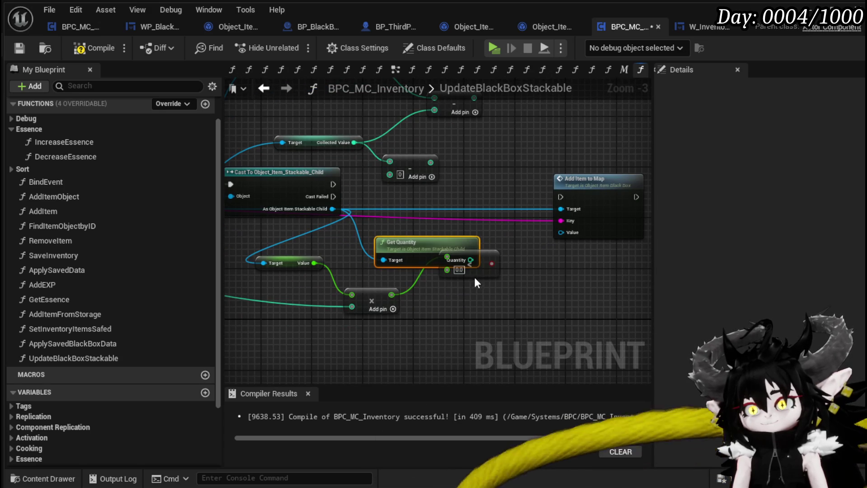
left_click_drag(474, 274, 549, 324)
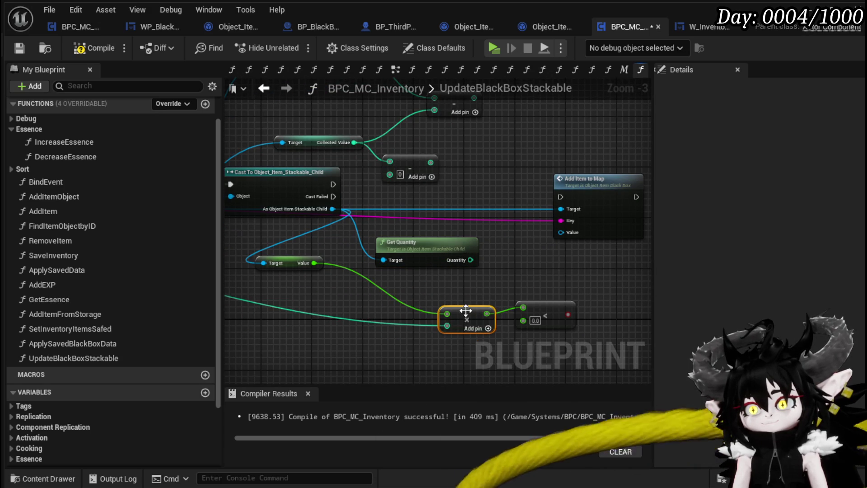
left_click_drag(441, 258, 301, 296)
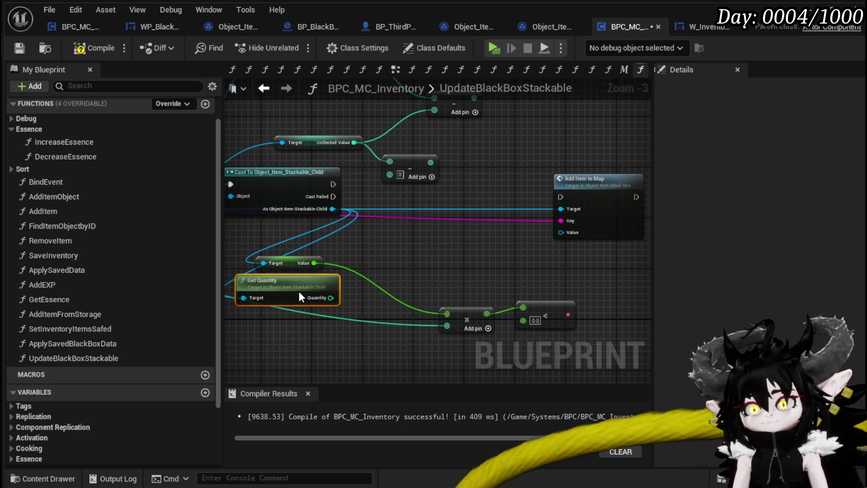
left_click_drag(315, 263, 368, 271)
left_click_drag(415, 257, 391, 175)
- Rearrange Add Item to Map and the subtract and multiply nodes to make room
left_click_drag(481, 290, 494, 303)
mouse_move(403, 186)
left_mouse_down()
mouse_move(425, 207)
mouse_move(408, 178)
mouse_move(414, 157)
mouse_move(451, 144)
mouse_move(503, 314)
mouse_move(468, 218)
mouse_move(418, 216)
left_mouse_up()
left_click_drag(432, 264, 377, 178)
mouse_move(557, 195)
left_mouse_down()
mouse_move(613, 196)
mouse_move(624, 185)
left_mouse_up()
mouse_move(302, 346)
left_mouse_down()
mouse_move(406, 355)
mouse_move(417, 366)
left_mouse_up()
mouse_move(439, 292)
left_mouse_down()
mouse_move(426, 259)
mouse_move(433, 250)
mouse_move(508, 240)
mouse_move(468, 290)
mouse_move(480, 248)
mouse_move(460, 155)
mouse_move(475, 247)
left_mouse_up()
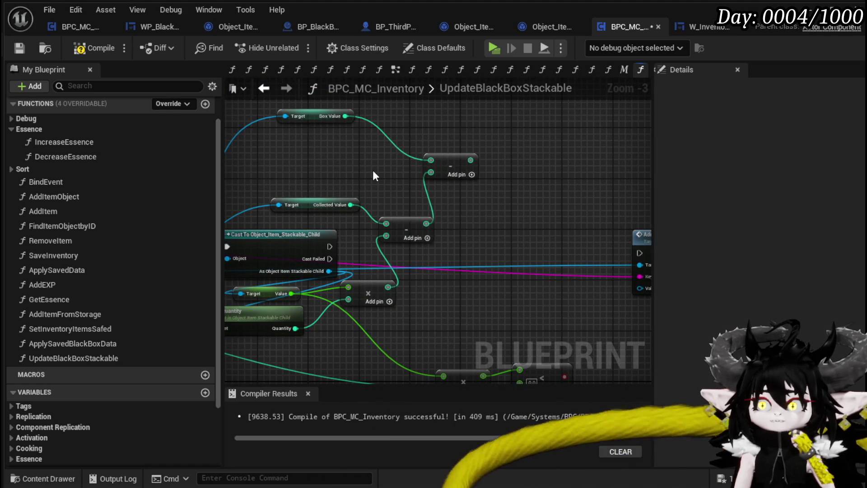
left_click_drag(474, 227, 431, 179)
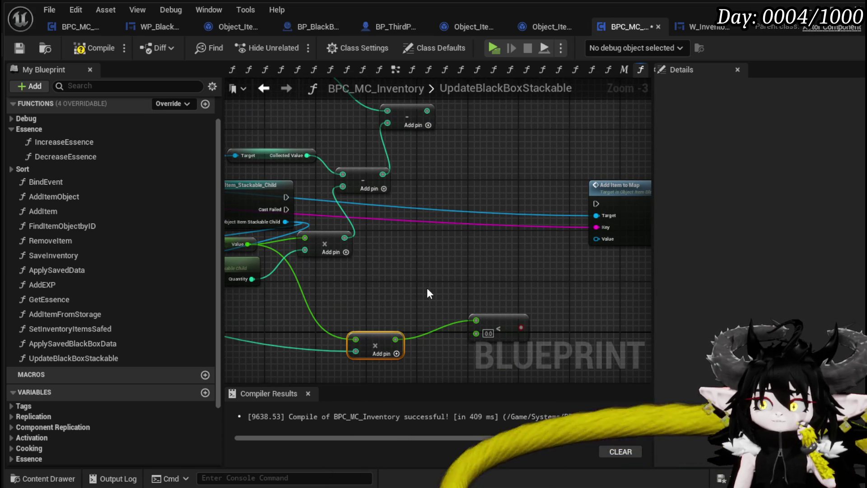
mouse_move(429, 293)
left_mouse_down()
mouse_move(433, 345)
mouse_move(411, 283)
mouse_move(414, 307)
left_mouse_up()
left_click_drag(361, 357, 392, 332)
left_click_drag(327, 364, 388, 326)
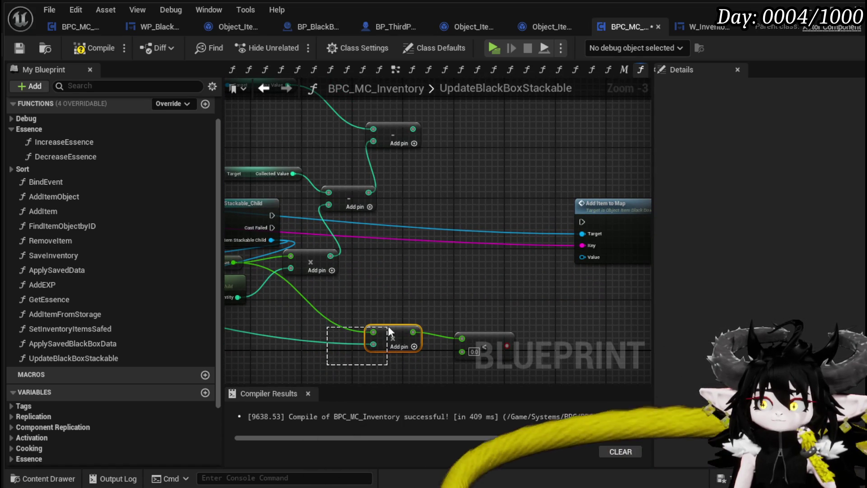
- Wire the subtract result and the multiply result into the less-than compare node's inputs
mouse_move(413, 128)
left_mouse_down()
mouse_move(422, 404)
mouse_move(465, 268)
left_mouse_up()
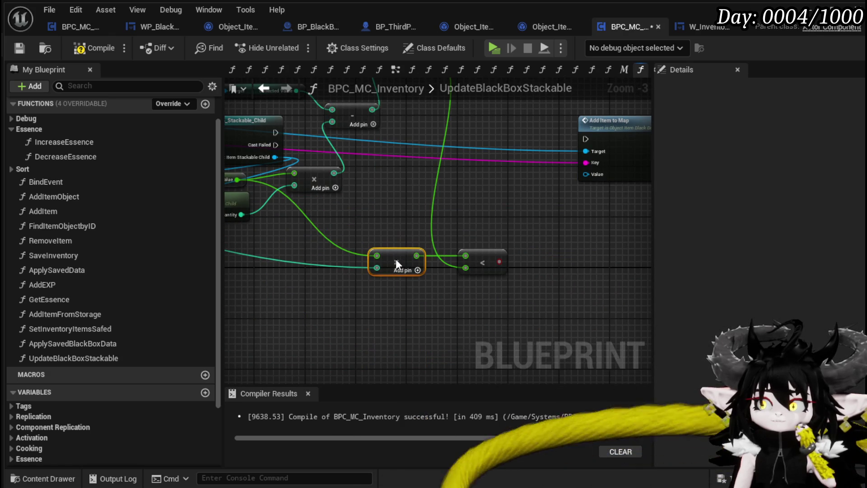
left_click(481, 266)
mouse_move(474, 246)
left_mouse_down()
mouse_move(463, 351)
mouse_move(606, 296)
mouse_move(465, 251)
mouse_move(477, 335)
left_mouse_up()
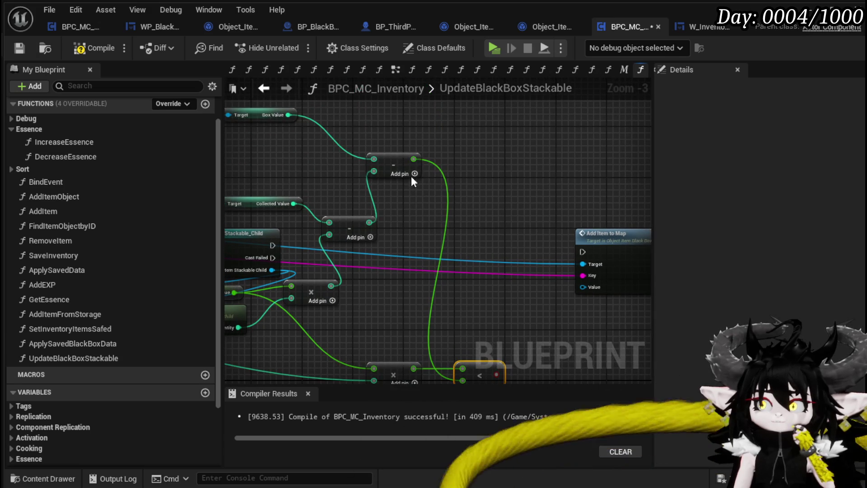
mouse_move(413, 159)
left_mouse_down()
mouse_move(454, 305)
mouse_move(465, 308)
left_mouse_up()
mouse_move(414, 305)
left_mouse_down()
mouse_move(470, 318)
mouse_move(463, 317)
left_mouse_up()
mouse_move(478, 310)
left_mouse_down()
mouse_move(433, 271)
mouse_move(479, 202)
left_mouse_up()
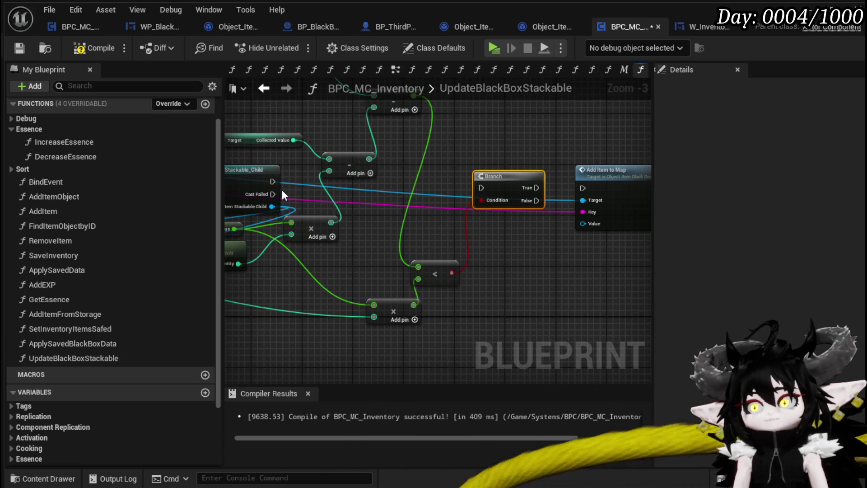
- Run the stackable cast's success exec pin into the Branch
mouse_move(269, 183)
left_mouse_down()
mouse_move(491, 185)
mouse_move(482, 188)
mouse_move(489, 175)
mouse_move(584, 188)
mouse_move(607, 182)
left_mouse_up()
scroll(487, 264, "down", 1)
left_click_drag(487, 264, 598, 256)
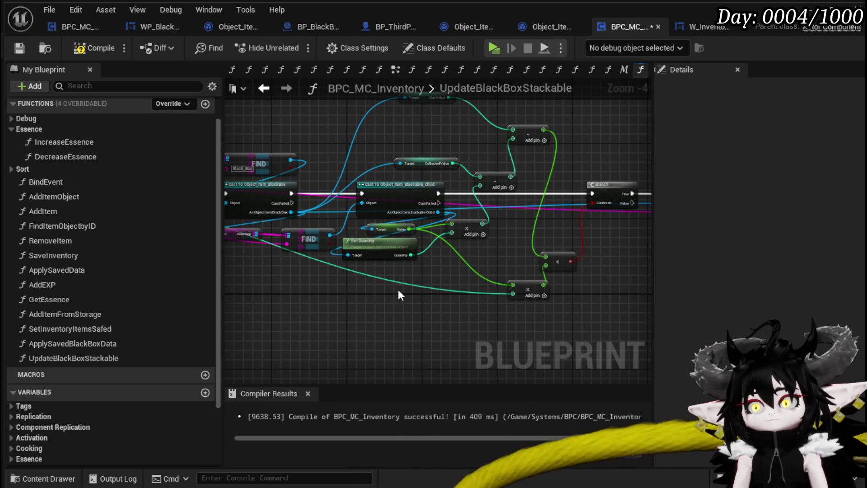
left_click_drag(433, 287, 571, 294)
left_click_drag(450, 286, 282, 297)
left_click_drag(582, 269, 450, 270)
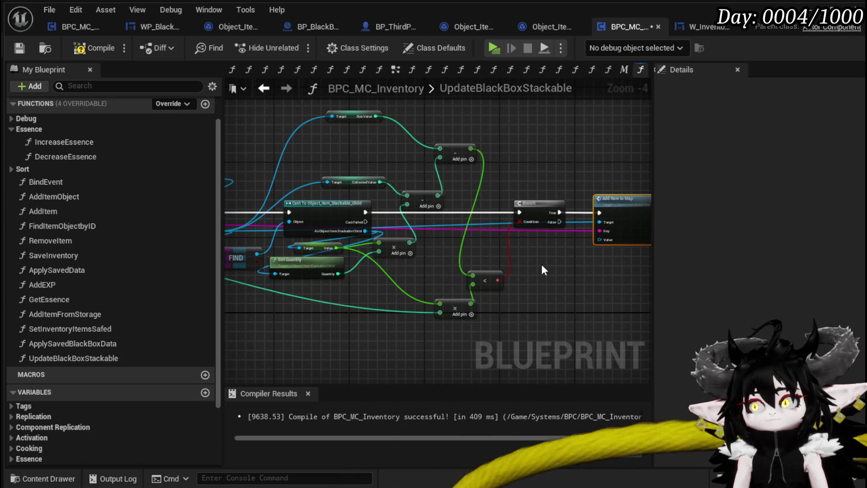
- Connect As Object Item Stackable Child to Add Item to Map's Value and drag out another wire from it
mouse_move(363, 232)
left_mouse_down()
mouse_move(608, 249)
mouse_move(608, 240)
left_mouse_up()
mouse_move(608, 240)
left_mouse_down()
mouse_move(427, 283)
mouse_move(519, 216)
mouse_move(602, 223)
left_mouse_up()
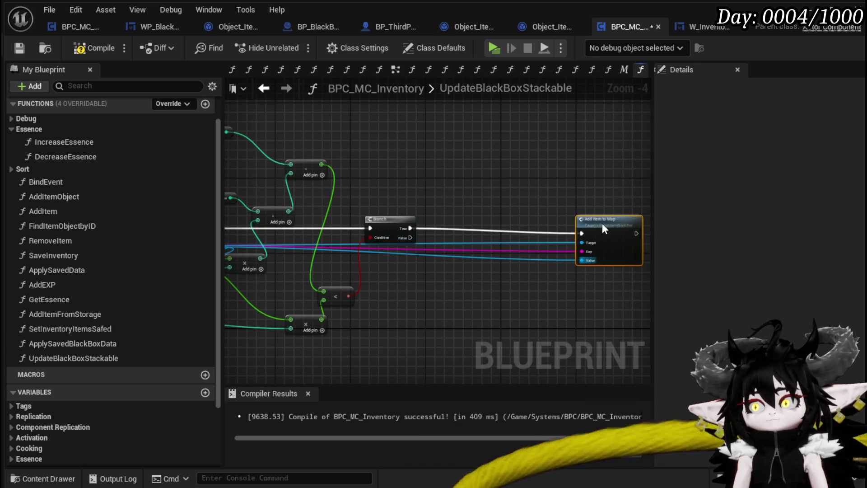
left_click_drag(280, 241, 390, 237)
left_click_drag(325, 242, 550, 278)
- Add Set Quantity and chain it from Branch True into Add Item to Map
type("Set")
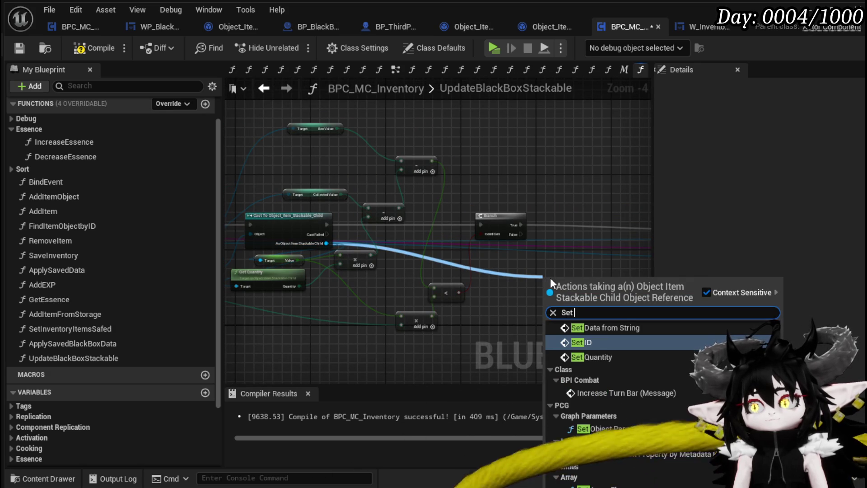
left_click(591, 357)
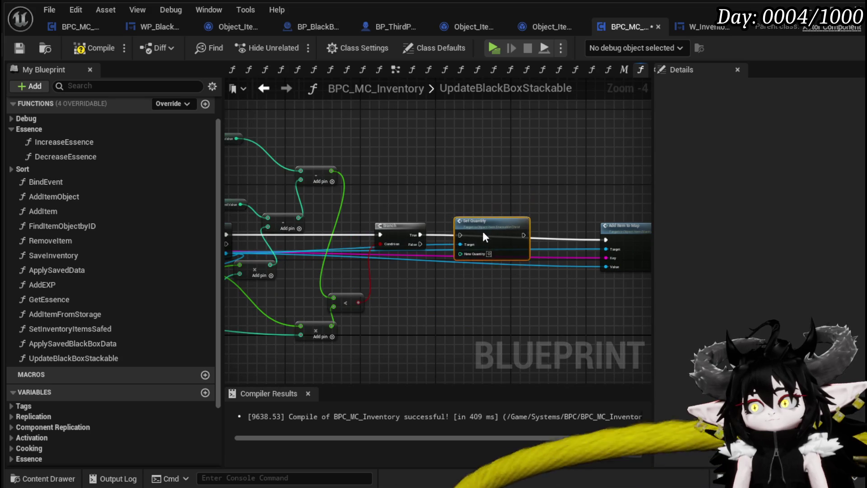
scroll(482, 230, "up", 2)
mouse_move(386, 236)
left_mouse_down()
mouse_move(445, 241)
mouse_move(460, 252)
mouse_move(570, 249)
left_mouse_up()
mouse_move(451, 232)
left_mouse_down()
mouse_move(447, 220)
mouse_move(468, 232)
left_mouse_up()
scroll(565, 270, "down", 2)
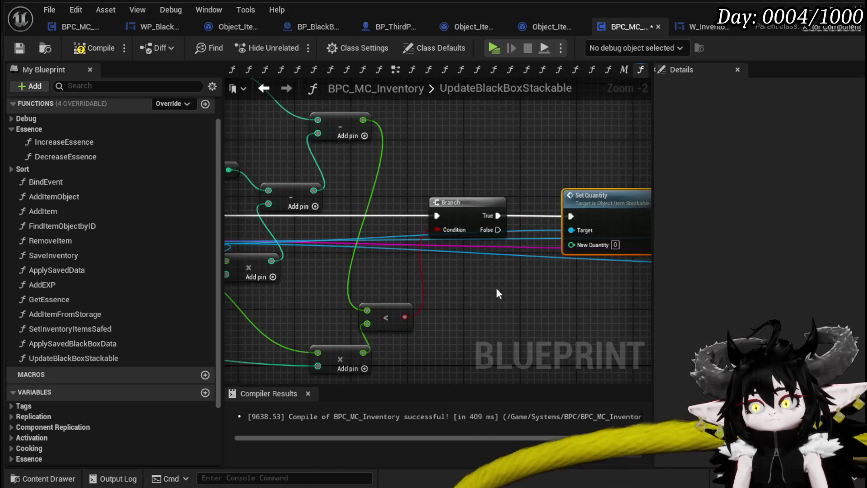
scroll(432, 330, "up", 1)
- Feed the B value into Set Quantity's New Quantity, then compile and save the inventory blueprint
mouse_move(432, 329)
left_mouse_down()
mouse_move(690, 261)
mouse_move(538, 216)
left_mouse_up()
scroll(570, 250, "down", 1)
left_click_drag(608, 221, 576, 216)
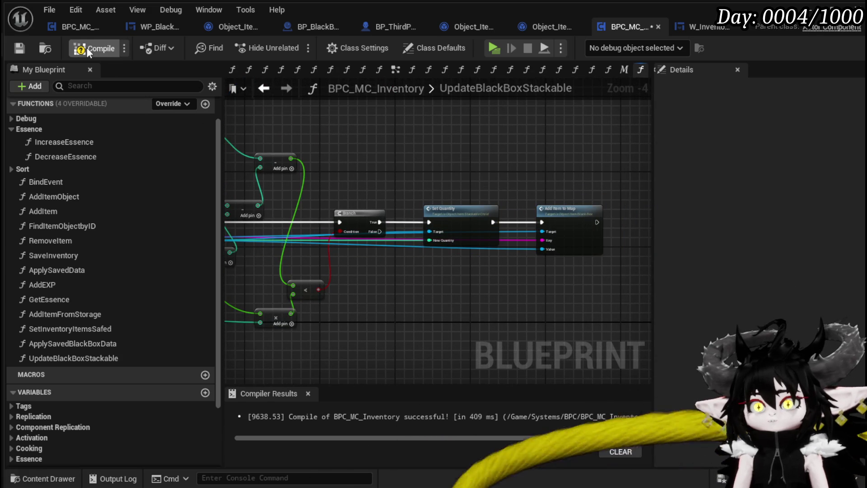
left_click(19, 50)
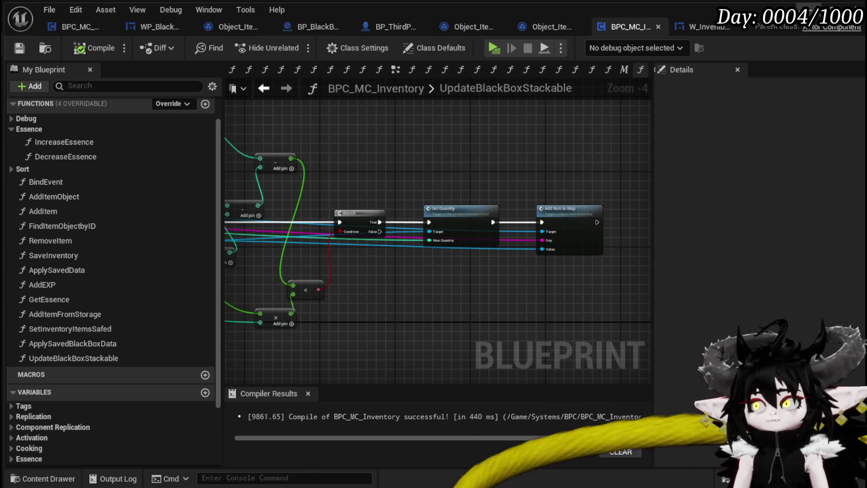
key("alt+Tab")
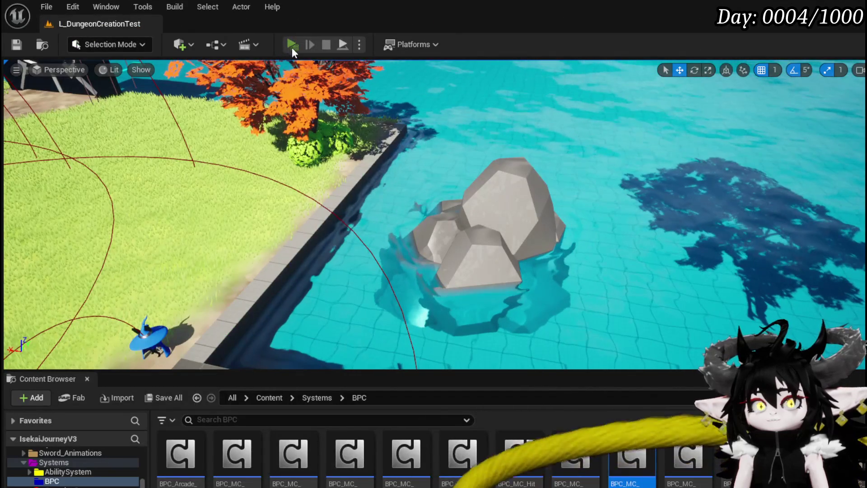
- Start a play-test and check the Material items in the inventory
left_click(292, 45)
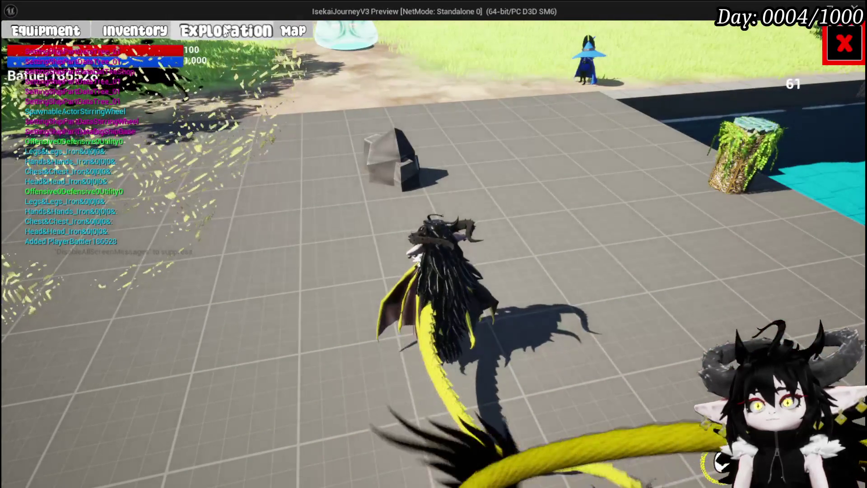
left_click(226, 30)
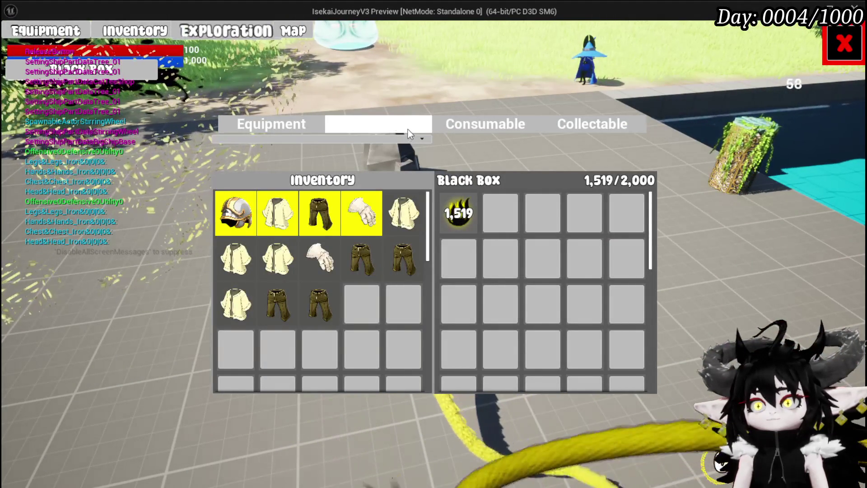
left_click(407, 129)
mouse_move(333, 223)
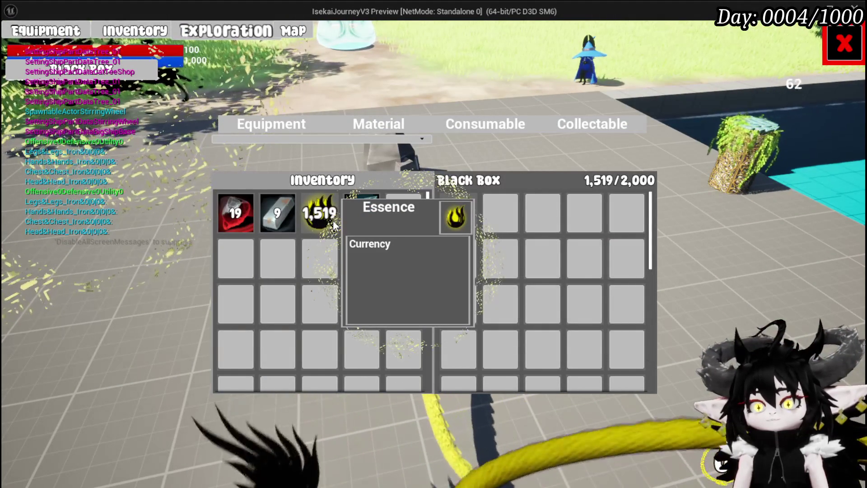
left_click(844, 44)
- Loot the chest, confirm Black Box essence stays 1,519 while inventory reaches 2,113, then stop
key("w")
key("e")
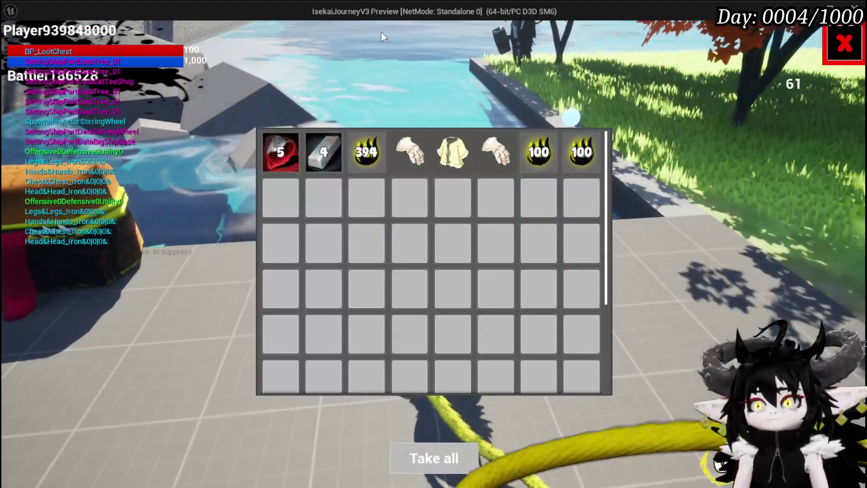
left_click(460, 465)
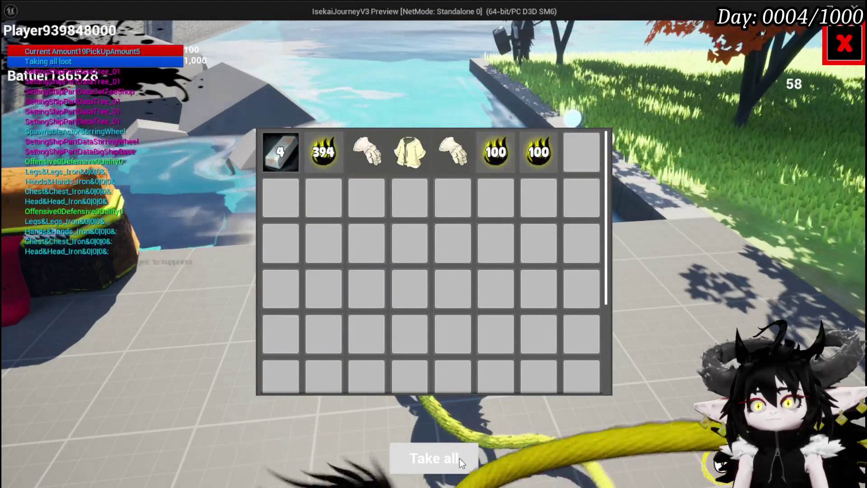
key("Tab")
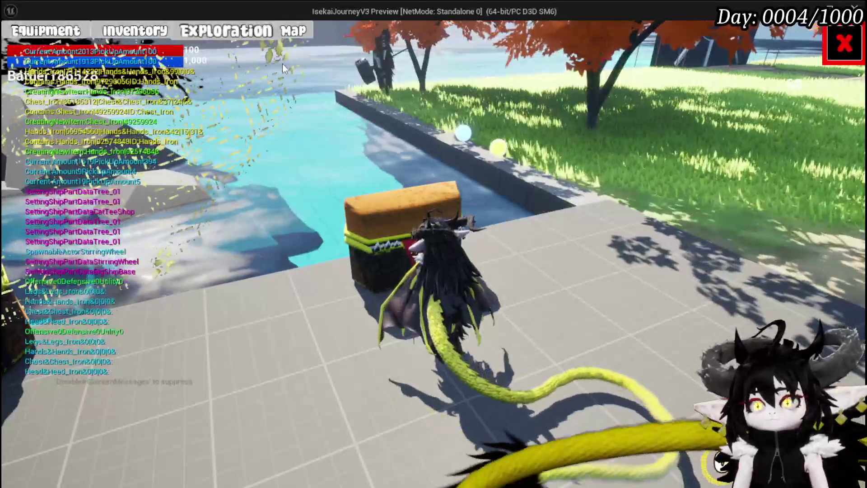
left_click(242, 38)
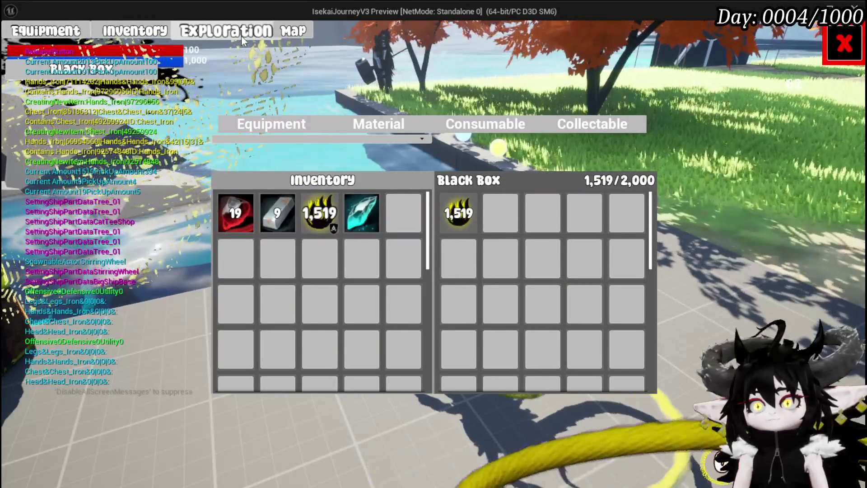
left_click(397, 120)
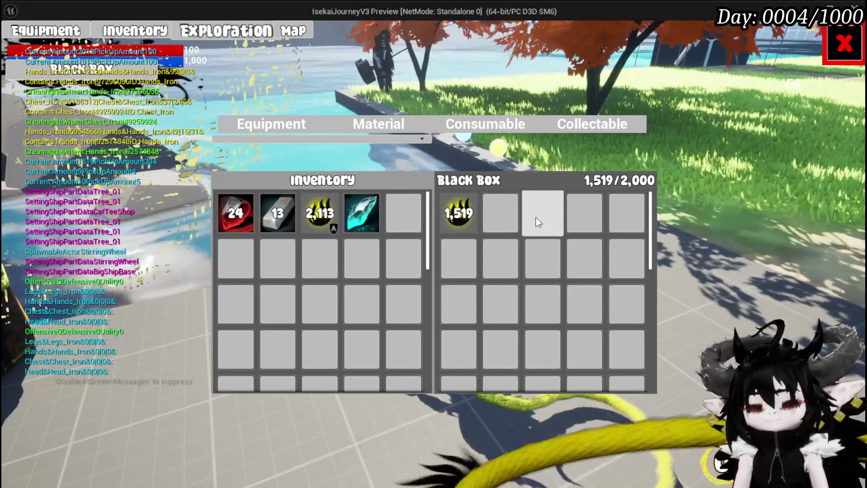
left_click(830, 45)
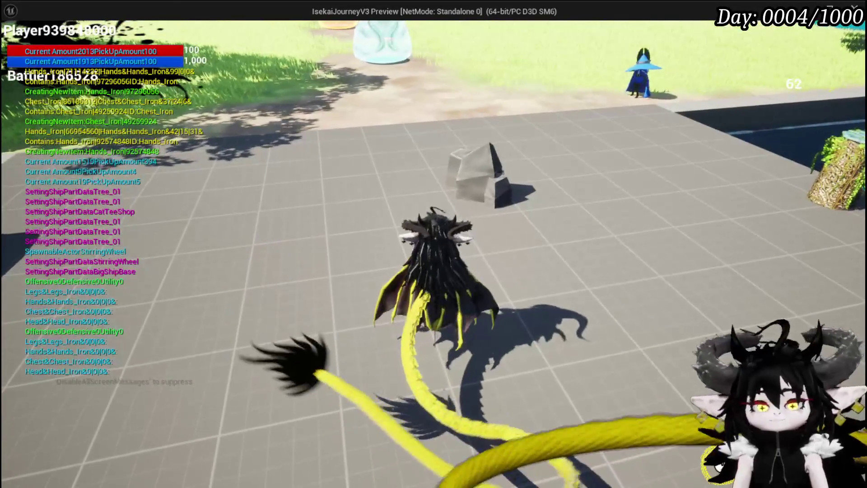
key("Escape")
key("ctrl+s")
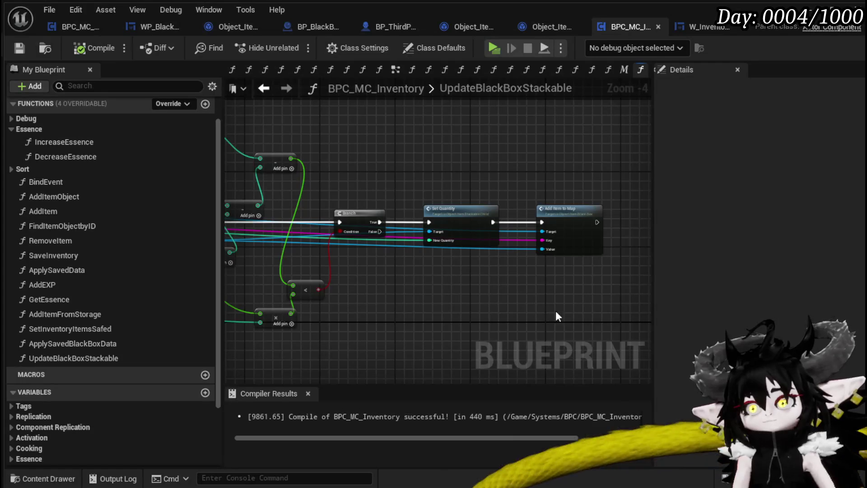
- Open Object_Item_BlackBox's AddItemToMap and inspect its ItemMap, ADD and Branch nodes
scroll(556, 310, "down", 1)
scroll(581, 252, "up", 3)
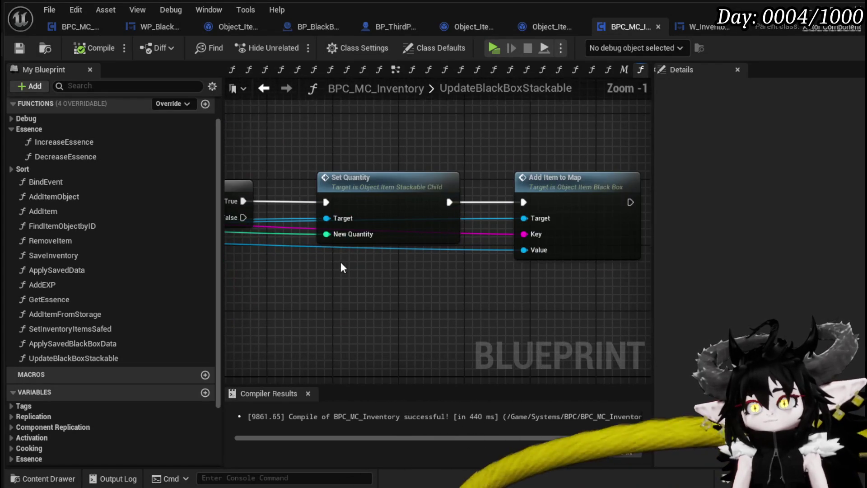
double_click(623, 205)
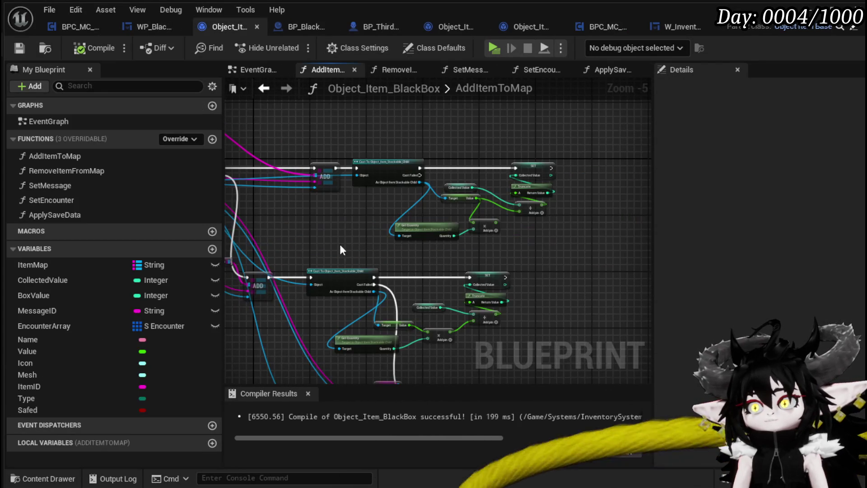
mouse_move(452, 230)
left_mouse_down()
mouse_move(475, 229)
mouse_move(404, 165)
mouse_move(462, 225)
left_mouse_up()
scroll(472, 229, "up", 2)
scroll(471, 229, "down", 2)
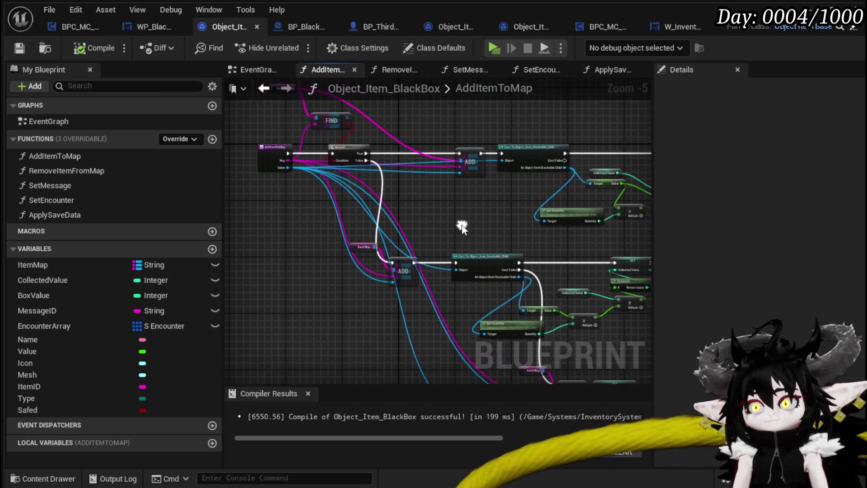
mouse_move(354, 292)
left_mouse_down()
mouse_move(419, 237)
mouse_move(542, 247)
left_mouse_up()
left_click_drag(291, 192, 385, 169)
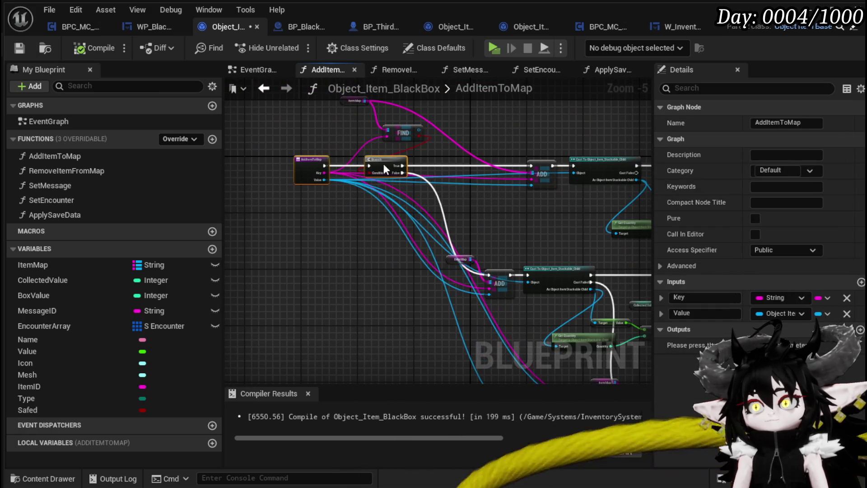
- Save Object_Item_BlackBox and return to UpdateBlackBoxStackable in BPC_MC_Inventory
left_click(19, 48)
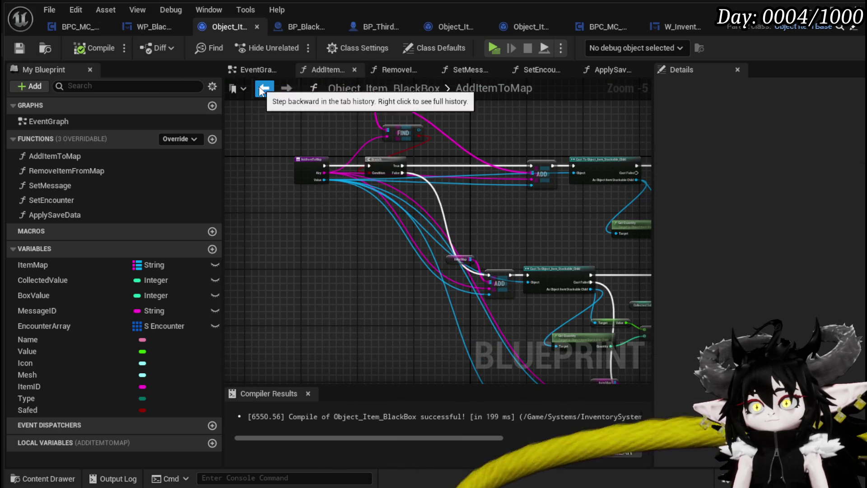
left_click(264, 88)
mouse_move(467, 208)
left_mouse_down()
mouse_move(588, 199)
mouse_move(489, 223)
left_mouse_up()
left_click(606, 28)
- Wire the top subtract output into the '<' node's B pin, compile, and launch a play preview
scroll(440, 162, "down", 1)
left_click_drag(440, 161, 595, 145)
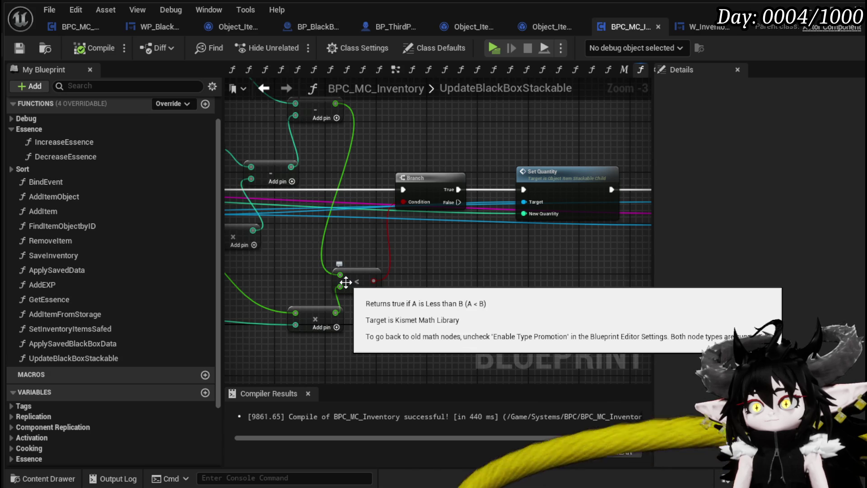
mouse_move(351, 283)
left_mouse_down()
mouse_move(384, 276)
mouse_move(420, 293)
mouse_move(453, 332)
mouse_move(453, 311)
mouse_move(407, 306)
mouse_move(416, 288)
mouse_move(455, 270)
left_mouse_up()
mouse_move(440, 133)
left_mouse_down()
mouse_move(444, 322)
mouse_move(448, 315)
left_mouse_up()
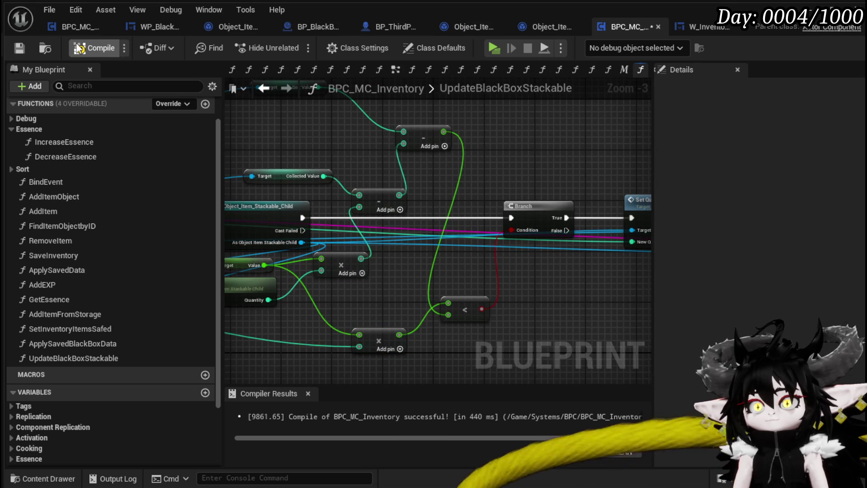
left_click(20, 46)
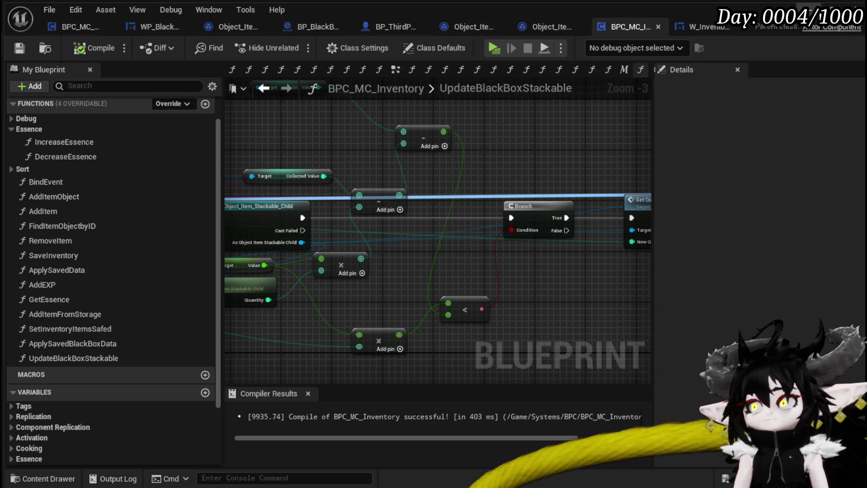
left_click(833, 10)
left_click(285, 47)
- Loot the chest with Take all and confirm the Black Box reads 1,522/2,000
key("Tab")
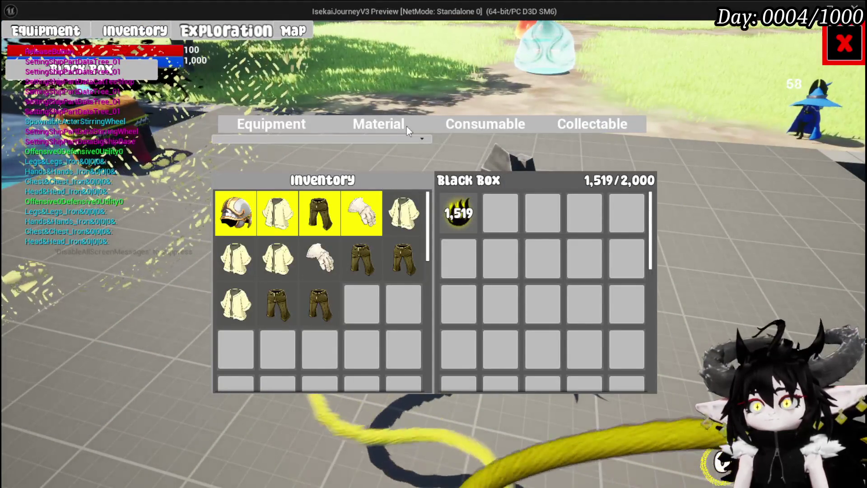
left_click(357, 123)
left_click(845, 43)
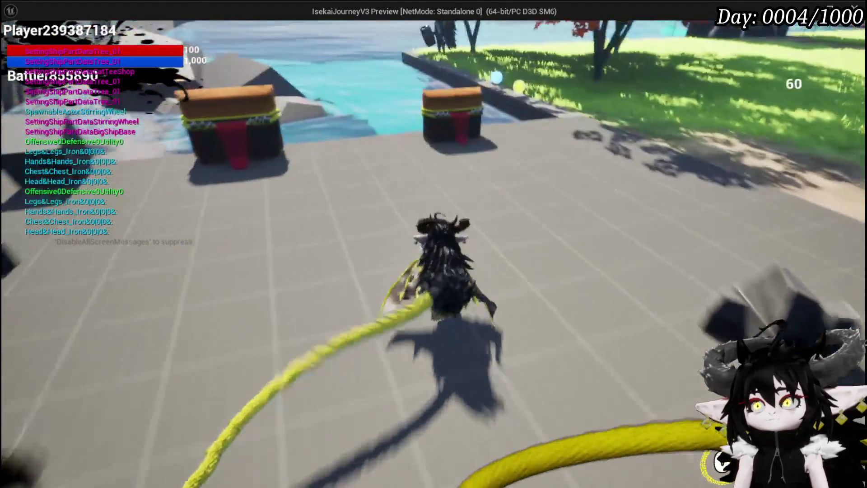
key("w")
key("e")
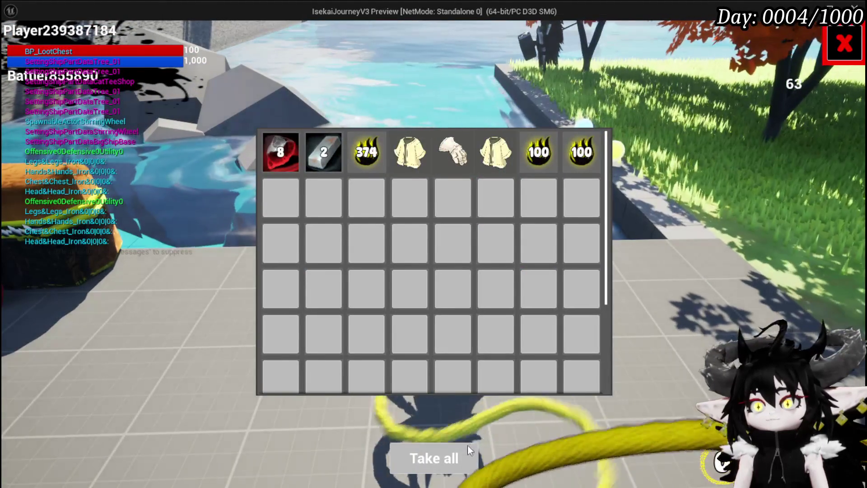
left_click(466, 444)
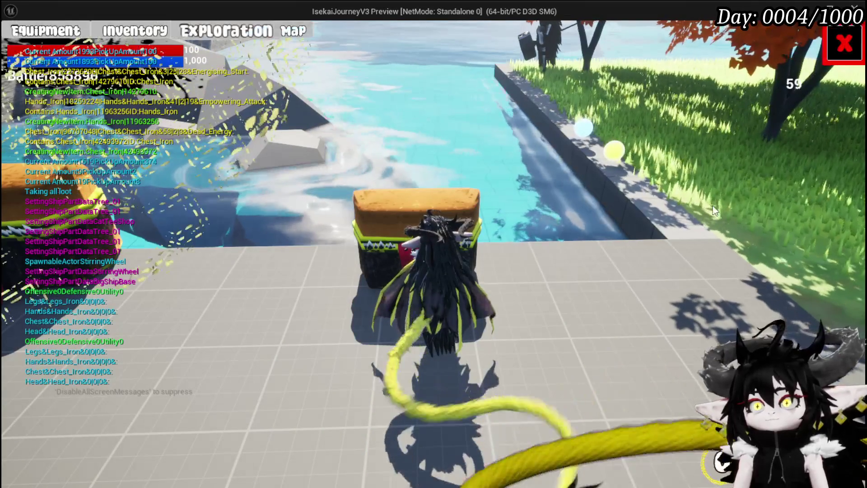
key("e")
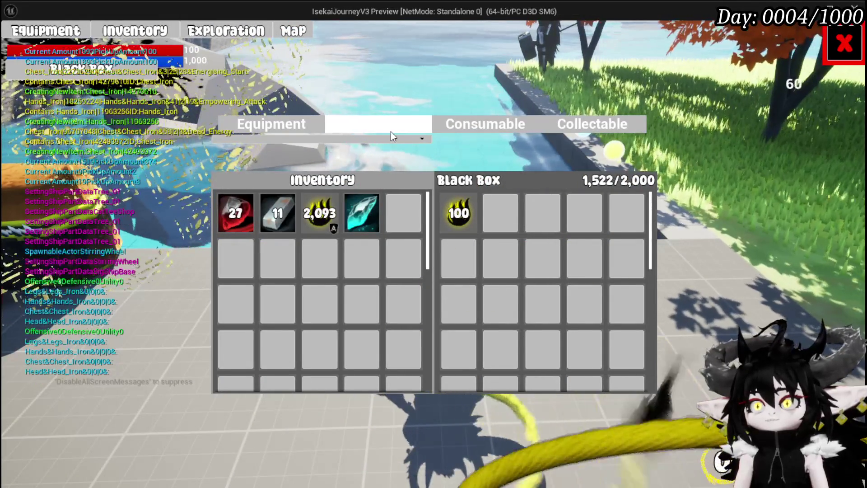
mouse_move(465, 230)
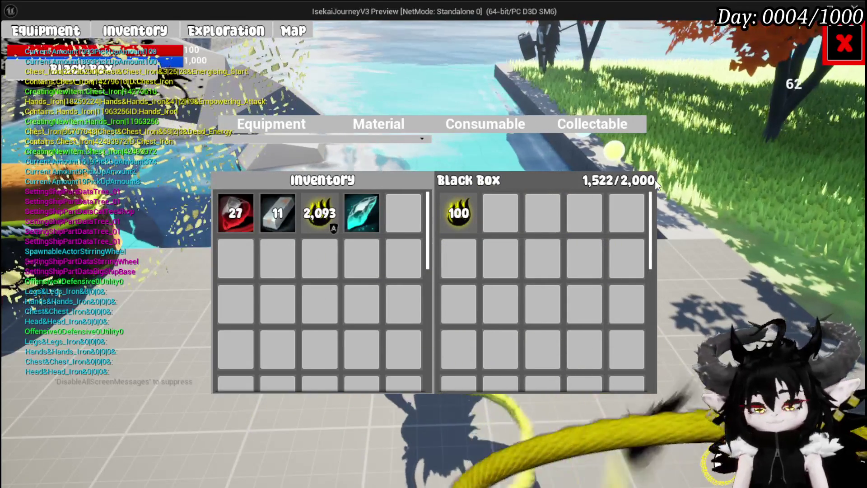
key("Escape")
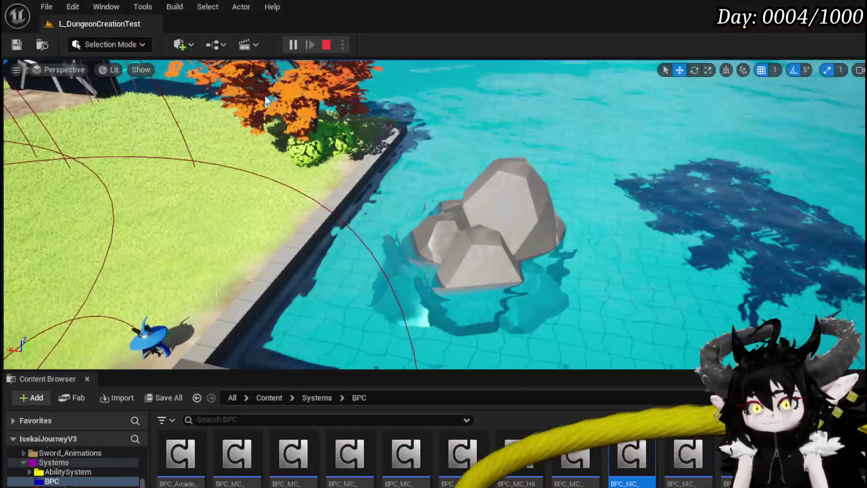
- Stop the preview and return to the UpdateBlackBoxStackable graph in BPC_MC_Inventory
left_click(16, 45)
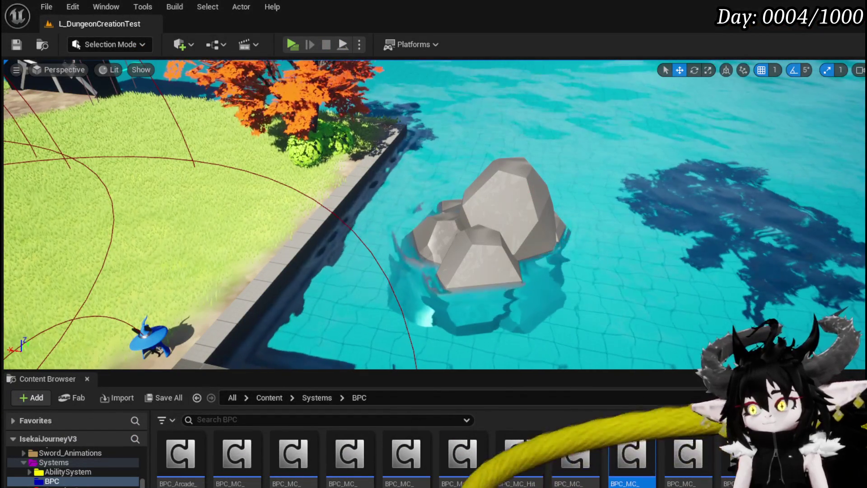
key("alt+Tab")
left_click_drag(364, 264, 574, 285)
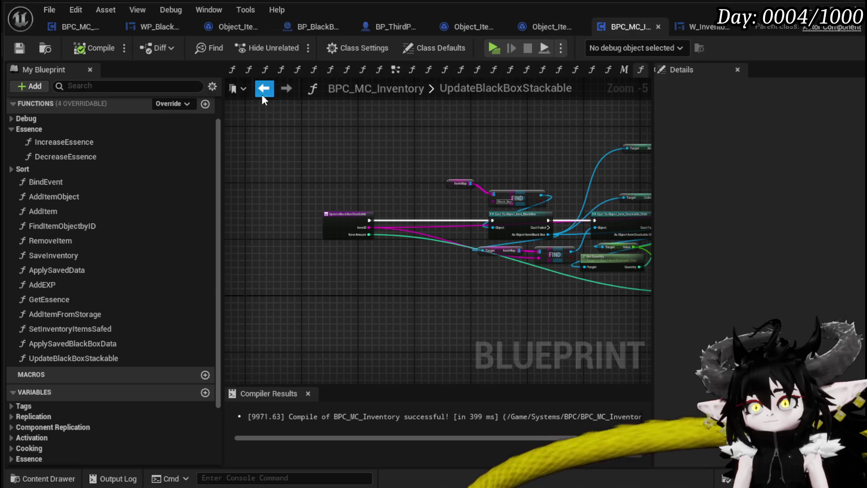
- Go back to AddItem, pan to the Update Black Box Stackable call, and open that function
left_click(264, 88)
mouse_move(398, 207)
left_mouse_down()
mouse_move(445, 189)
mouse_move(412, 180)
mouse_move(419, 315)
mouse_move(509, 286)
mouse_move(574, 280)
left_mouse_up()
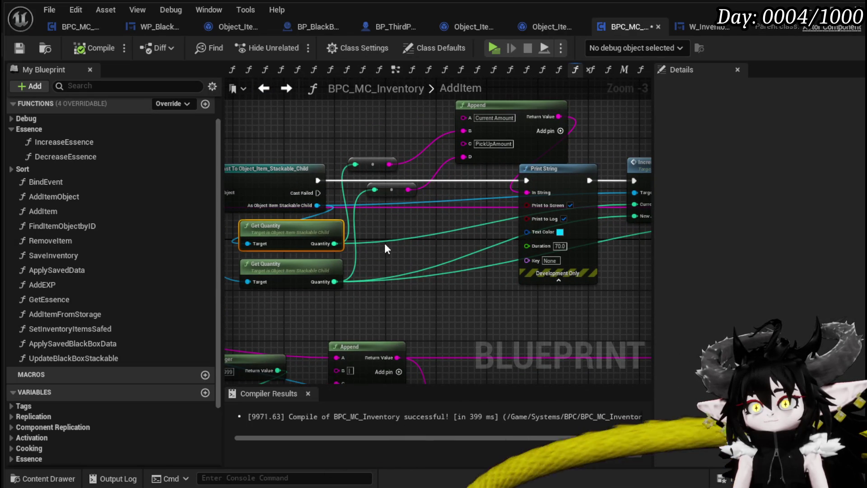
mouse_move(347, 244)
left_mouse_down()
mouse_move(508, 227)
mouse_move(305, 236)
left_mouse_up()
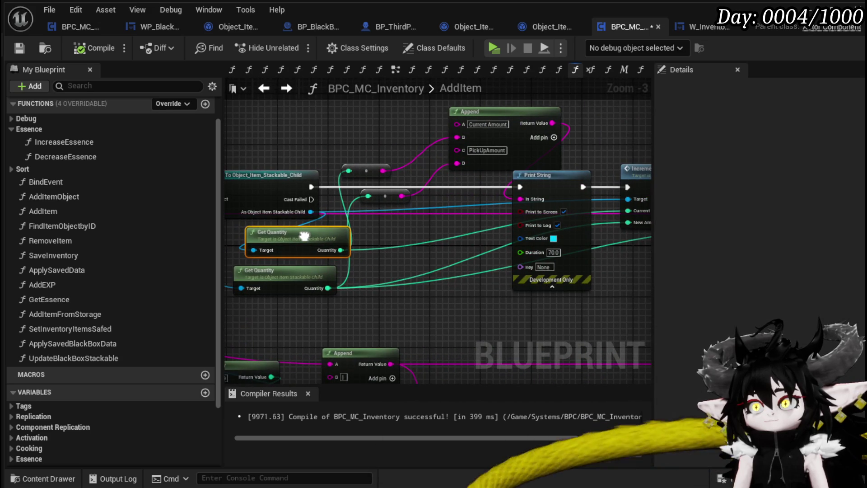
mouse_move(305, 236)
left_mouse_down()
mouse_move(226, 242)
mouse_move(286, 233)
left_mouse_up()
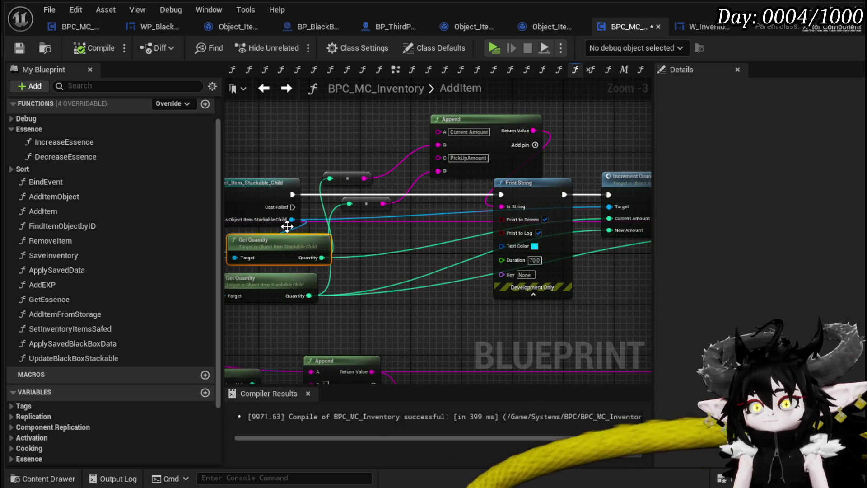
left_click_drag(595, 292, 300, 304)
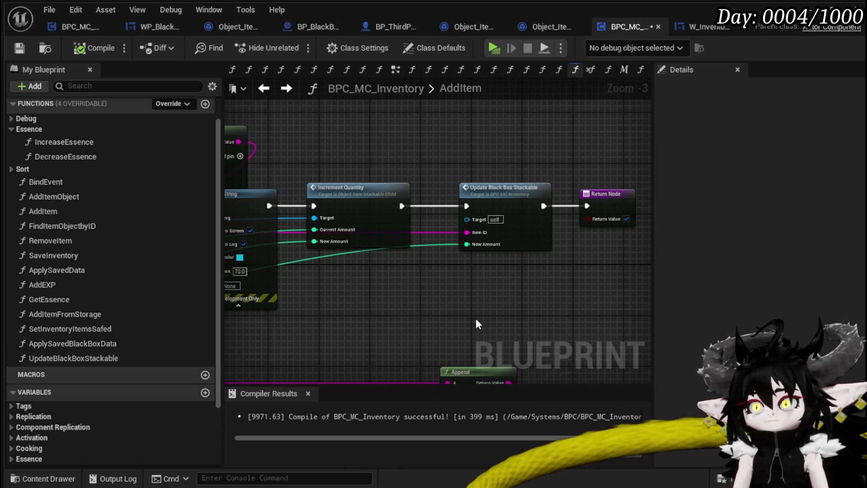
double_click(522, 244)
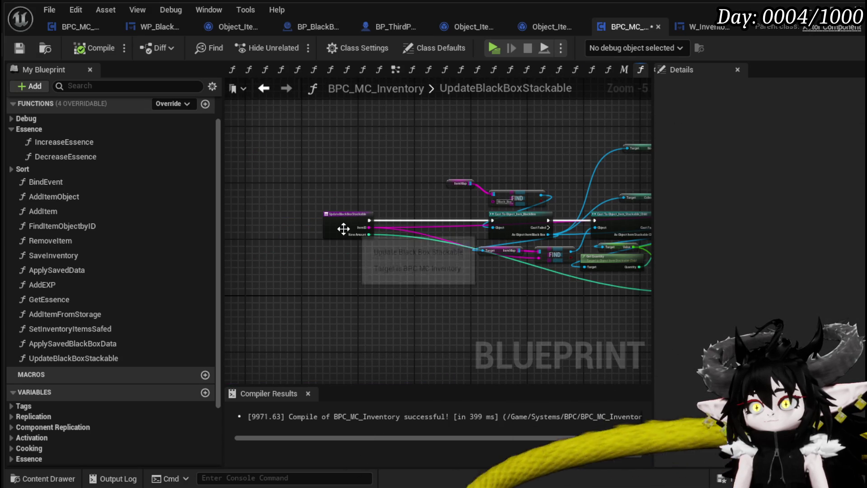
- Rename the UpdateBlackBoxStackable inputs to AddedAmount and NewAmount
left_click(343, 229)
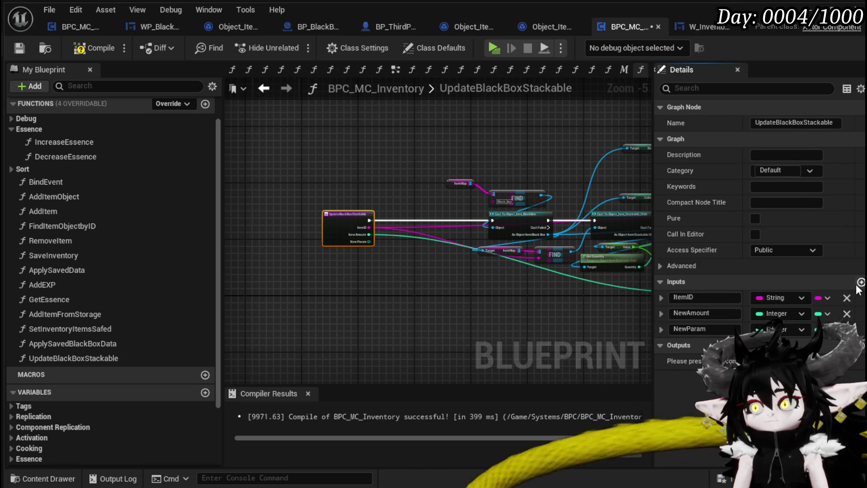
type("Add")
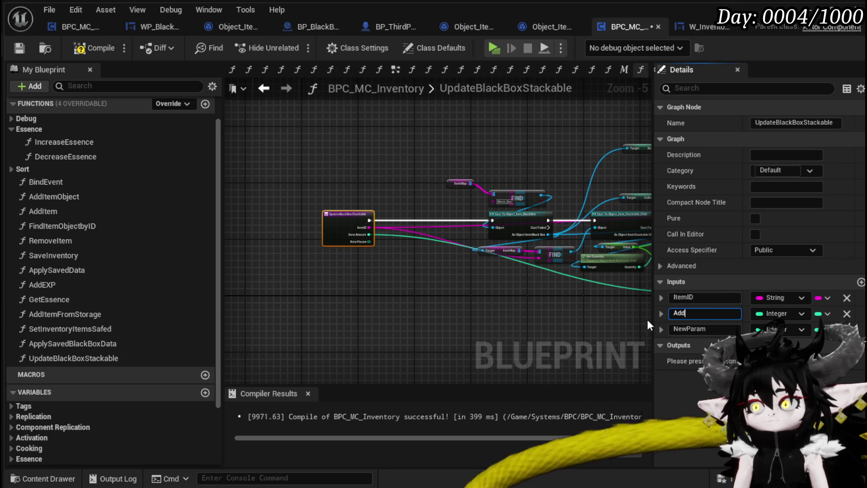
type("edAmount")
key("Return")
left_click(676, 328)
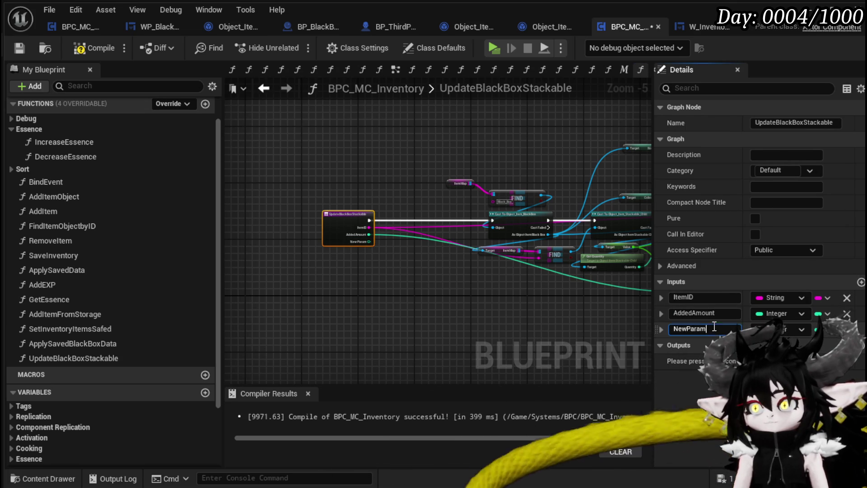
type("NewA")
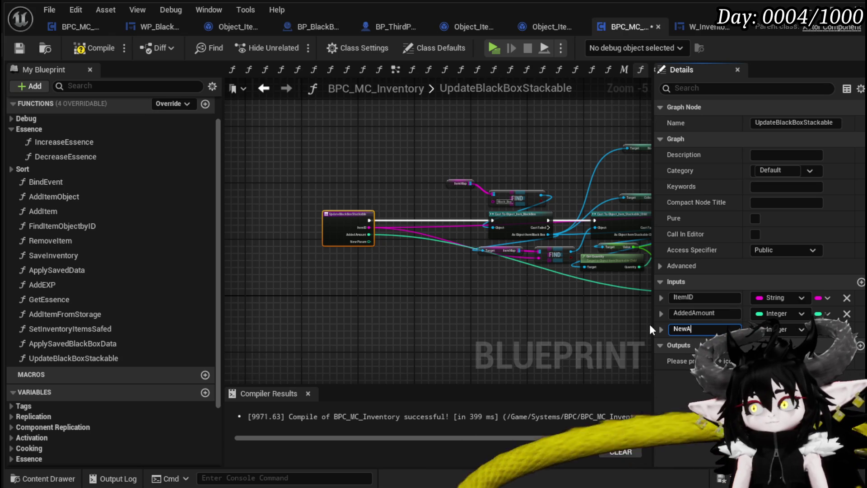
type("mount")
key("Return")
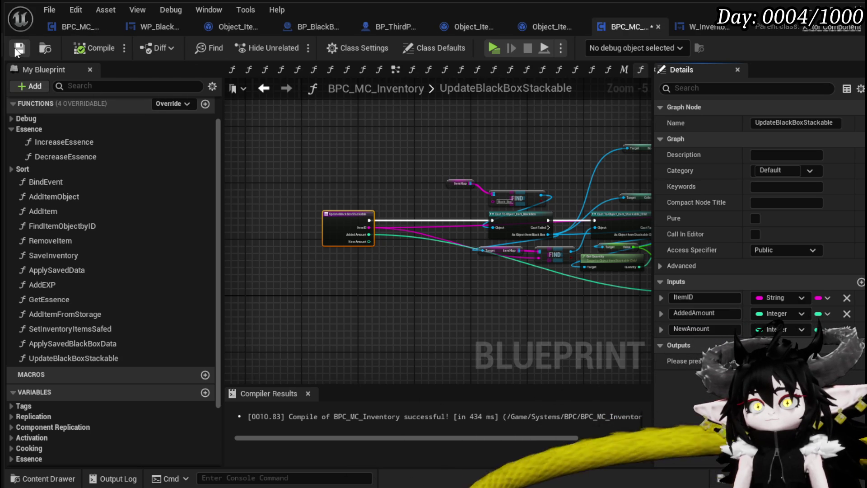
- In AddItem, wire Get Quantity's Quantity into New Amount, then compile and save
left_click(262, 89)
scroll(416, 241, "up", 2)
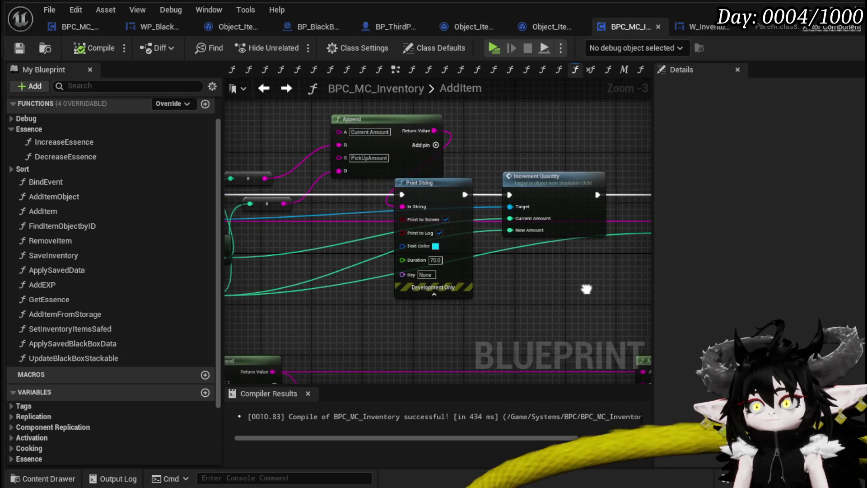
mouse_move(410, 244)
left_mouse_down()
mouse_move(623, 287)
mouse_move(339, 233)
left_mouse_up()
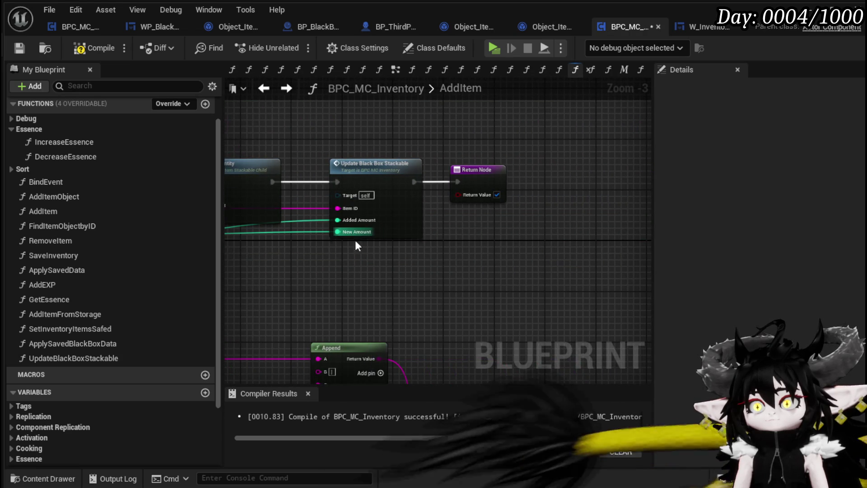
left_click(13, 48)
left_click(792, 29)
- Start a play-test and check the Material items in the inventory
left_click(293, 44)
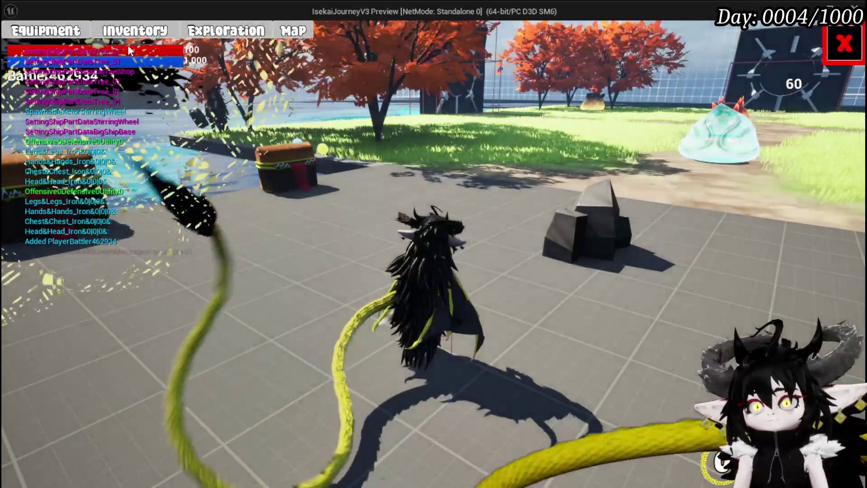
left_click(135, 30)
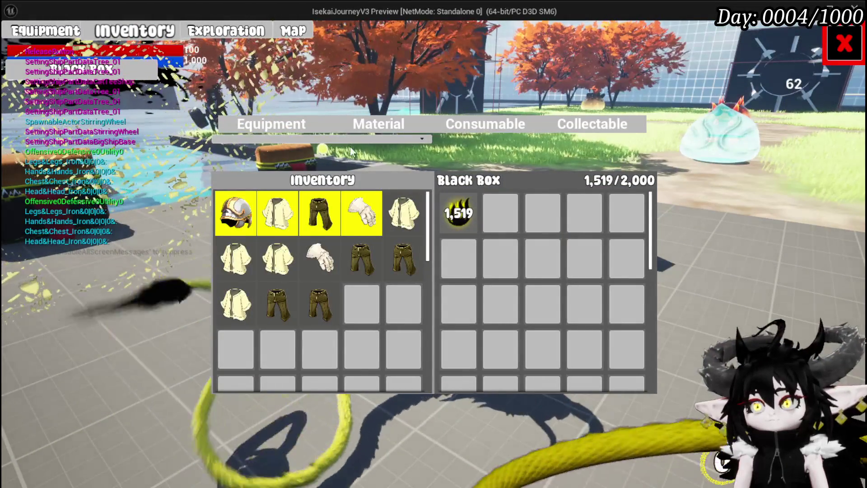
left_click(379, 124)
left_click(845, 44)
- Loot the chest, see the Black Box at 1,522/2,000 and inventory essence at 2,068, then stop
key("w")
key("e")
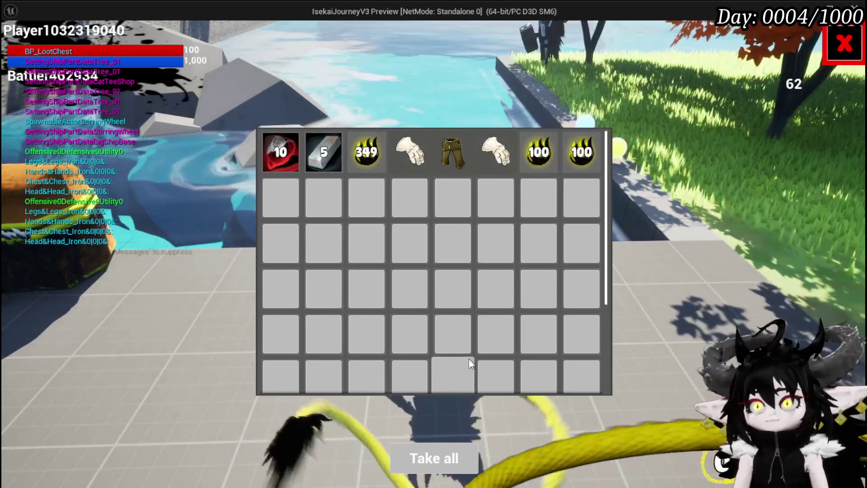
left_click(454, 460)
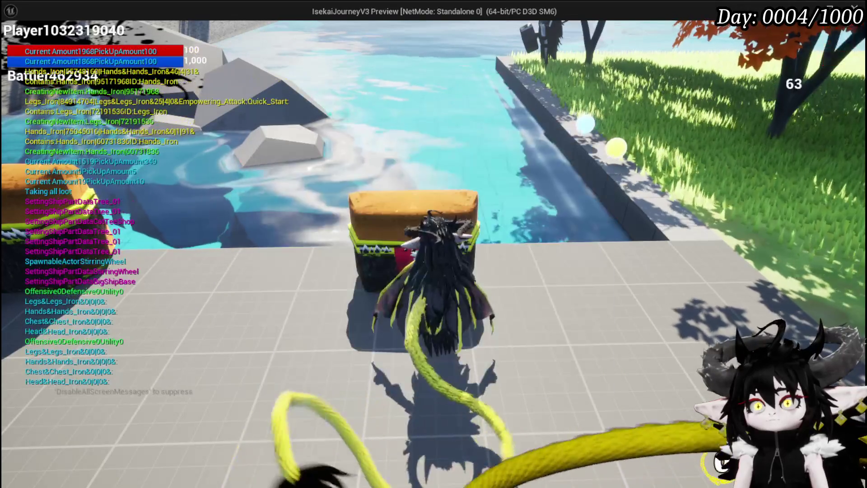
key("Tab")
left_click(220, 36)
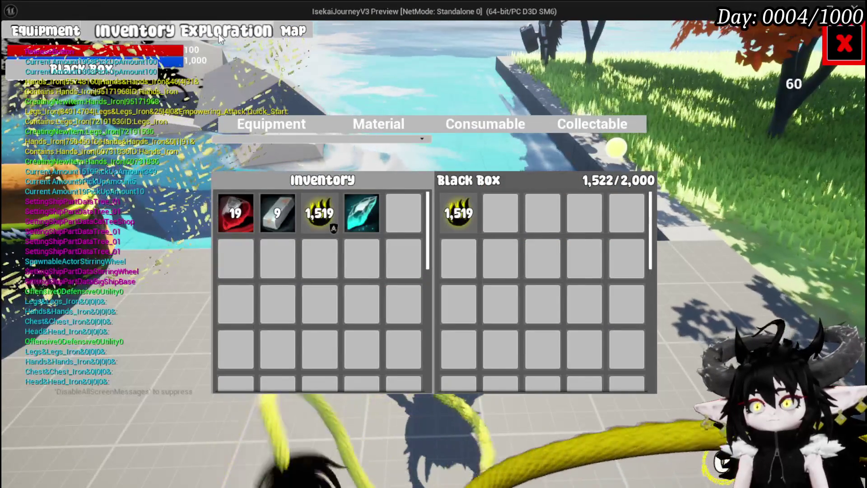
left_click(386, 126)
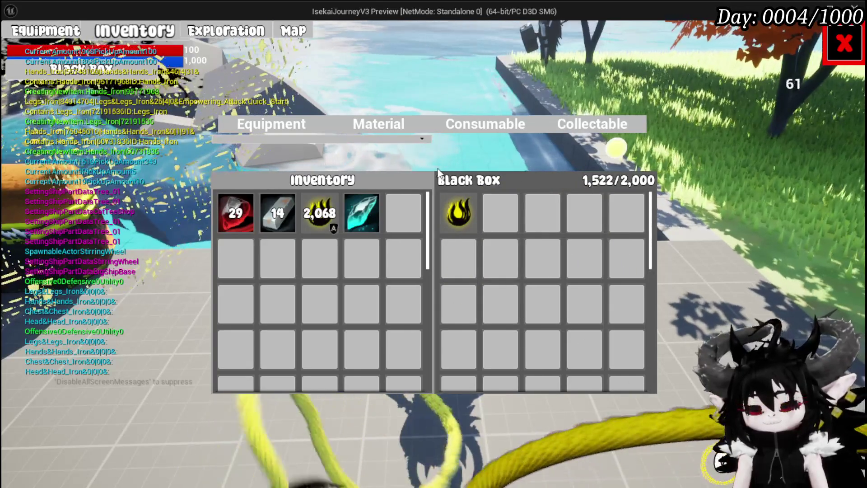
key("Escape")
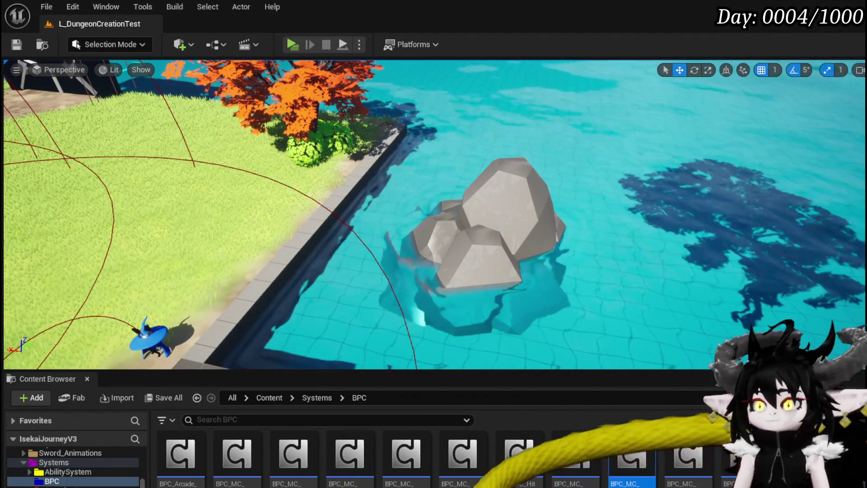
- Back in BPC_MC_Inventory, open the UpdateBlackBoxStackable function graph from the AddItem graph
key("alt+Tab")
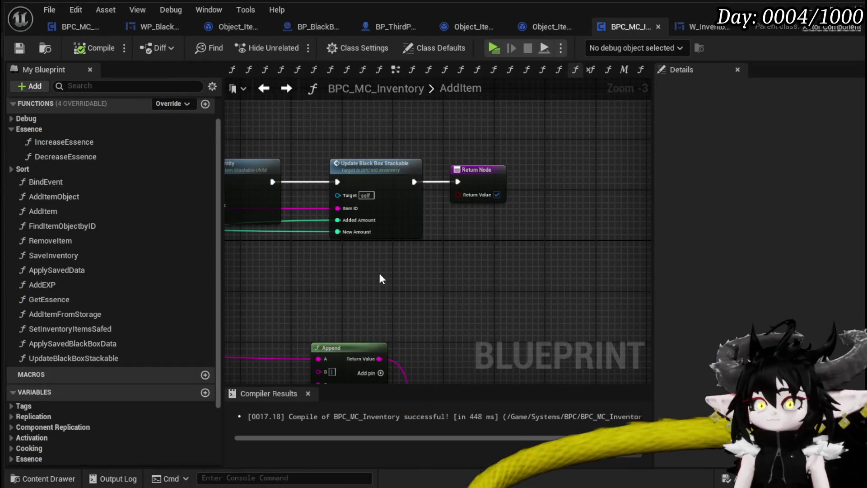
scroll(398, 271, "down", 3)
scroll(496, 255, "up", 3)
mouse_move(515, 262)
left_mouse_down()
mouse_move(500, 254)
mouse_move(361, 259)
mouse_move(616, 275)
left_mouse_up()
mouse_move(332, 240)
left_mouse_down()
mouse_move(593, 249)
mouse_move(358, 243)
mouse_move(422, 252)
mouse_move(380, 140)
mouse_move(555, 145)
mouse_move(325, 141)
left_mouse_up()
mouse_move(536, 149)
left_mouse_down()
mouse_move(361, 133)
mouse_move(275, 138)
left_mouse_up()
left_click_drag(535, 297, 426, 284)
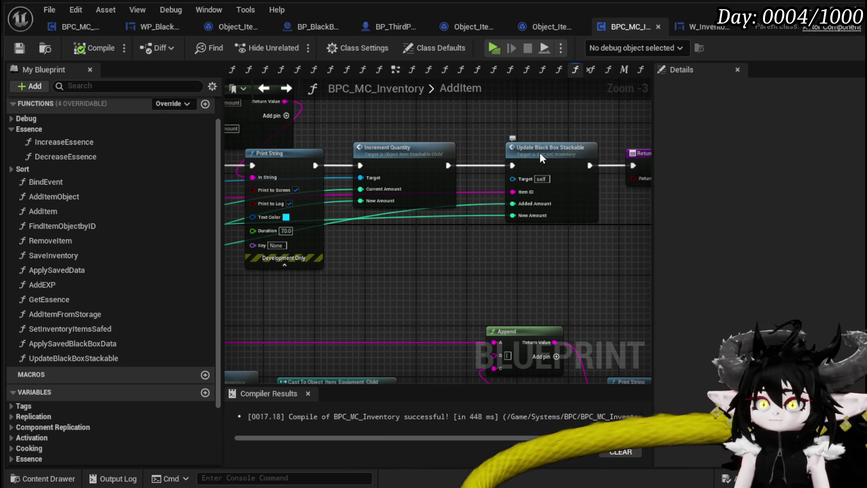
double_click(574, 164)
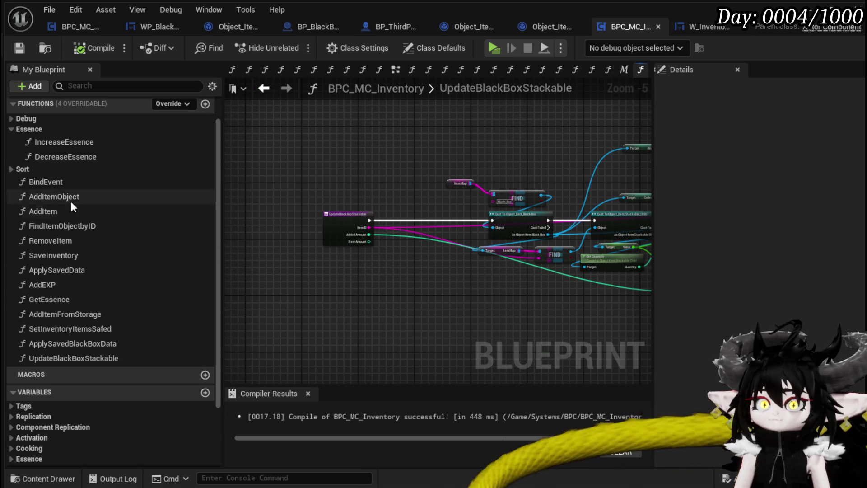
- Add an ItemMap getter with a Find node keyed by Item ID
scroll(103, 318, "down", 4)
mouse_move(56, 409)
left_mouse_down()
mouse_move(348, 159)
mouse_move(304, 172)
mouse_move(387, 167)
left_mouse_up()
scroll(366, 189, "up", 3)
type("Fin")
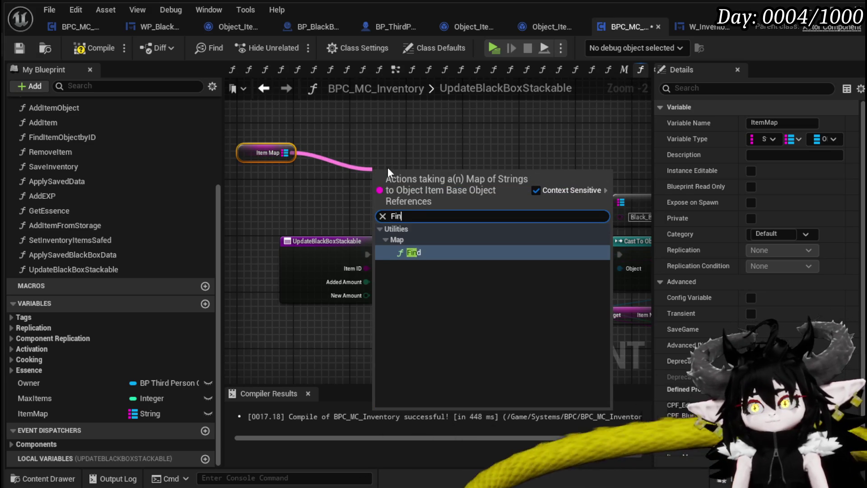
key("Return")
mouse_move(367, 268)
left_mouse_down()
mouse_move(384, 199)
mouse_move(442, 214)
left_mouse_up()
- Reposition the ItemMap and Find nodes beside Add Item to Map
mouse_move(257, 153)
left_mouse_down()
mouse_move(340, 170)
mouse_move(303, 226)
mouse_move(306, 298)
mouse_move(432, 308)
left_mouse_up()
scroll(339, 170, "down", 2)
mouse_move(377, 190)
left_mouse_down()
mouse_move(337, 184)
mouse_move(694, 276)
mouse_move(486, 270)
mouse_move(503, 240)
mouse_move(316, 150)
left_mouse_up()
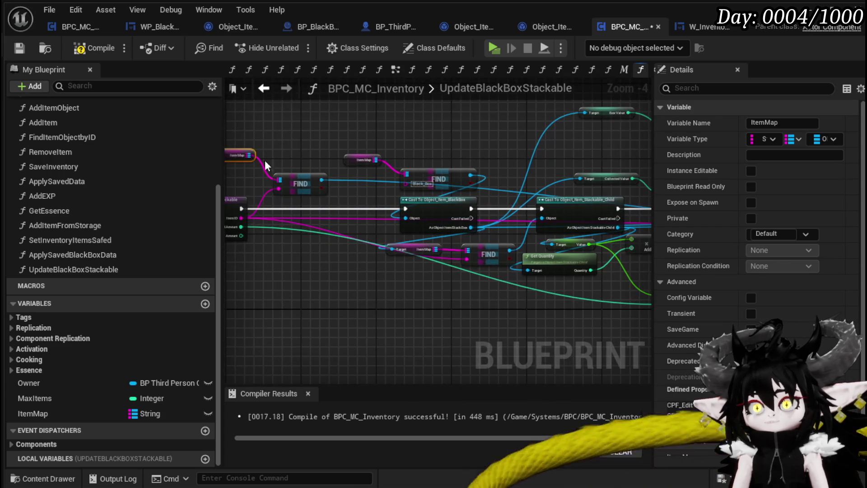
left_click_drag(333, 202, 332, 202)
mouse_move(337, 201)
left_mouse_down()
mouse_move(611, 165)
mouse_move(313, 172)
mouse_move(550, 181)
left_mouse_up()
left_click(550, 156)
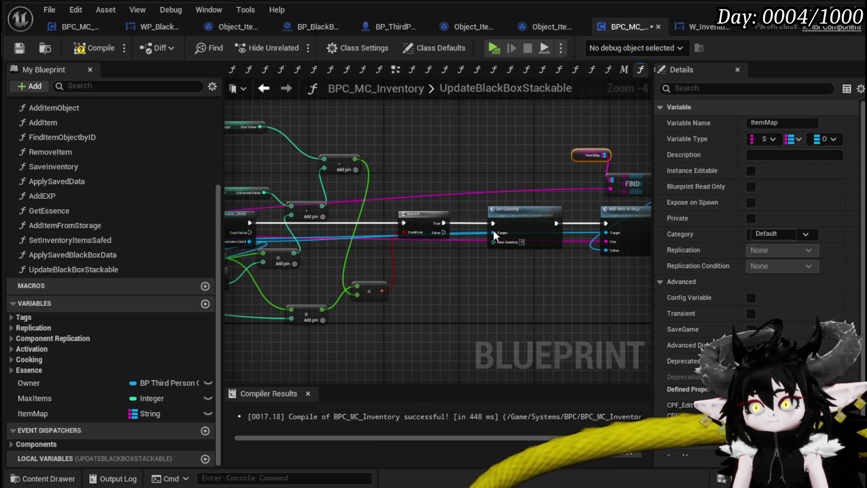
scroll(499, 262, "up", 2)
scroll(468, 276, "down", 1)
left_click_drag(521, 285, 402, 256)
left_click_drag(549, 211, 557, 262)
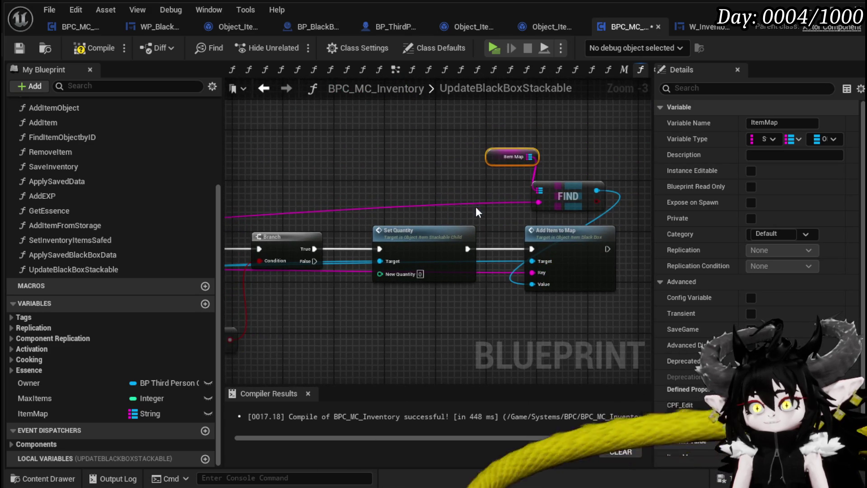
left_click(567, 195, "shift")
left_click_drag(566, 196, 451, 129)
- Wire New Amount toward Set Quantity and the stackable child into Add Item to Map's Value
mouse_move(336, 215)
left_mouse_down()
mouse_move(490, 180)
mouse_move(346, 305)
left_mouse_up()
left_click_drag(212, 234, 399, 248)
mouse_move(650, 243)
left_mouse_down()
mouse_move(384, 254)
mouse_move(355, 229)
left_mouse_up()
mouse_move(475, 230)
left_mouse_down()
mouse_move(441, 261)
mouse_move(616, 273)
left_mouse_up()
left_click_drag(405, 221, 440, 226)
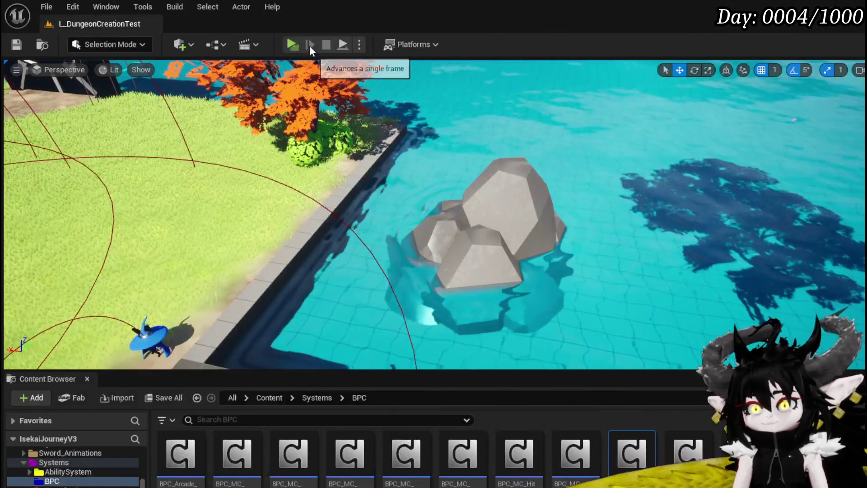
- Start a play-test, check the inventory, then loot the nearby chest with Take all
left_click(310, 45)
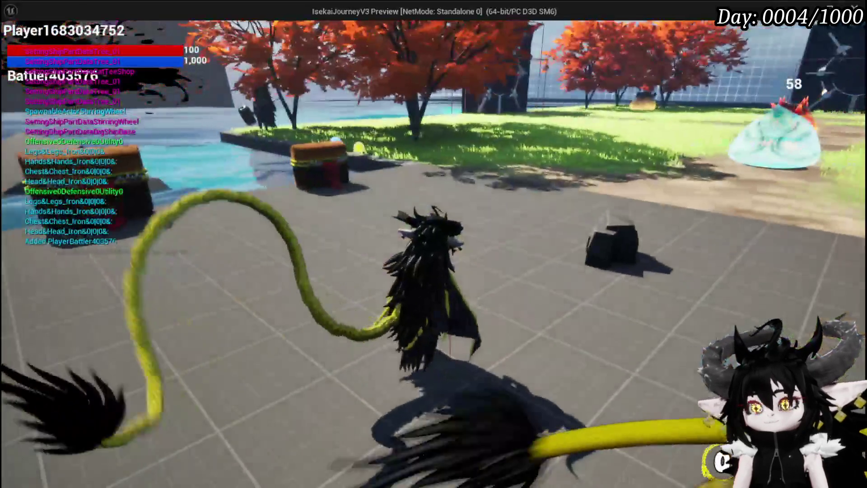
key("Tab")
left_click(155, 36)
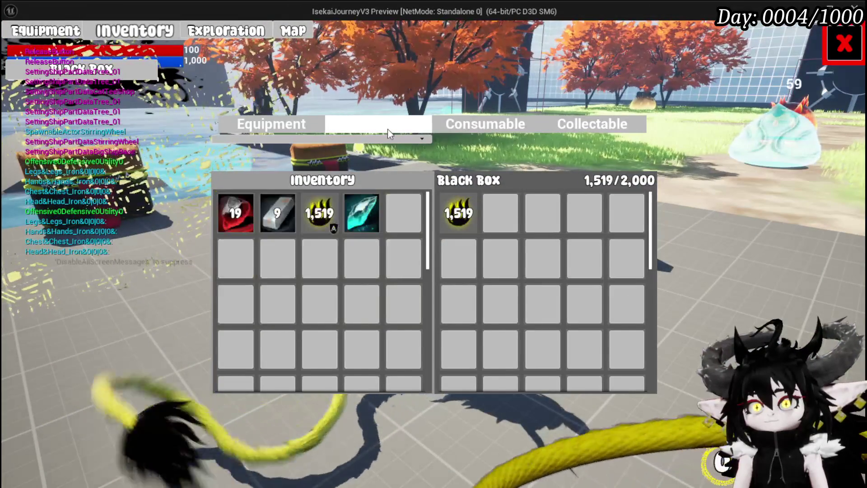
key("Tab")
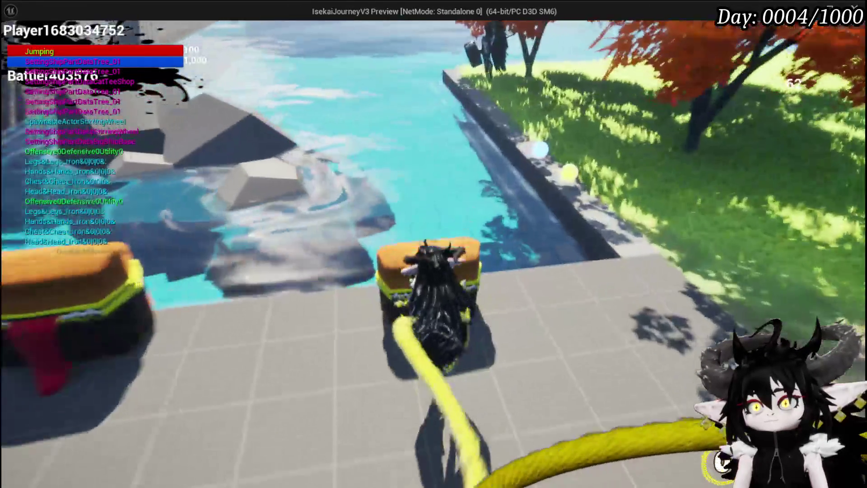
key("e")
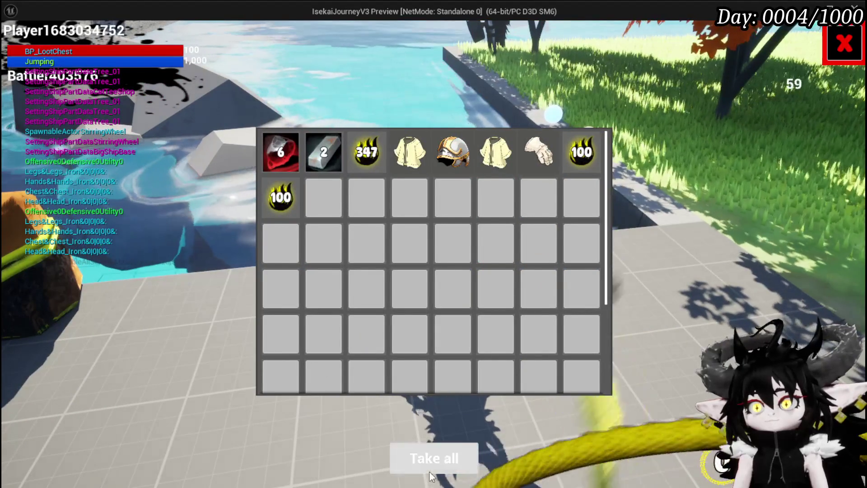
left_click(430, 472)
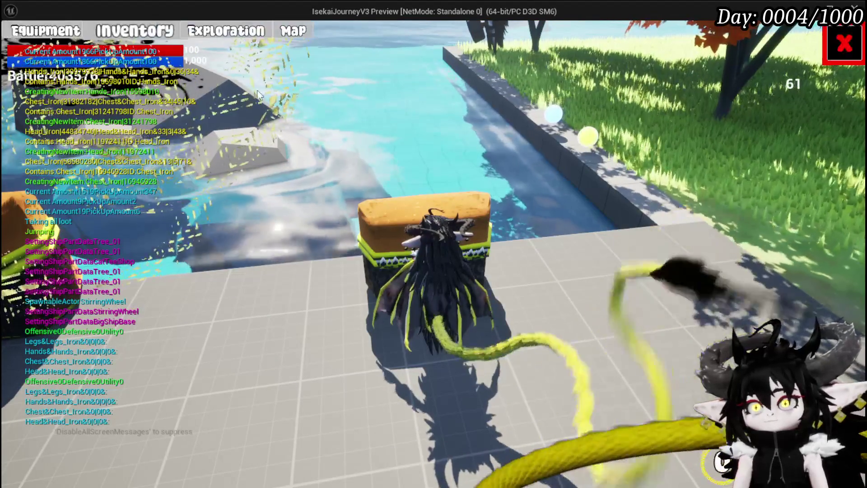
- Check the Material tab shows 2,066 essence, then end the play-test and save the level
key("e")
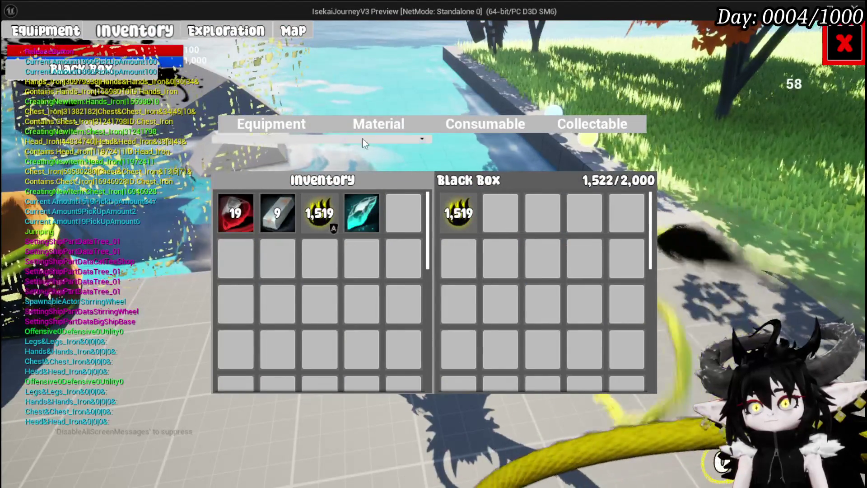
left_click(375, 121)
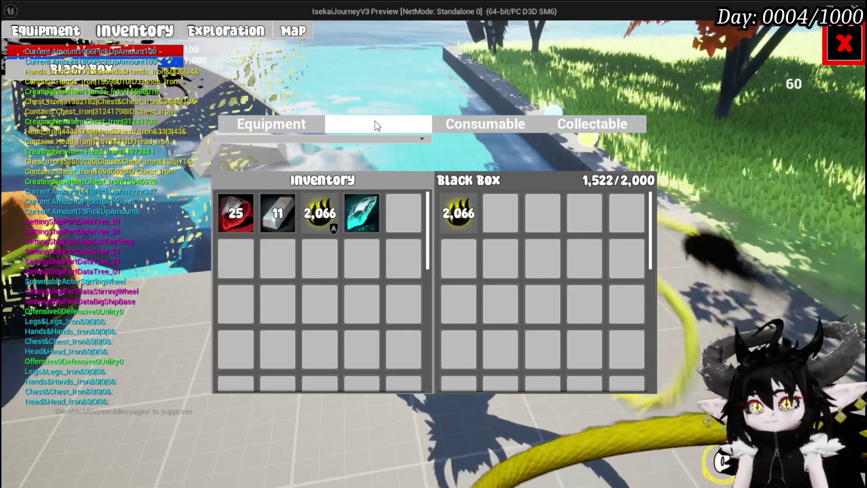
mouse_move(464, 222)
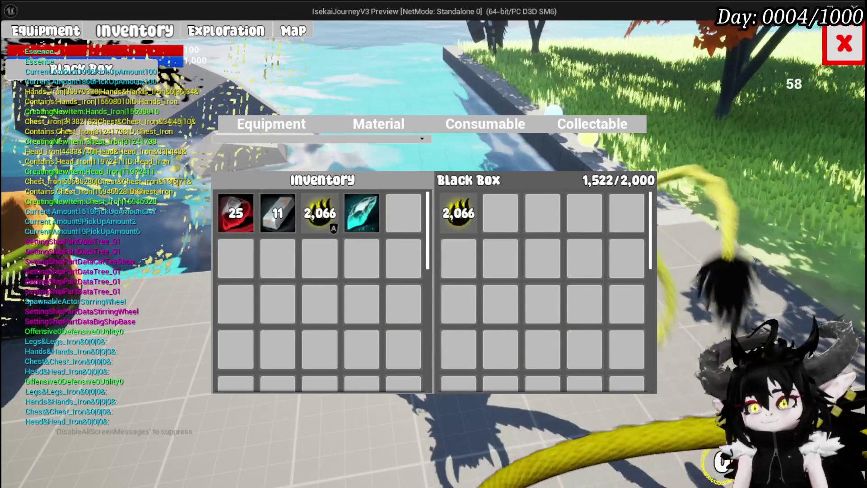
left_click(833, 52)
key("Escape")
left_click(25, 42)
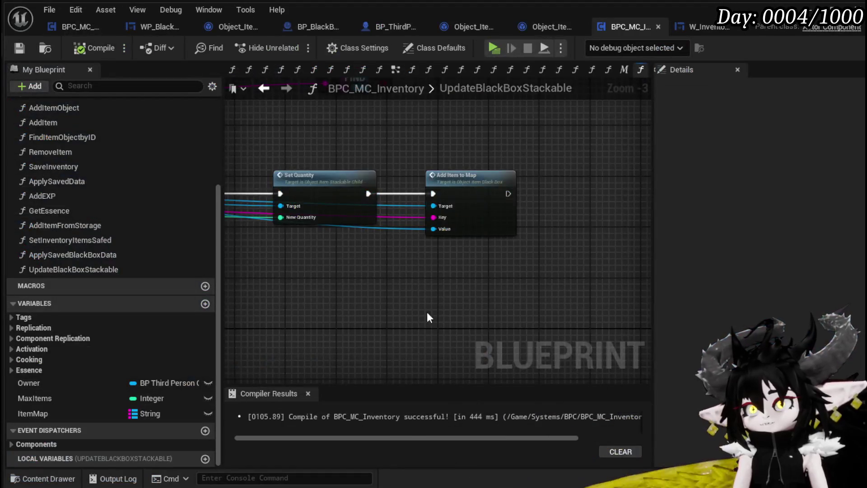
- Pan across the Branch, quantity math, Set Quantity, ItemMap Find and Add Item to Map nodes
mouse_move(429, 317)
left_mouse_down()
mouse_move(541, 310)
mouse_move(480, 252)
mouse_move(440, 280)
mouse_move(497, 275)
mouse_move(445, 256)
mouse_move(329, 262)
left_mouse_up()
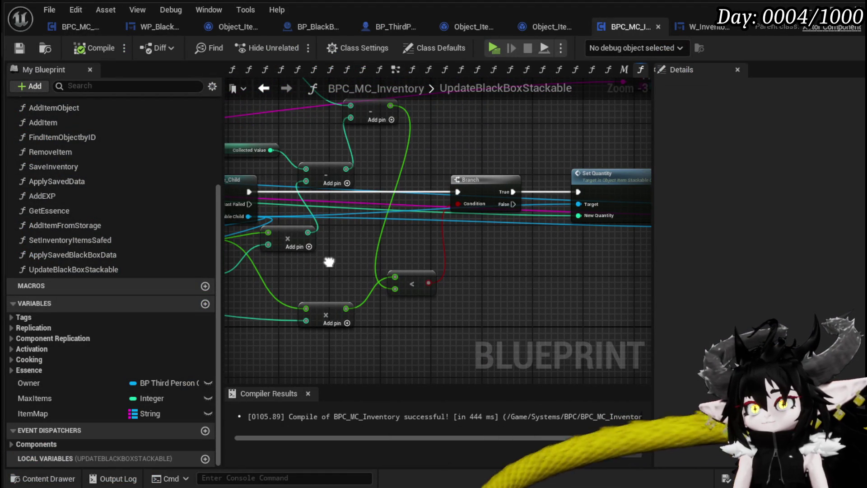
mouse_move(330, 262)
left_mouse_down()
mouse_move(449, 262)
mouse_move(348, 290)
left_mouse_up()
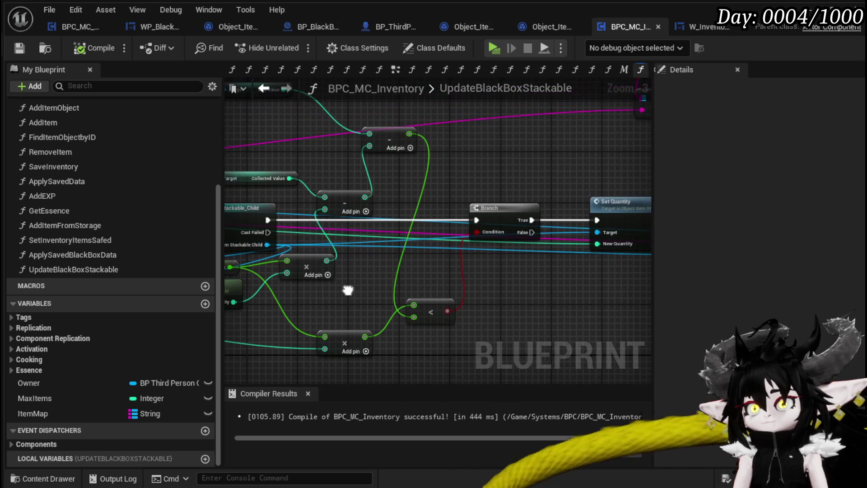
mouse_move(410, 271)
left_mouse_down()
mouse_move(438, 322)
mouse_move(438, 298)
left_mouse_up()
mouse_move(438, 298)
left_mouse_down()
mouse_move(386, 284)
mouse_move(290, 316)
left_mouse_up()
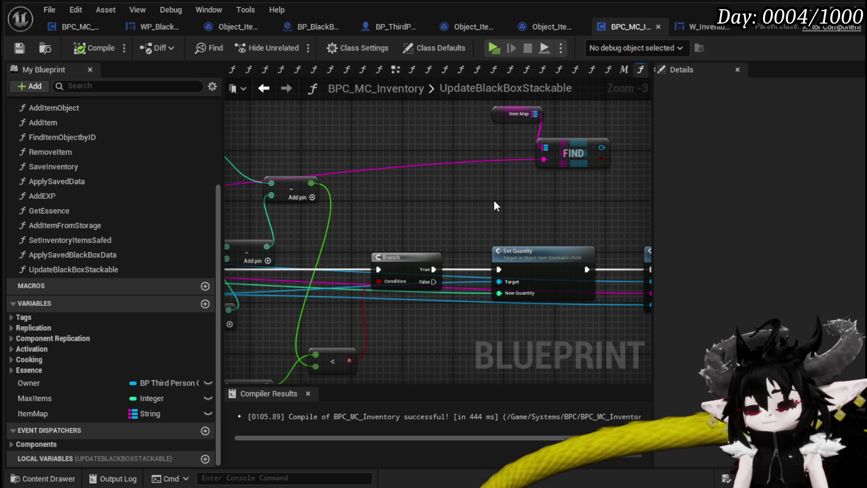
mouse_move(494, 206)
left_mouse_down()
mouse_move(534, 196)
mouse_move(446, 206)
mouse_move(550, 198)
mouse_move(524, 188)
mouse_move(565, 176)
mouse_move(526, 231)
mouse_move(353, 216)
mouse_move(482, 208)
mouse_move(438, 191)
mouse_move(396, 202)
mouse_move(454, 172)
mouse_move(497, 180)
mouse_move(384, 216)
mouse_move(326, 274)
mouse_move(446, 268)
mouse_move(381, 254)
mouse_move(285, 250)
left_mouse_up()
left_click_drag(509, 261, 448, 259)
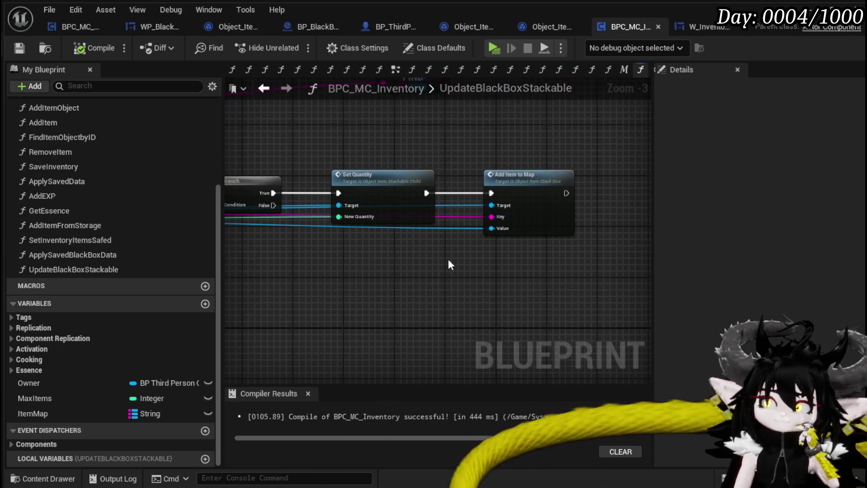
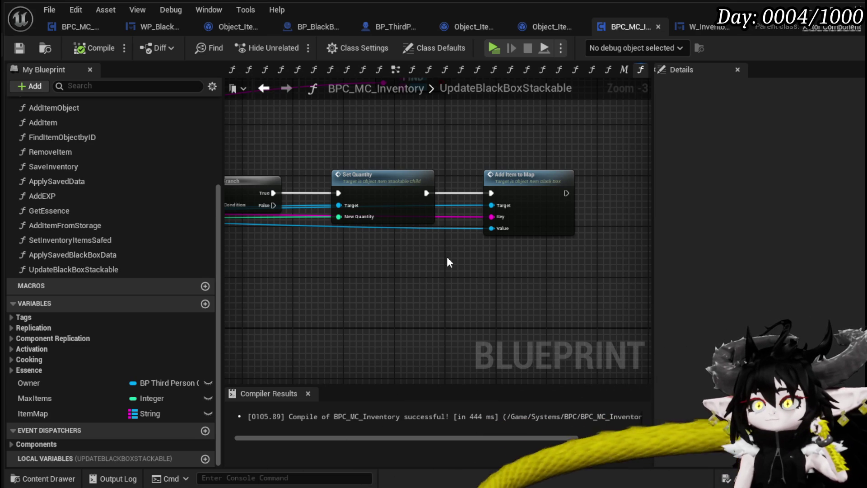
- Shift Set Quantity and Add Item to Map upward, then open Object_Item_BlackBox's AddItemToMap graph
mouse_move(430, 259)
left_mouse_down()
mouse_move(457, 296)
mouse_move(581, 228)
mouse_move(580, 181)
left_mouse_up()
left_click(453, 277)
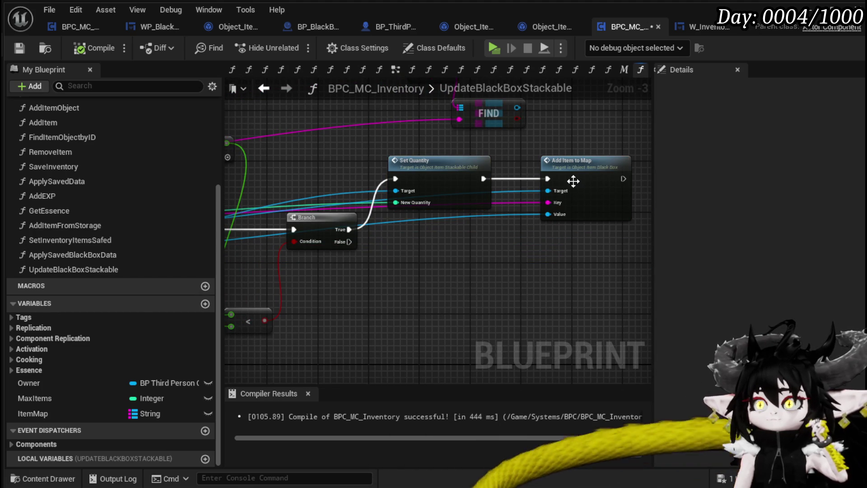
double_click(568, 183)
mouse_move(431, 215)
left_mouse_down()
mouse_move(532, 219)
mouse_move(347, 222)
left_mouse_up()
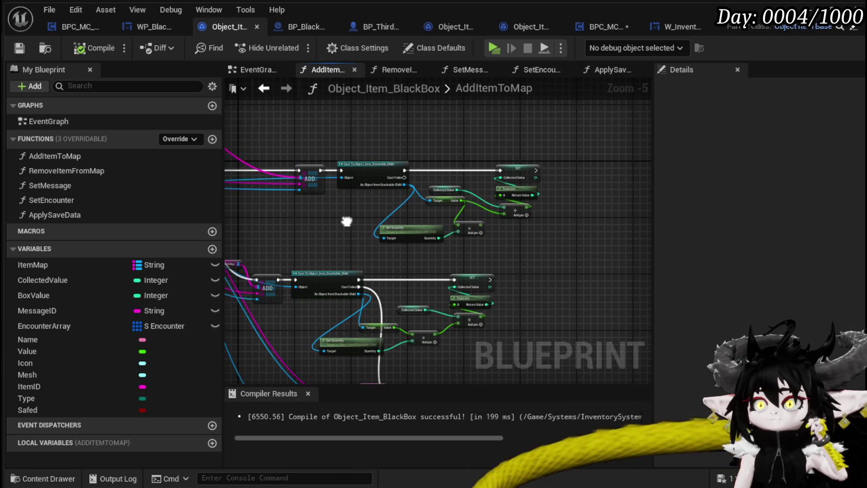
- Inspect AddItemToMap's FIND, Branch, SET and Truncate nodes
left_click_drag(346, 221, 510, 220)
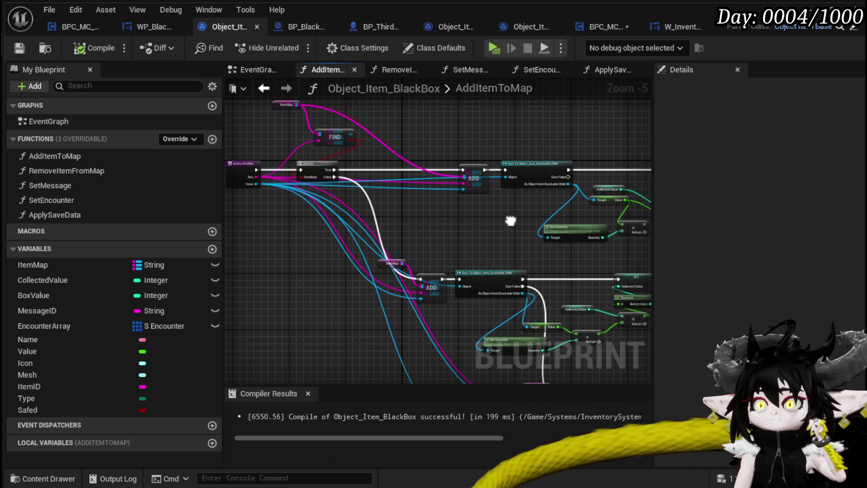
mouse_move(436, 232)
left_mouse_down()
mouse_move(328, 241)
mouse_move(459, 253)
left_mouse_up()
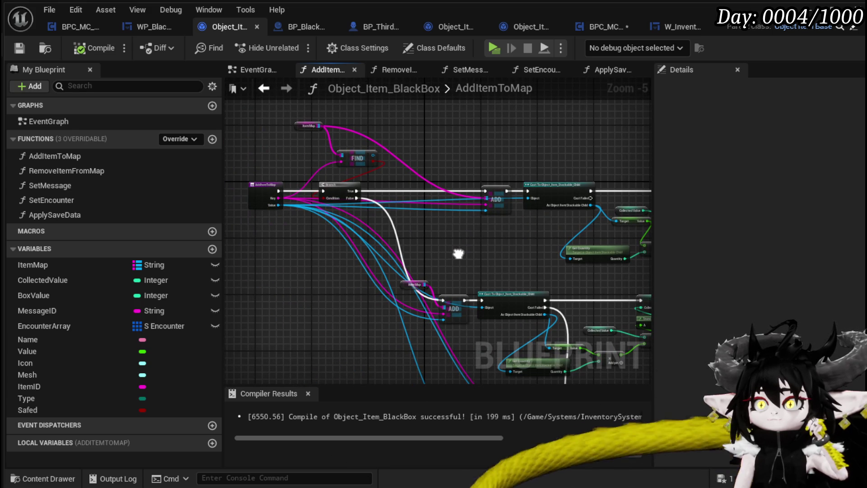
left_click_drag(458, 253, 304, 248)
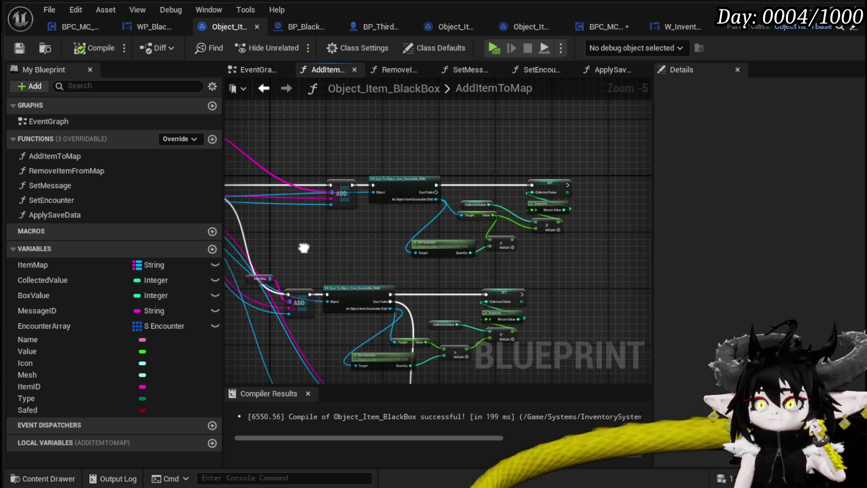
mouse_move(304, 248)
left_mouse_down()
mouse_move(367, 167)
mouse_move(368, 224)
mouse_move(438, 259)
left_mouse_up()
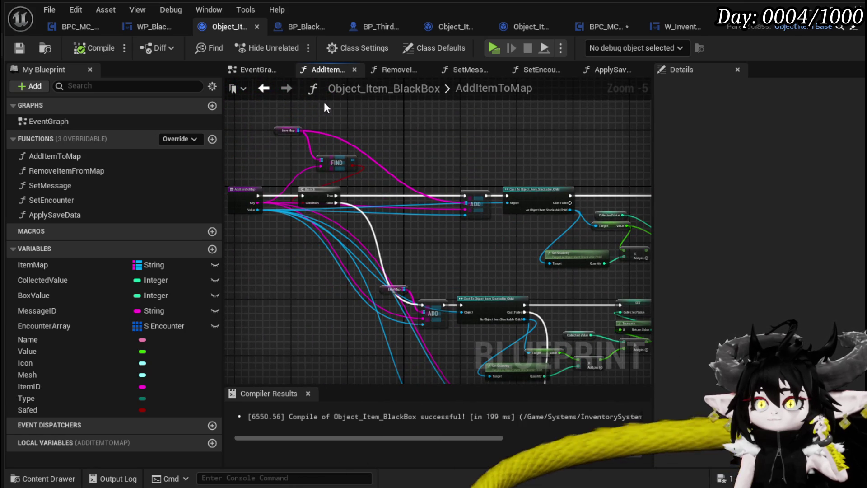
- Step back and forward through the graph history, then return to BPC_MC_Inventory
left_click(267, 89)
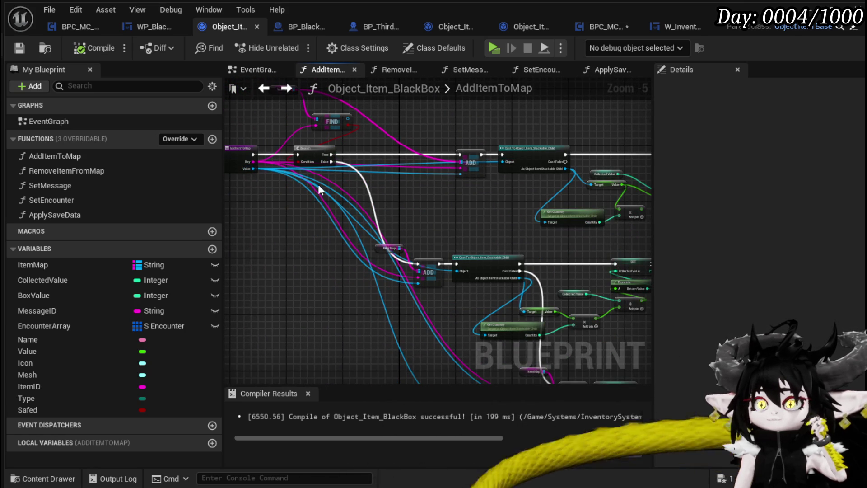
left_click(286, 88)
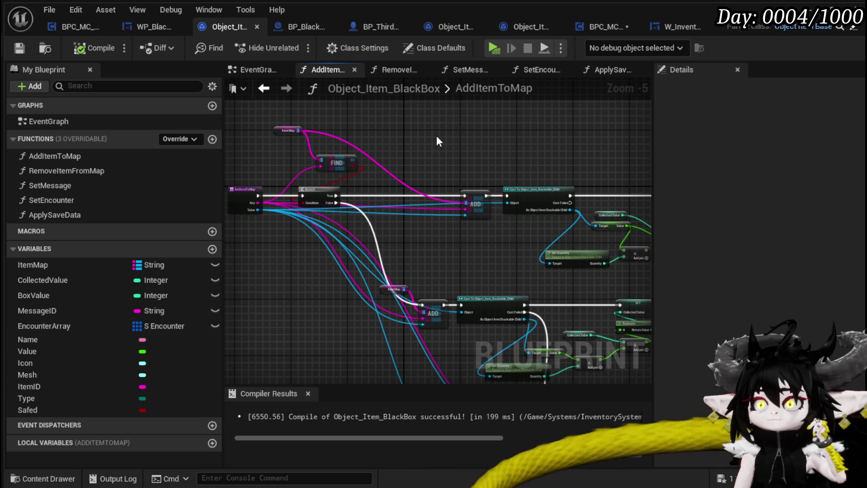
left_click(600, 28)
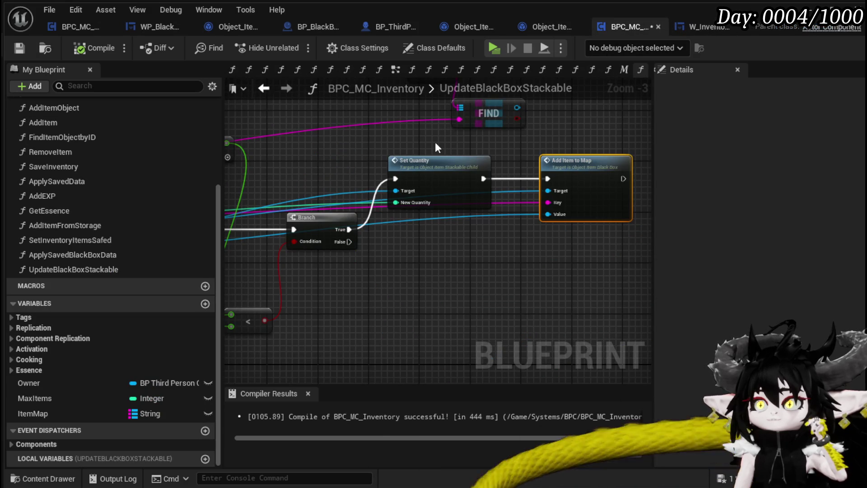
- Delete the Box Value, Collected Value, add, less-than and Get Quantity nodes
scroll(479, 162, "down", 2)
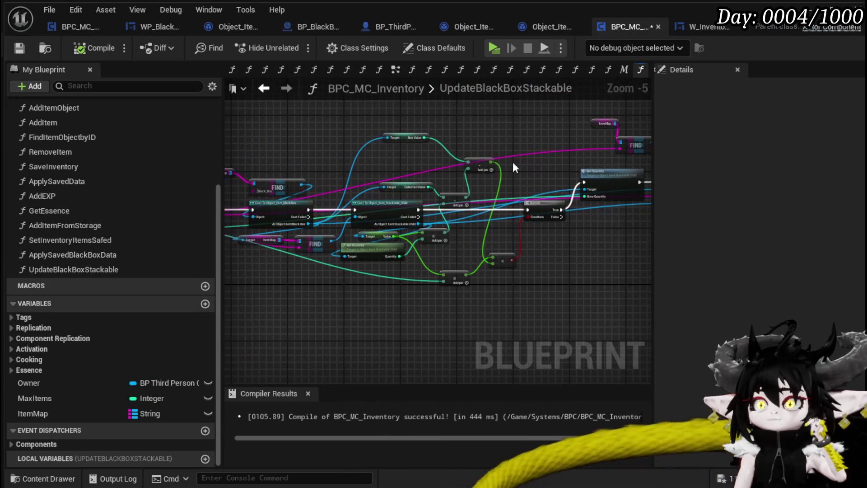
mouse_move(394, 114)
left_mouse_down()
mouse_move(535, 121)
mouse_move(426, 125)
mouse_move(513, 193)
left_mouse_up()
key("Delete")
left_click_drag(495, 241, 505, 159)
key("Delete")
left_click_drag(451, 239, 550, 196)
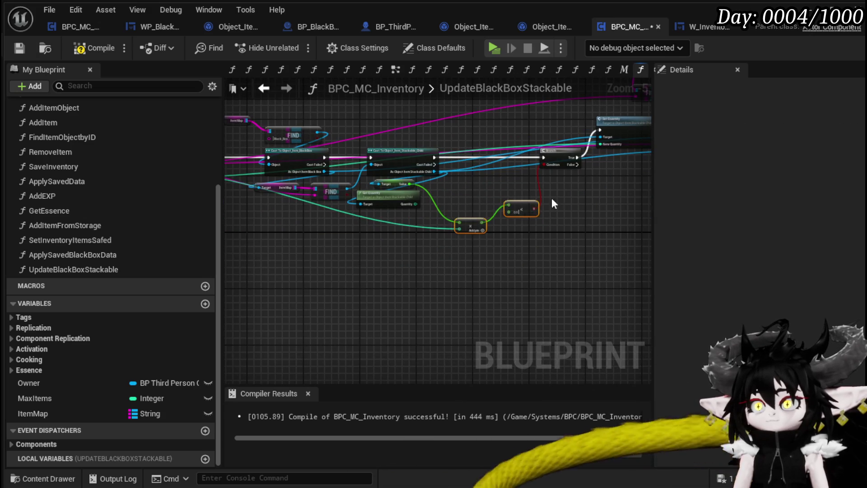
key("Delete")
scroll(513, 256, "up", 1)
left_click(497, 221)
scroll(504, 233, "up", 1)
left_click(492, 192, "ctrl")
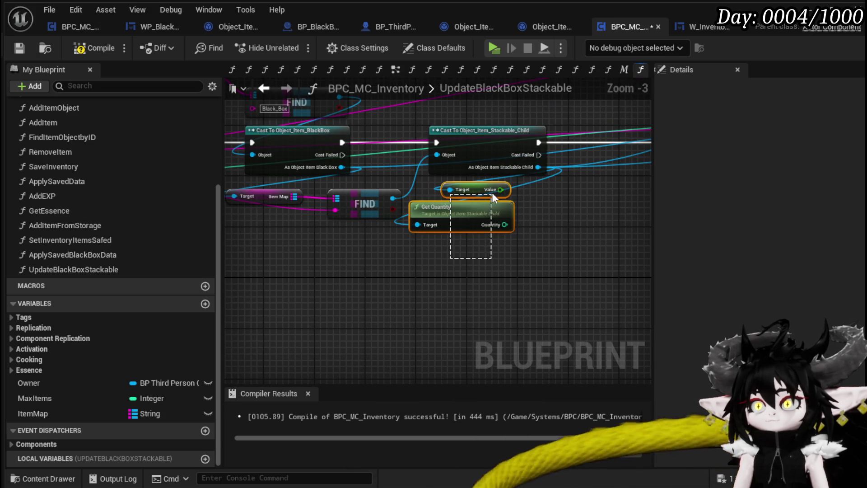
key("Delete")
- Rearrange the Item Map getter, FIND and Cast To Object_Item_BlackBox nodes
mouse_move(443, 255)
left_mouse_down()
mouse_move(455, 292)
mouse_move(343, 241)
left_mouse_up()
left_click_drag(474, 252, 499, 328)
left_click_drag(472, 271, 517, 311)
mouse_move(348, 271)
left_mouse_down()
mouse_move(474, 188)
mouse_move(379, 110)
left_mouse_up()
mouse_move(551, 156)
left_mouse_down()
mouse_move(616, 203)
mouse_move(540, 177)
left_mouse_up()
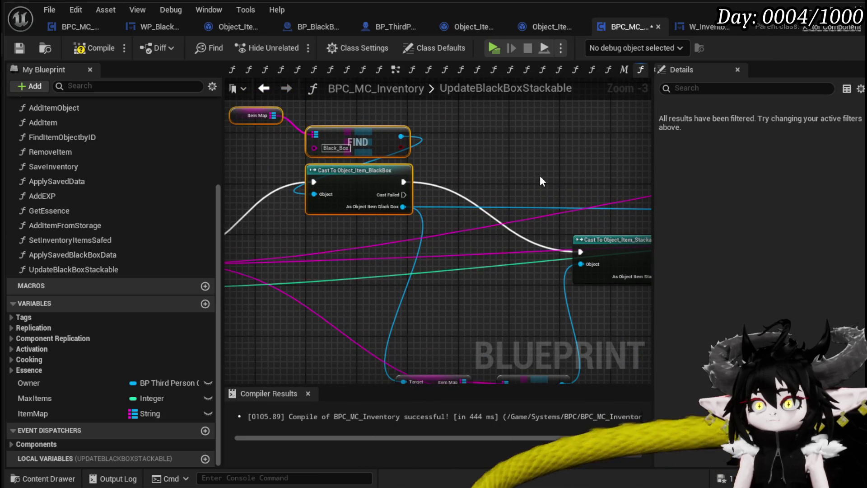
mouse_move(350, 180)
left_mouse_down()
mouse_move(350, 161)
mouse_move(362, 191)
left_mouse_up()
left_click_drag(530, 179, 459, 163)
scroll(459, 164, "down", 1)
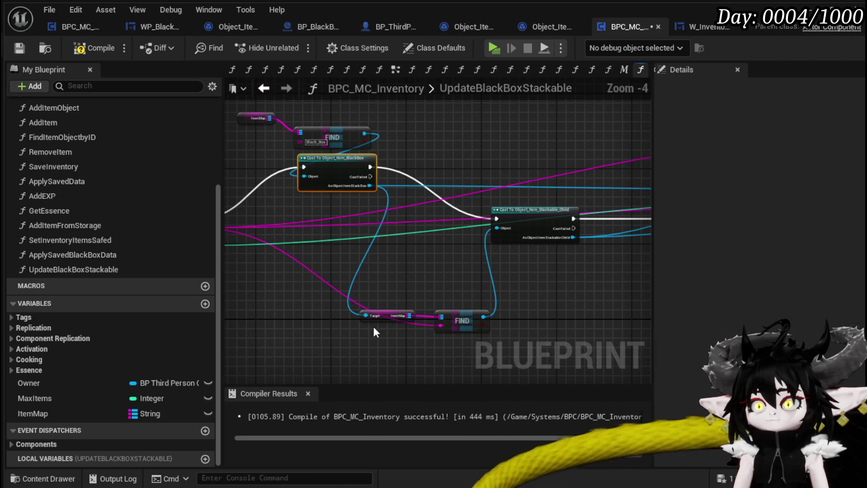
mouse_move(376, 316)
left_mouse_down()
mouse_move(381, 285)
mouse_move(346, 199)
mouse_move(158, 217)
left_mouse_up()
left_click_drag(536, 303, 369, 308)
- Delete the extra ItemMap getter, FIND and Branch nodes, then compile and save BPC_MC_Inventory
left_click_drag(459, 118, 544, 161)
key("Delete")
left_click(400, 244)
key("Delete")
mouse_move(410, 294)
left_mouse_down()
mouse_move(457, 273)
mouse_move(380, 294)
mouse_move(573, 261)
mouse_move(429, 261)
mouse_move(533, 255)
left_mouse_up()
left_click(91, 49)
left_click(12, 50)
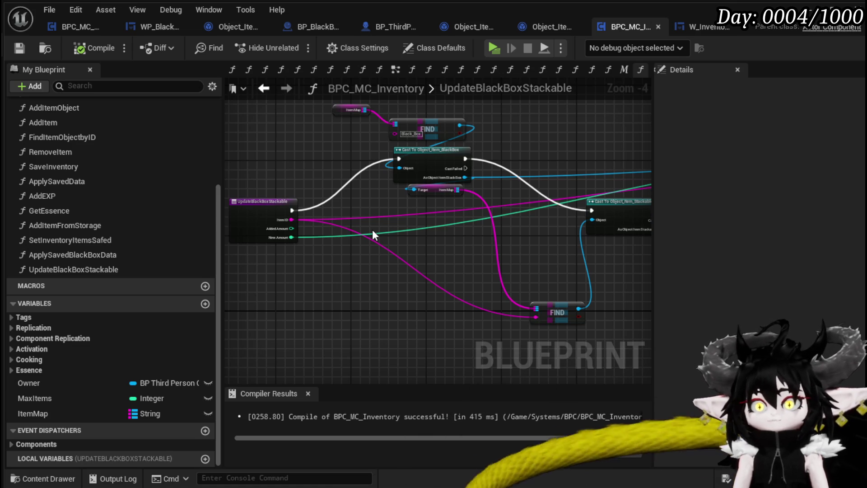
- Add a Get Collected Value node from the black box cast output
mouse_move(420, 244)
left_mouse_down()
mouse_move(407, 237)
mouse_move(372, 250)
mouse_move(577, 284)
left_mouse_up()
scroll(494, 194, "up", 1)
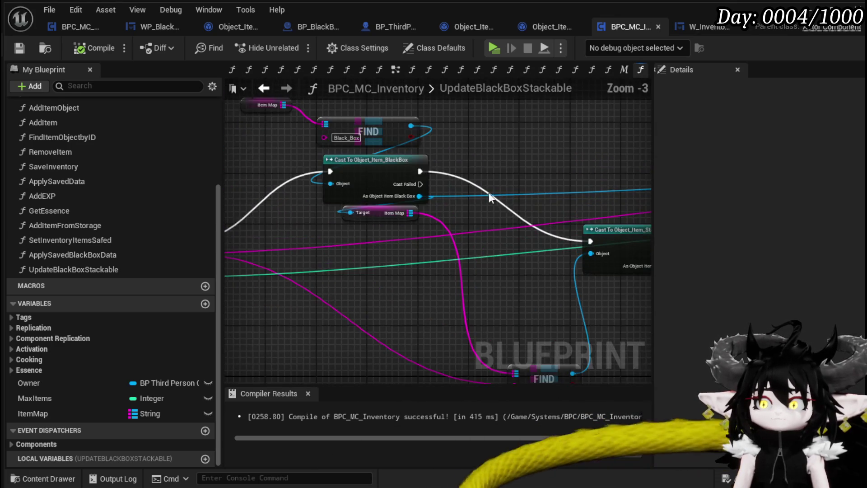
left_click_drag(375, 222, 461, 189)
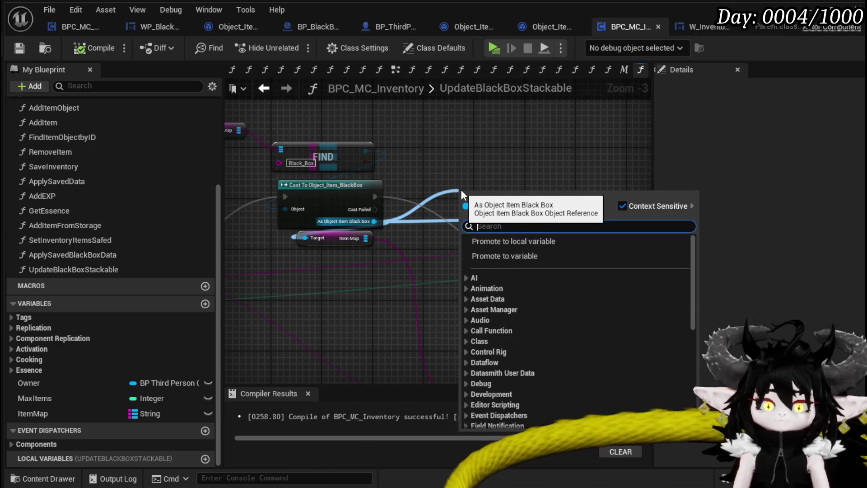
type("Colle")
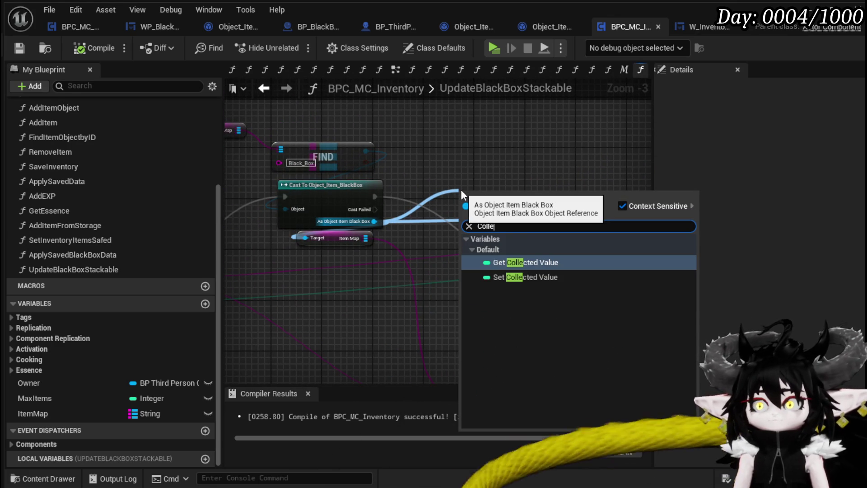
left_click(519, 261)
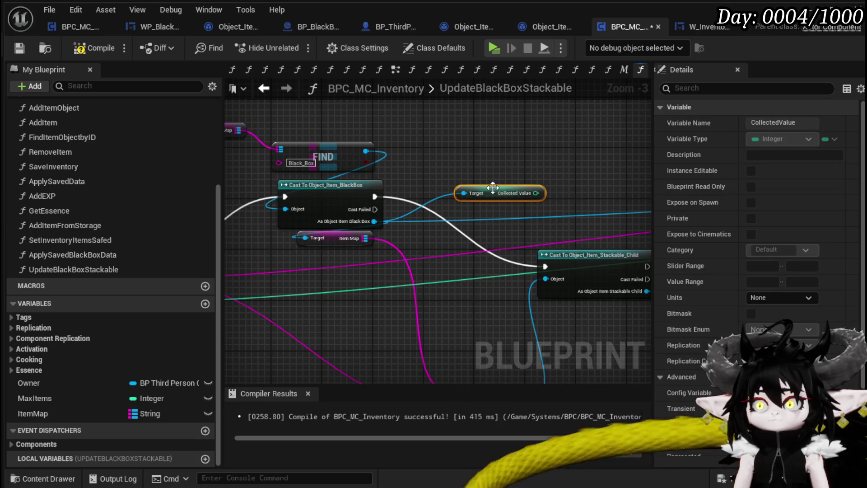
left_click_drag(493, 186, 467, 123)
- Add a Box Value getter from the black box cast and arrange both getters
left_click_drag(374, 221, 449, 196)
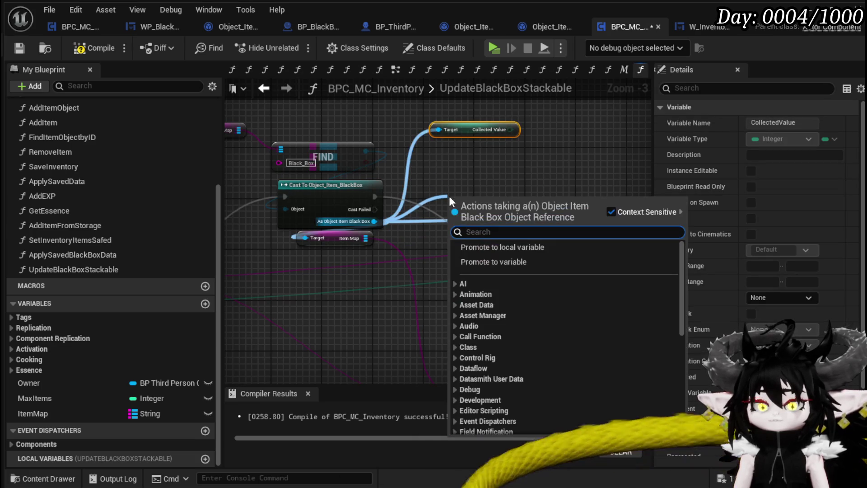
type("Max")
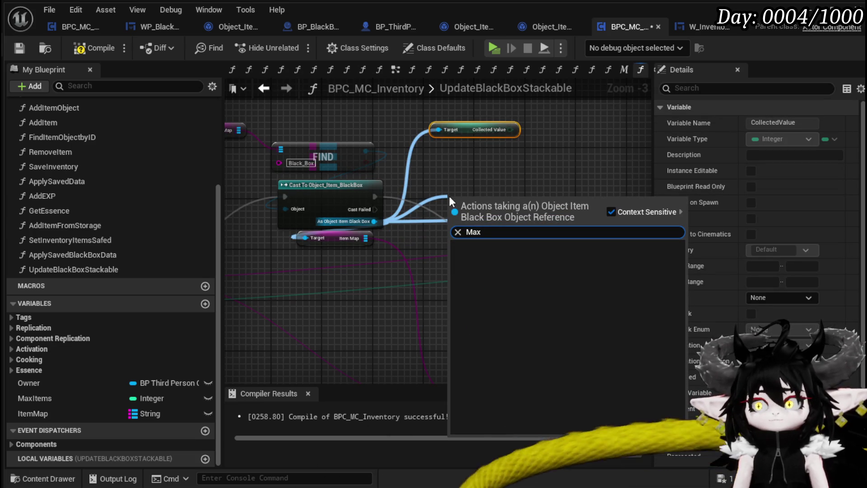
key("BackSpace")
key("BackSpace")
key("BackSpace")
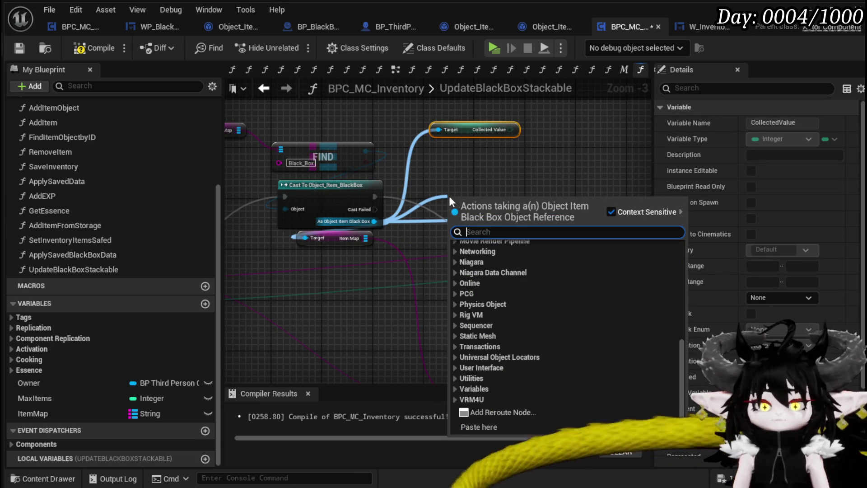
type("Value")
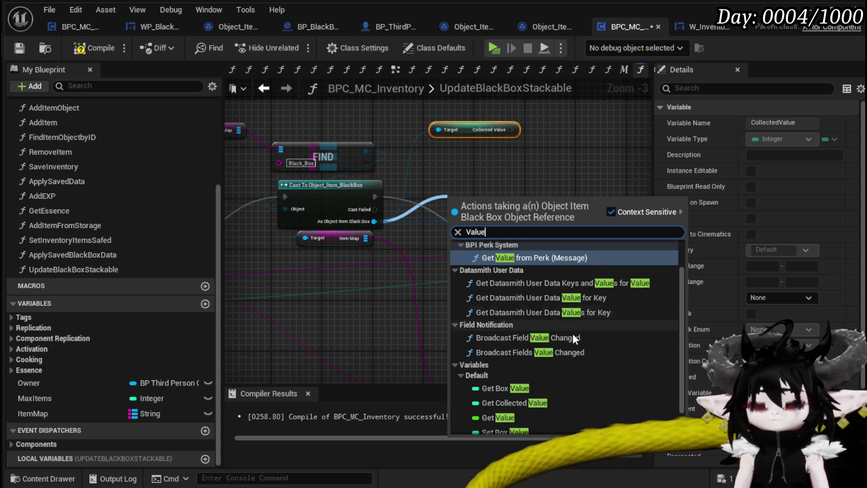
scroll(572, 325, "down", 1)
left_click(527, 355)
mouse_move(480, 199)
left_mouse_down()
mouse_move(480, 168)
mouse_move(469, 166)
mouse_move(478, 172)
left_mouse_up()
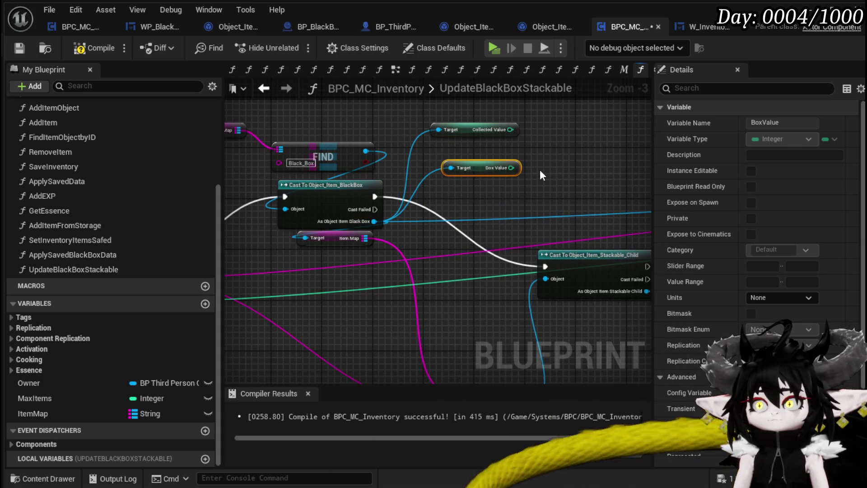
left_click_drag(541, 169, 464, 229)
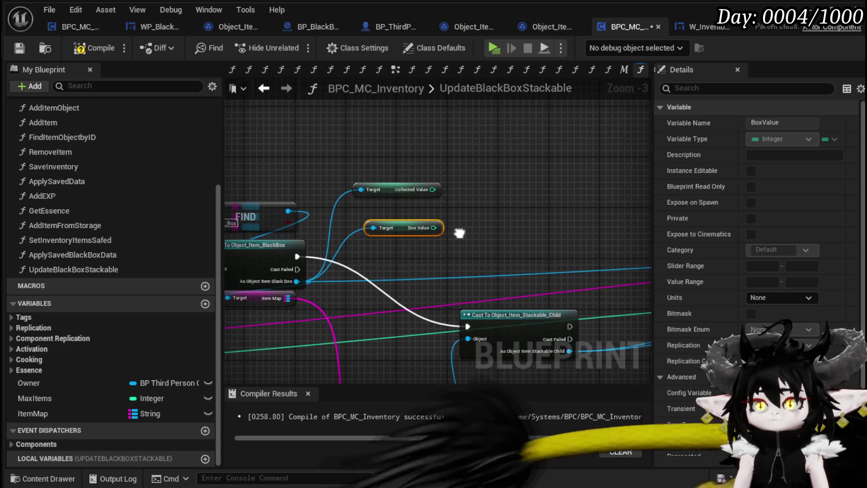
mouse_move(392, 190)
left_mouse_down()
mouse_move(383, 146)
mouse_move(397, 152)
left_mouse_up()
left_click(414, 232)
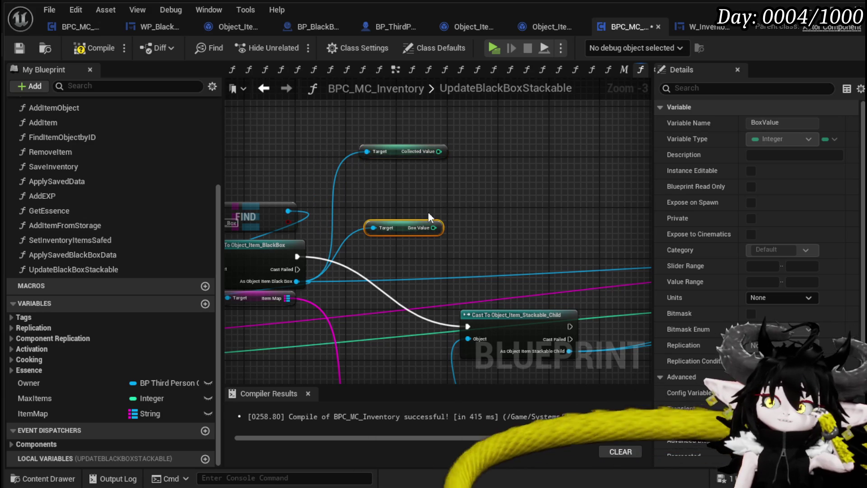
- Sum Collected Value with an Add node and compare the sum <= Box Value
left_click_drag(438, 152, 464, 165)
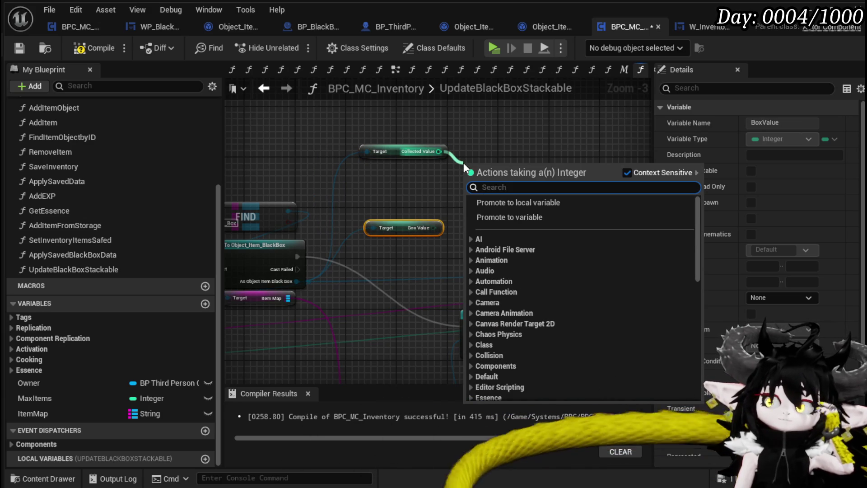
type("+")
left_click(515, 263)
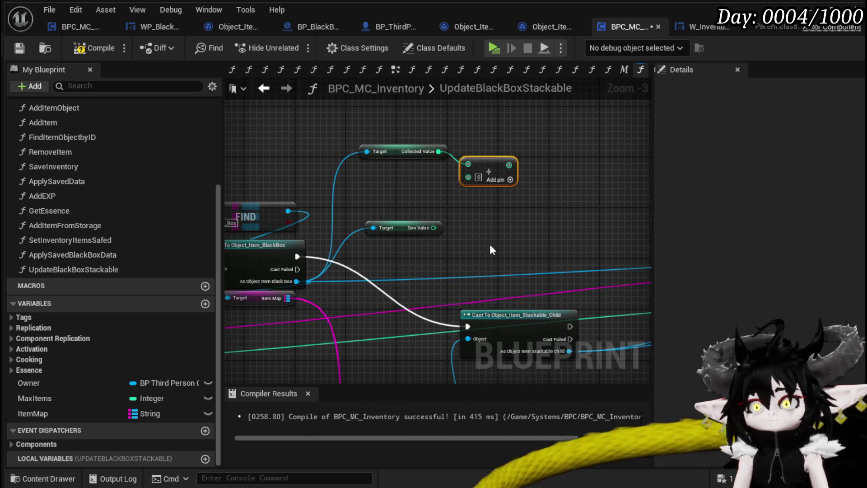
left_click_drag(430, 228, 469, 216)
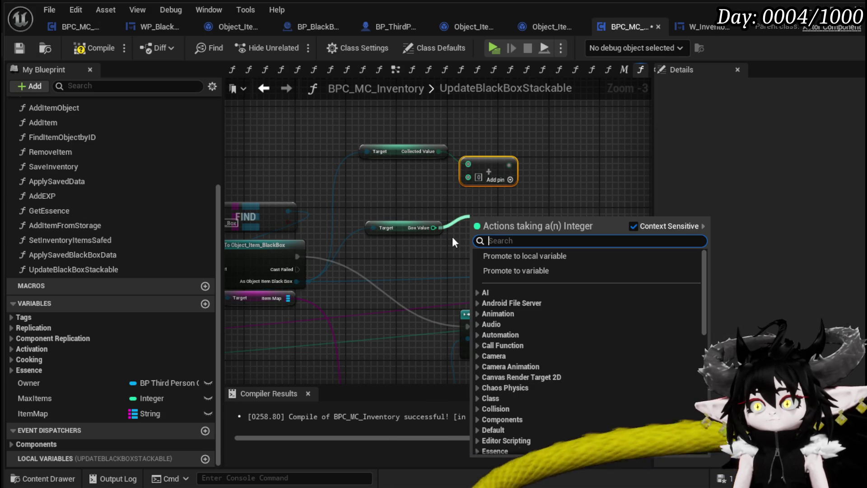
left_click(509, 167)
left_click_drag(509, 167, 590, 193)
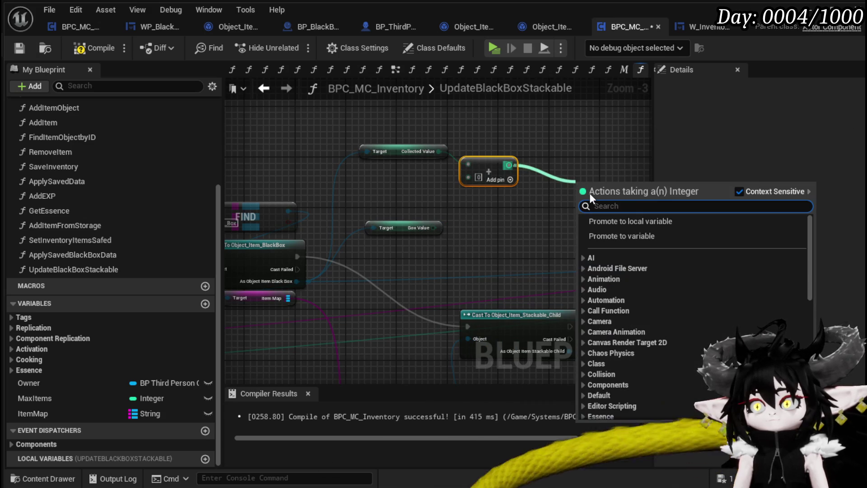
type("Less")
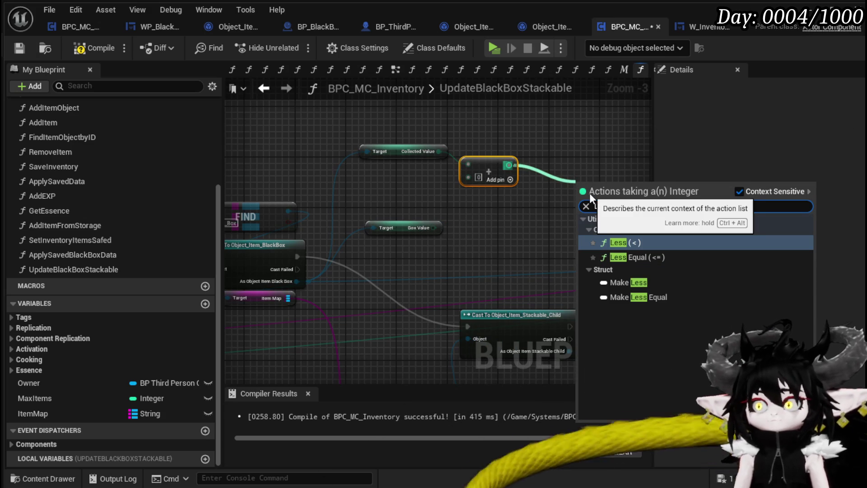
left_click(644, 257)
mouse_move(432, 228)
left_mouse_down()
mouse_move(577, 208)
mouse_move(580, 198)
left_mouse_up()
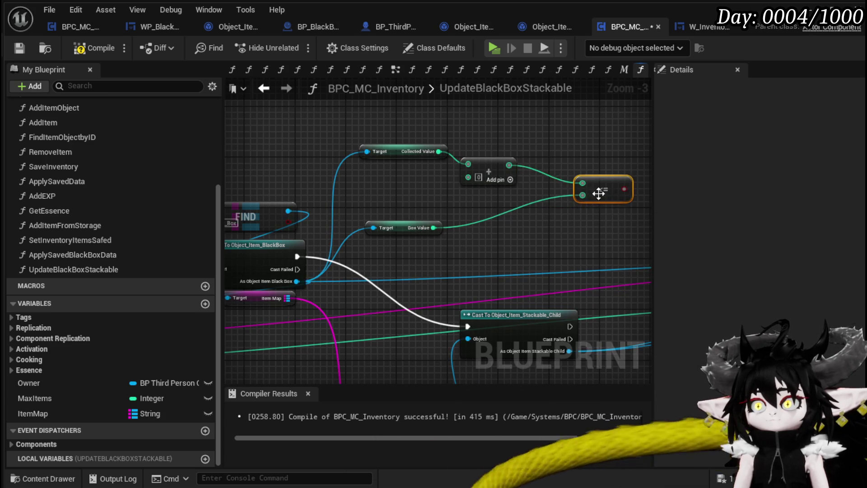
left_click_drag(483, 211, 540, 178)
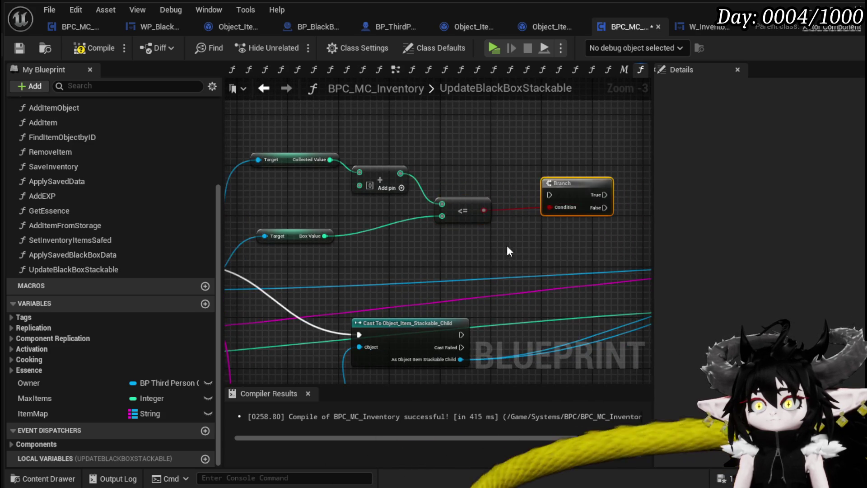
scroll(517, 213, "down", 2)
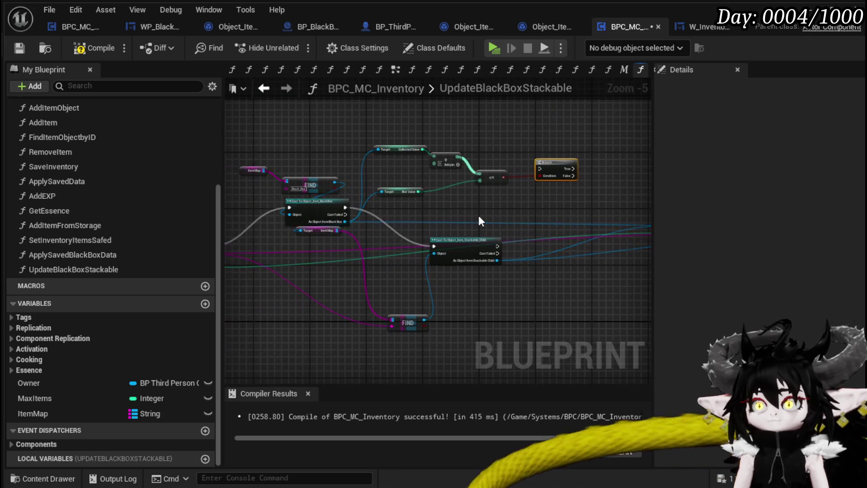
- Rearrange the casts, Set Quantity, Branch, Item Map and FIND nodes
left_click_drag(478, 213, 344, 200)
mouse_move(348, 298)
left_mouse_down()
mouse_move(627, 199)
mouse_move(322, 217)
left_mouse_up()
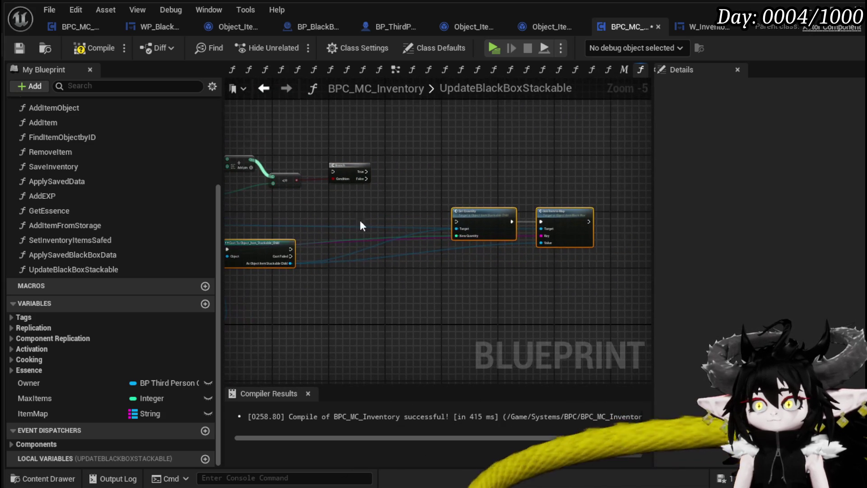
left_click_drag(484, 216, 345, 206)
left_click_drag(382, 260, 421, 235)
mouse_move(334, 251)
left_mouse_down()
mouse_move(406, 187)
mouse_move(381, 206)
mouse_move(569, 213)
left_mouse_up()
scroll(427, 221, "up", 2)
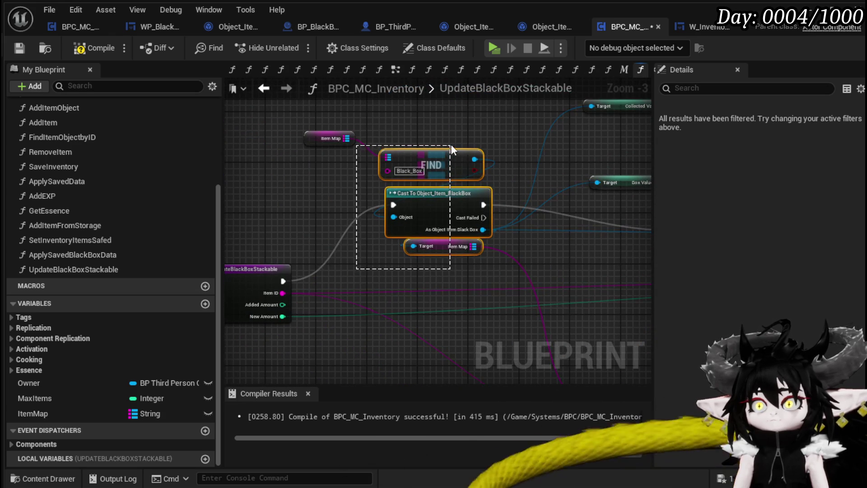
mouse_move(333, 227)
left_mouse_down()
mouse_move(449, 136)
mouse_move(464, 181)
mouse_move(474, 184)
mouse_move(244, 158)
left_mouse_up()
left_click_drag(568, 215, 429, 207)
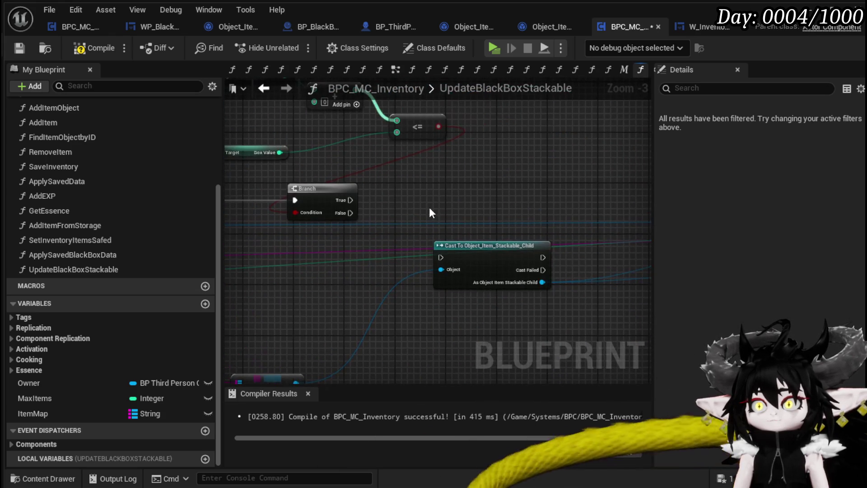
- Wire Branch True into Cast To Object_Item_Stackable_Child, compile, and open AddItem
left_click_drag(351, 200, 441, 257)
scroll(443, 256, "down", 1)
mouse_move(330, 232)
left_mouse_down()
mouse_move(402, 185)
mouse_move(455, 190)
left_mouse_up()
mouse_move(409, 319)
left_mouse_down()
mouse_move(643, 316)
mouse_move(454, 290)
left_mouse_up()
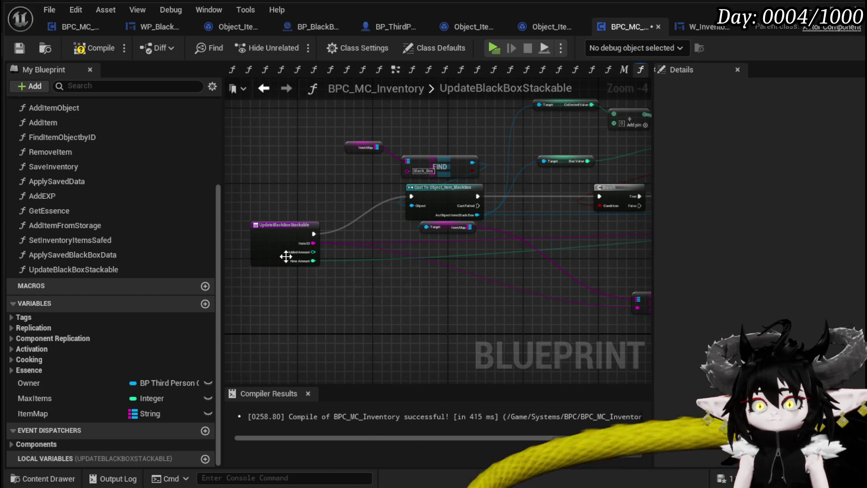
left_click(93, 48)
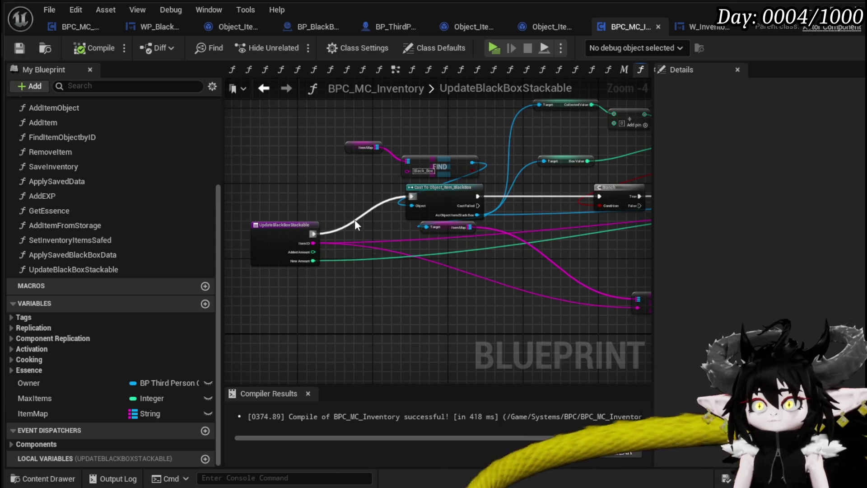
left_click_drag(372, 188, 436, 180)
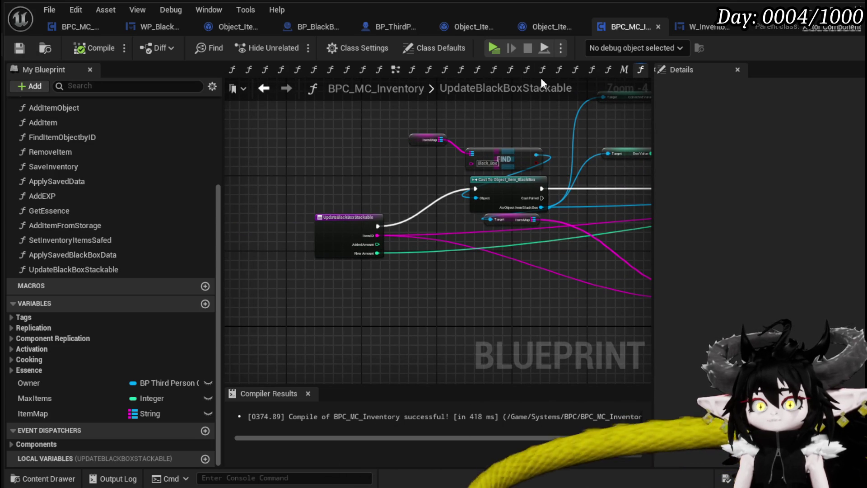
left_click(264, 89)
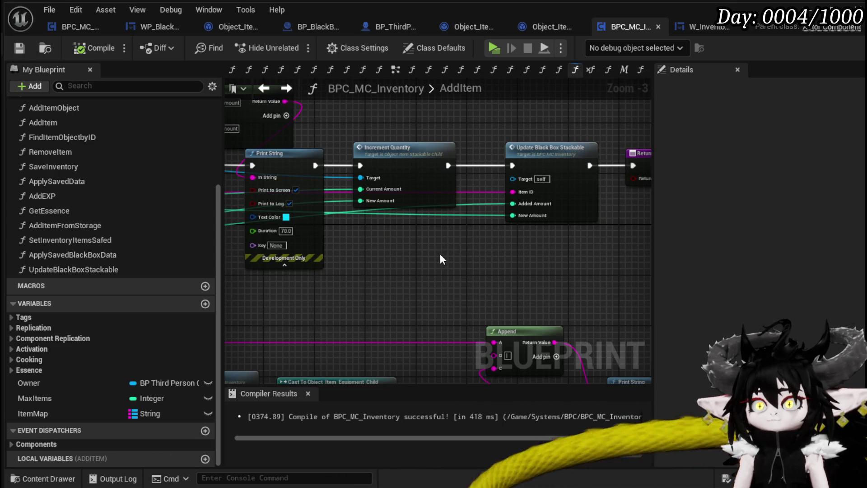
- Add an integer ItemValue input below ItemID on UpdateBlackBoxStackable, then compile and save
left_click_drag(437, 251, 348, 259)
left_click(479, 210)
double_click(479, 211)
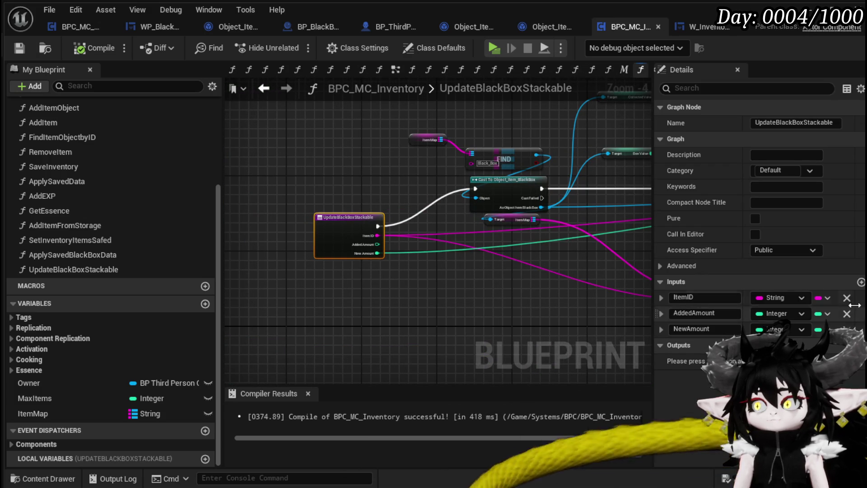
left_click(861, 283)
type("Item")
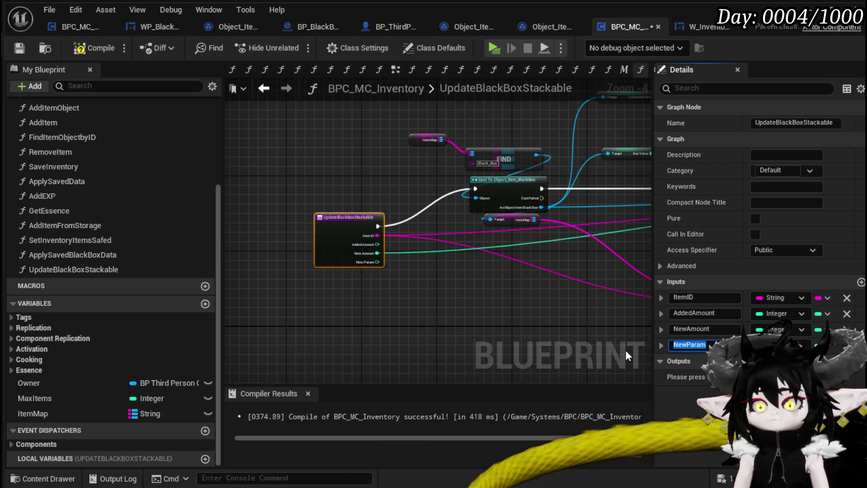
type("Value")
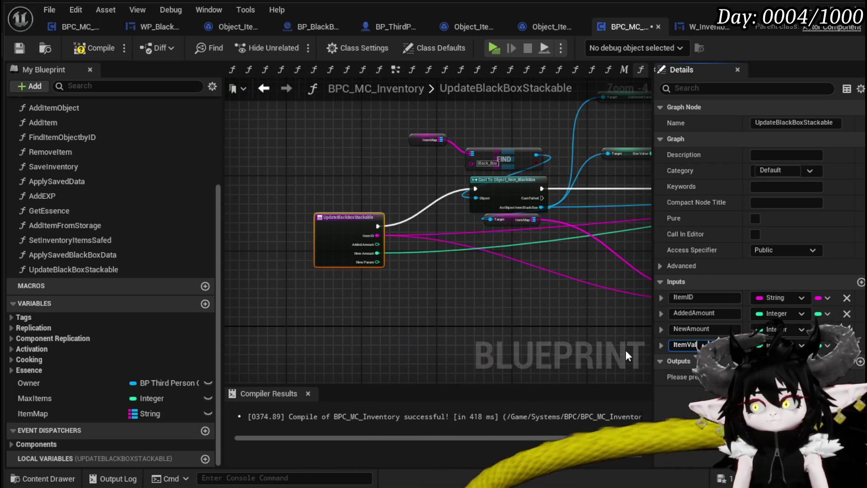
key("Return")
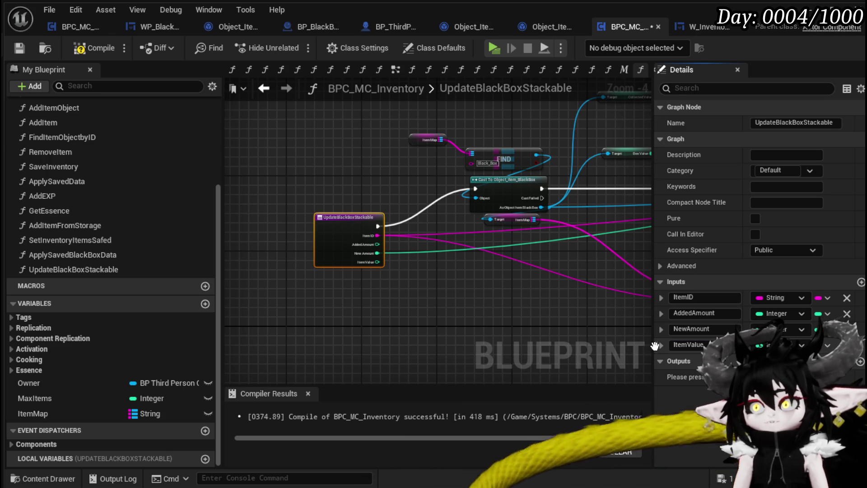
left_click_drag(661, 345, 662, 314)
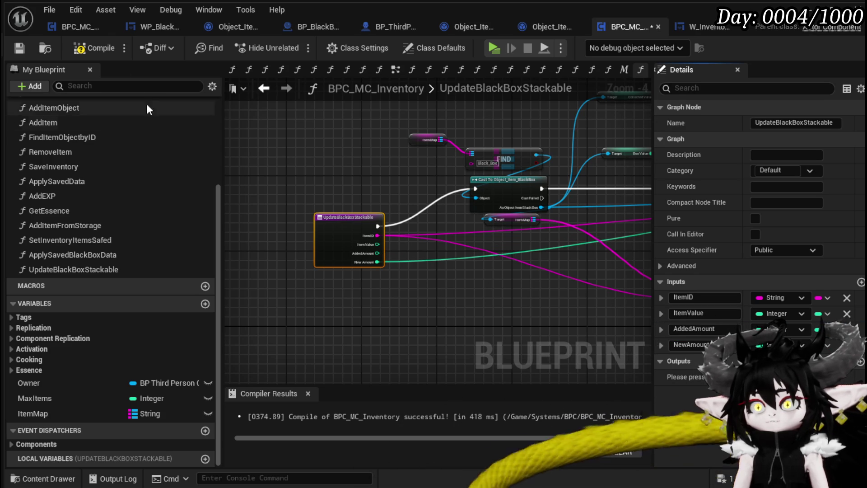
left_click(84, 48)
left_click(13, 48)
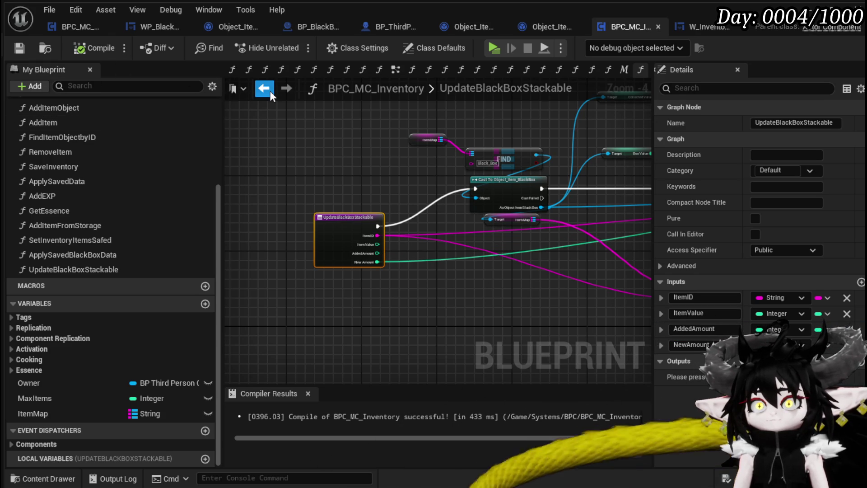
- In AddItem, feed the stackable child's Value into Update Black Box Stackable's Item Value; compile and save
left_click(270, 91)
scroll(362, 280, "up", 1)
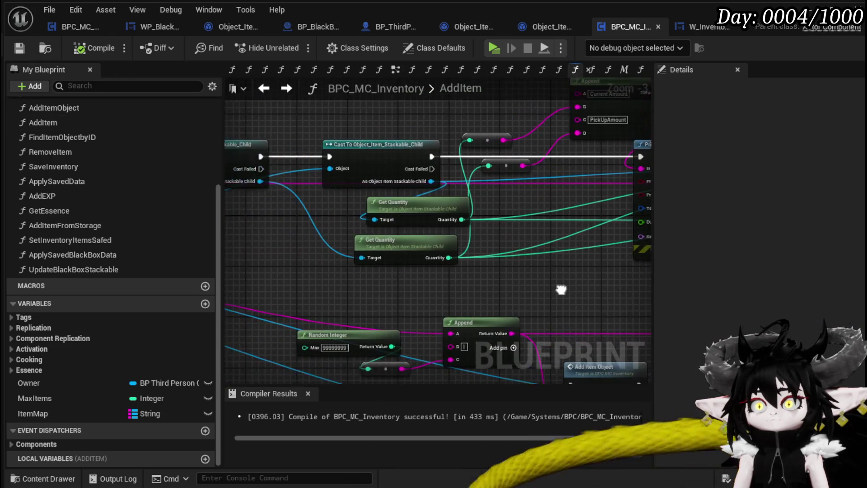
left_click_drag(561, 289, 493, 291)
left_click_drag(363, 182, 566, 295)
type("get")
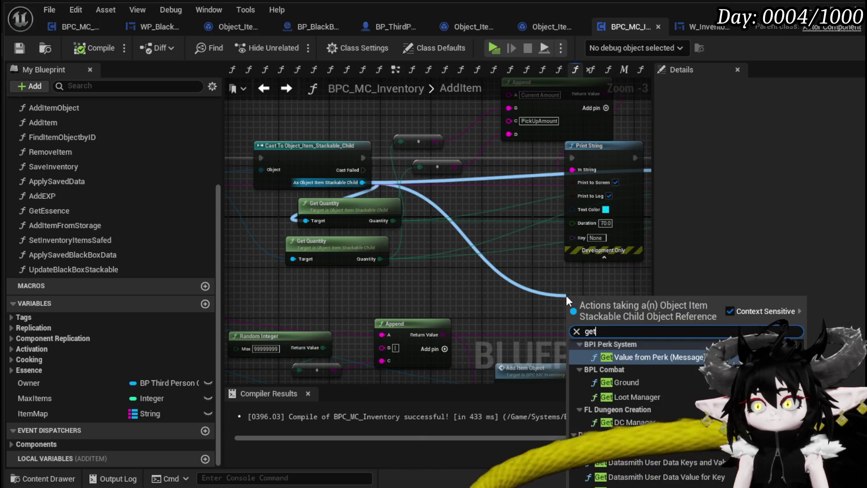
type(" Value")
key("Return")
left_click_drag(563, 301, 354, 324)
mouse_move(415, 322)
left_mouse_down()
mouse_move(587, 227)
mouse_move(626, 221)
left_mouse_up()
left_click(87, 47)
left_click(21, 44)
- Reopen UpdateBlackBoxStackable and select the Add, <= and Box Value nodes
left_click_drag(608, 162, 548, 164)
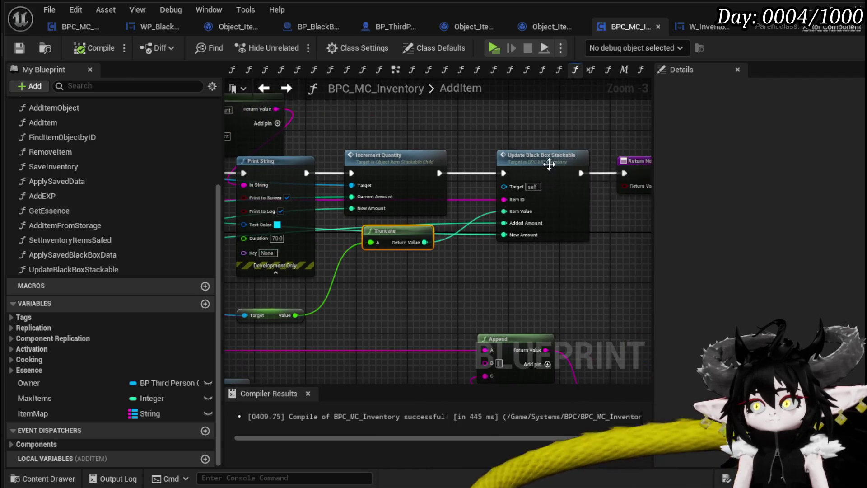
double_click(548, 164)
mouse_move(322, 251)
left_mouse_down()
mouse_move(701, 228)
mouse_move(456, 104)
left_mouse_up()
mouse_move(389, 169)
left_mouse_down()
mouse_move(405, 140)
mouse_move(500, 121)
mouse_move(468, 116)
left_mouse_up()
left_click_drag(397, 197, 549, 139)
left_click(407, 187)
scroll(455, 186, "up", 3)
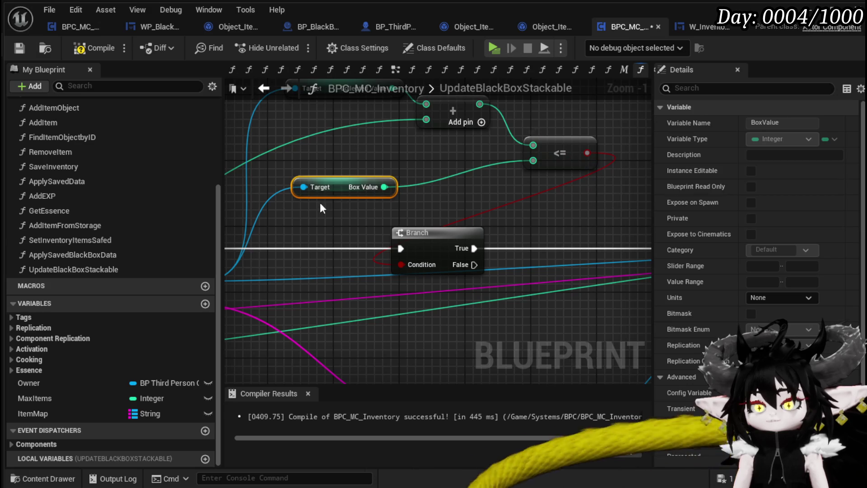
- Reposition the Add, <= and Box Value comparison nodes and compile
left_click_drag(431, 156, 469, 216)
left_click_drag(330, 270, 596, 127)
left_click_drag(599, 201, 451, 187)
left_click_drag(531, 186, 519, 129)
scroll(521, 171, "down", 1)
left_click_drag(521, 172, 611, 194)
left_click_drag(356, 223, 513, 117)
left_click_drag(530, 172, 587, 202)
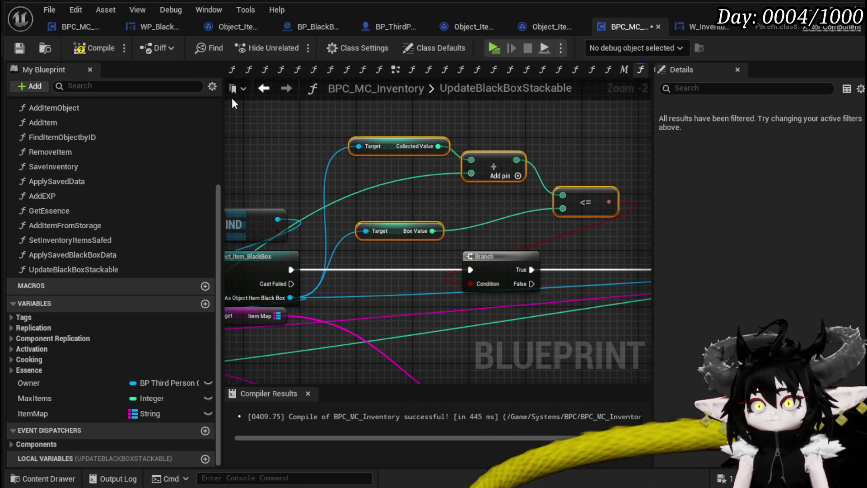
left_click(88, 47)
- Add an Increment Quantity call on the stackable child and move Set Quantity below it
mouse_move(334, 259)
left_mouse_down()
mouse_move(294, 235)
mouse_move(472, 258)
left_mouse_up()
left_click_drag(359, 220, 553, 259)
type("in")
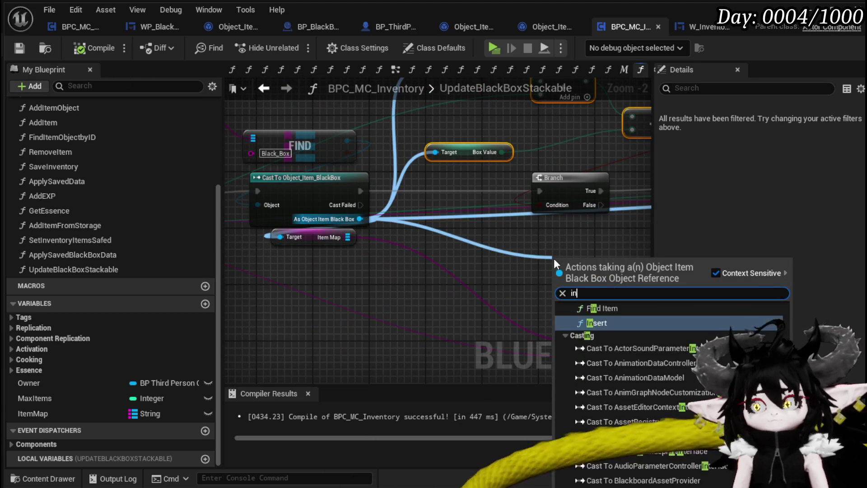
type("crem")
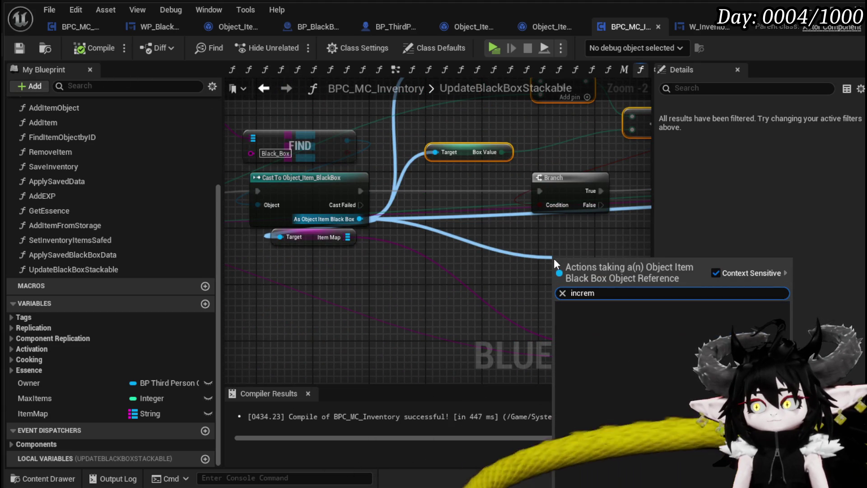
mouse_move(492, 240)
left_mouse_down()
mouse_move(430, 257)
mouse_move(202, 258)
left_mouse_up()
scroll(430, 262, "down", 1)
left_click_drag(482, 209, 500, 265)
type("incre")
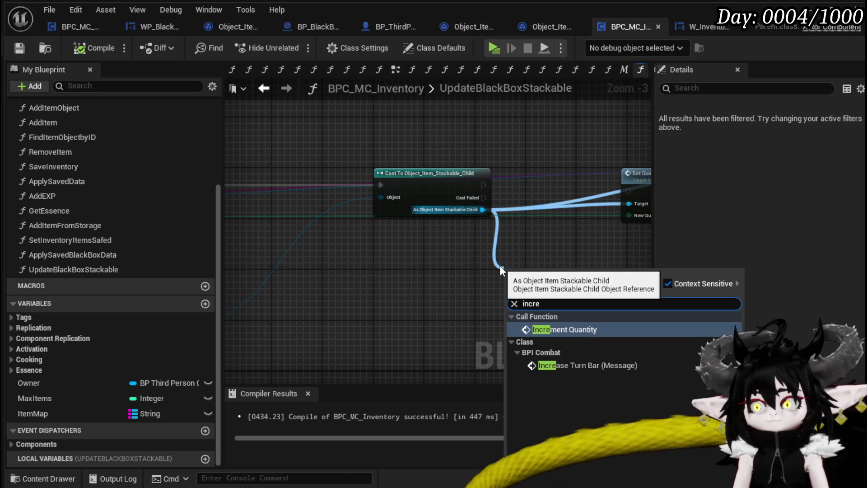
left_click(562, 329)
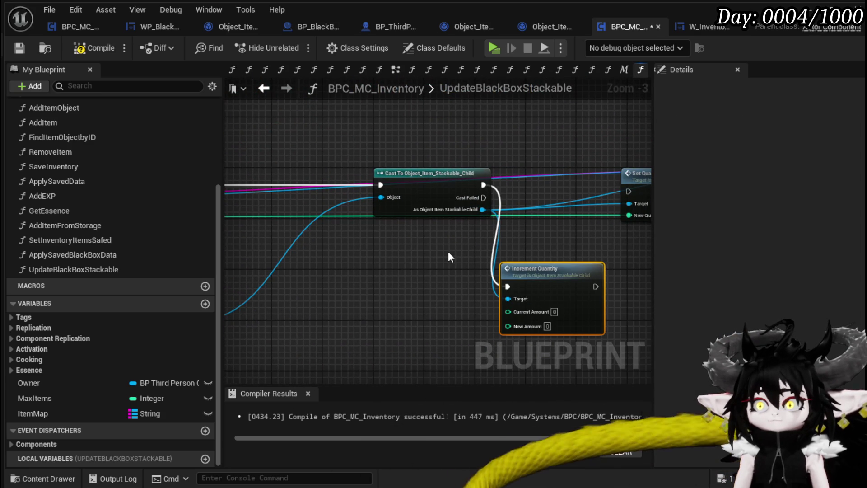
mouse_move(441, 181)
left_mouse_down()
mouse_move(550, 183)
mouse_move(413, 178)
left_mouse_up()
mouse_move(486, 271)
left_mouse_down()
mouse_move(444, 245)
mouse_move(436, 185)
left_mouse_up()
left_click_drag(609, 181, 577, 308)
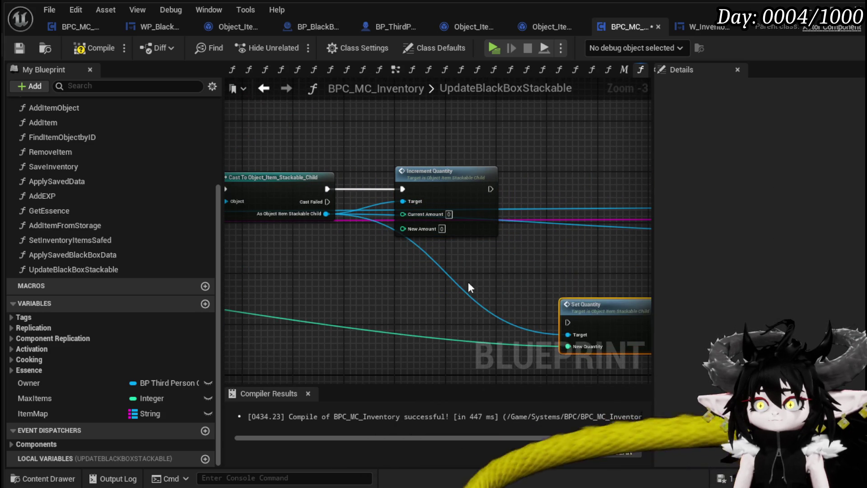
mouse_move(483, 277)
left_mouse_down()
mouse_move(411, 260)
mouse_move(518, 272)
left_mouse_up()
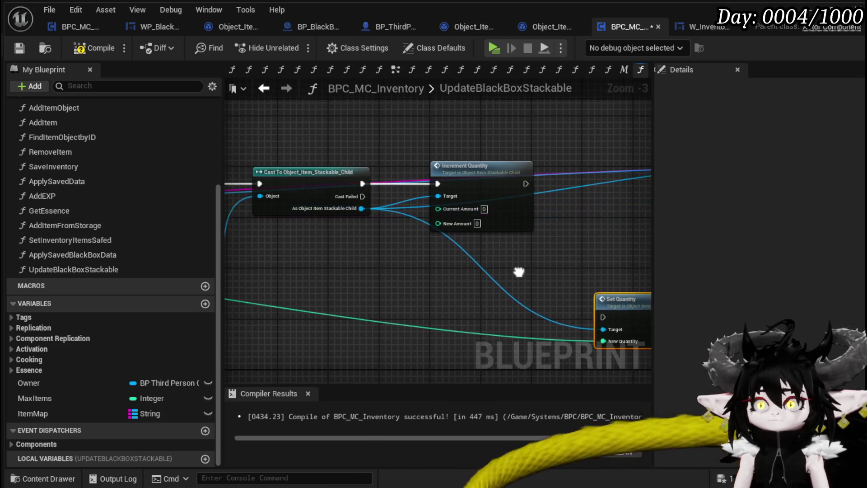
left_click_drag(362, 280, 470, 261)
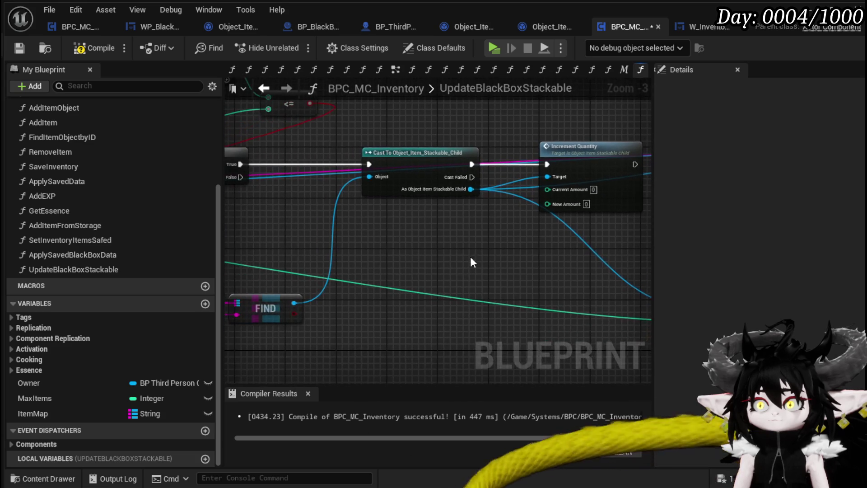
- Replace the For Each Loop and Increment Quantity nodes with a For Loop node
right_click(418, 256)
type("loop")
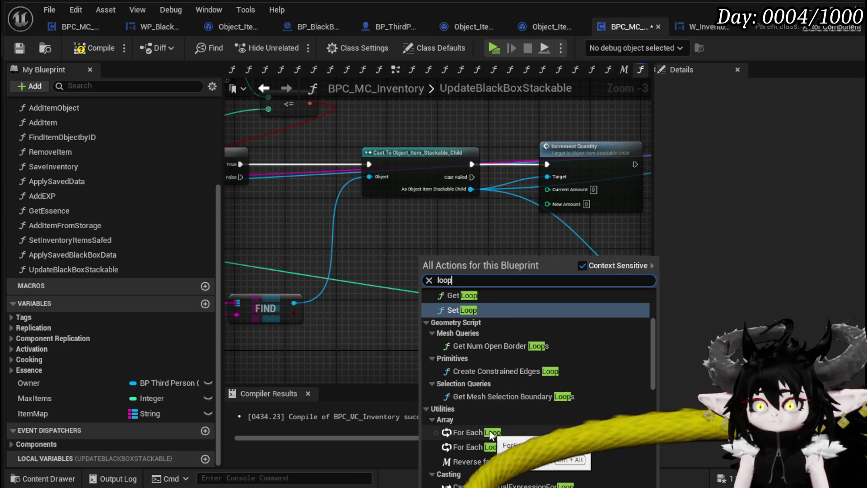
scroll(497, 316, "up", 3)
scroll(497, 343, "down", 5)
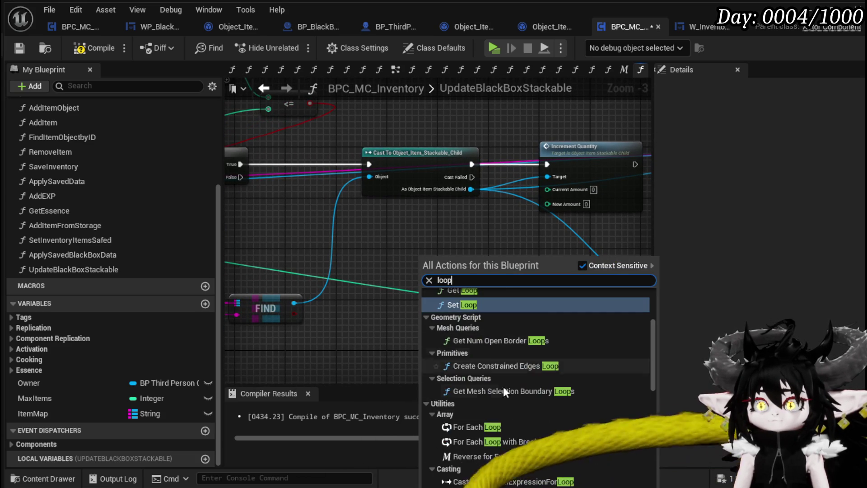
left_click(482, 424)
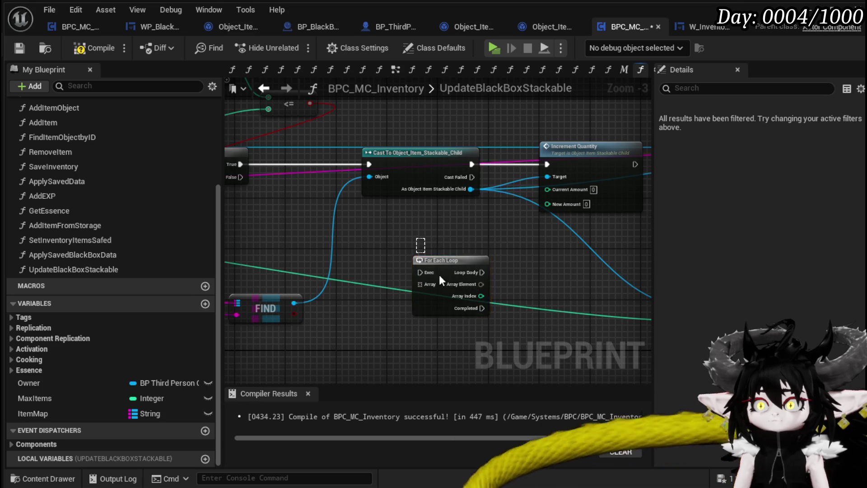
key("Delete")
right_click(389, 248)
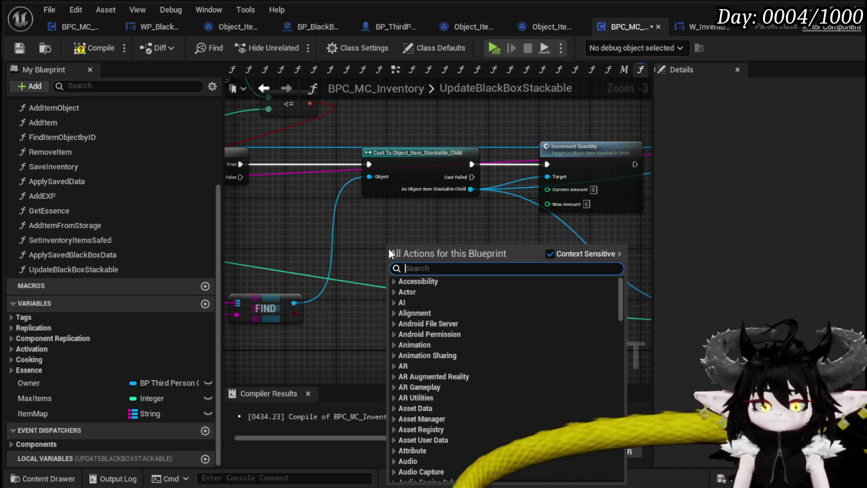
type("loop")
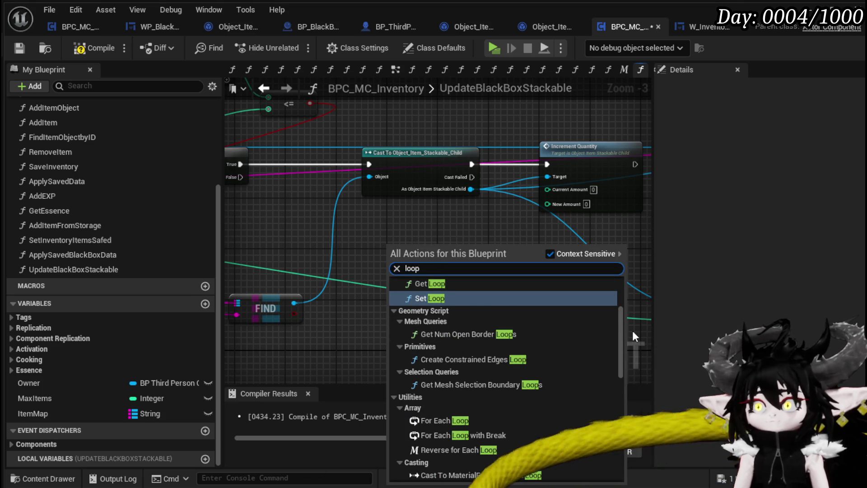
left_click_drag(626, 330, 600, 445)
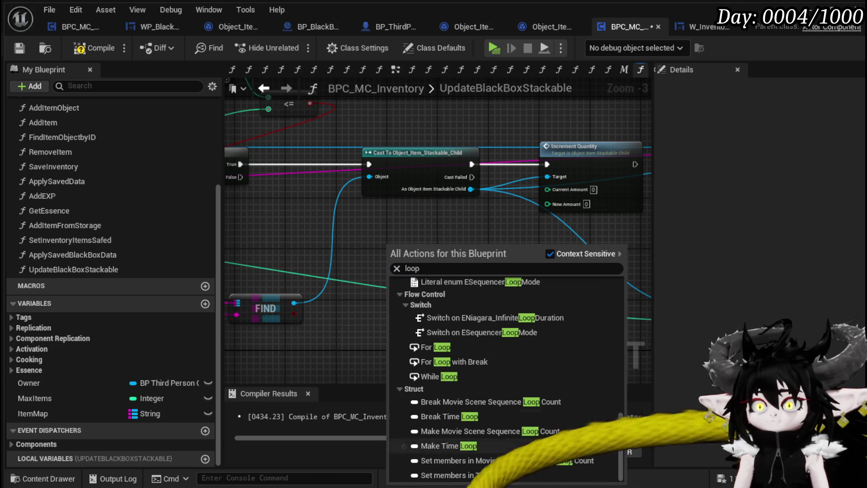
left_click(449, 349)
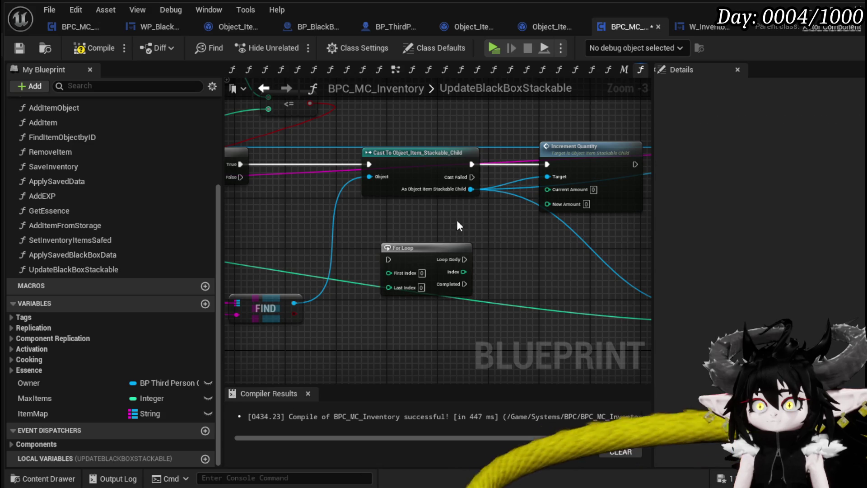
mouse_move(378, 248)
left_mouse_down()
mouse_move(480, 134)
mouse_move(483, 143)
left_mouse_up()
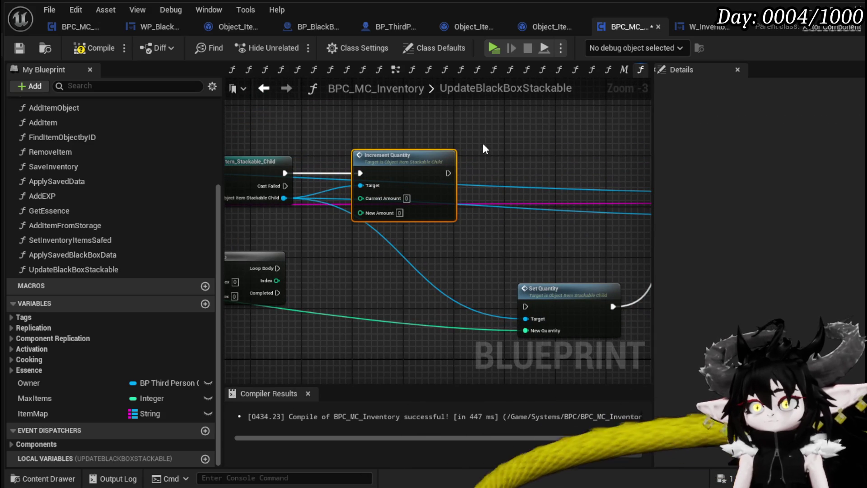
key("Delete")
- Move the Collected Value, +, <= and Box Value nodes beside the Cast and rewire their Targets
mouse_move(424, 192)
left_mouse_down()
mouse_move(578, 190)
mouse_move(647, 238)
mouse_move(813, 296)
left_mouse_up()
mouse_move(328, 137)
left_mouse_down()
mouse_move(468, 246)
mouse_move(482, 245)
left_mouse_up()
mouse_move(600, 234)
left_mouse_down()
mouse_move(494, 226)
mouse_move(435, 205)
mouse_move(473, 152)
left_mouse_up()
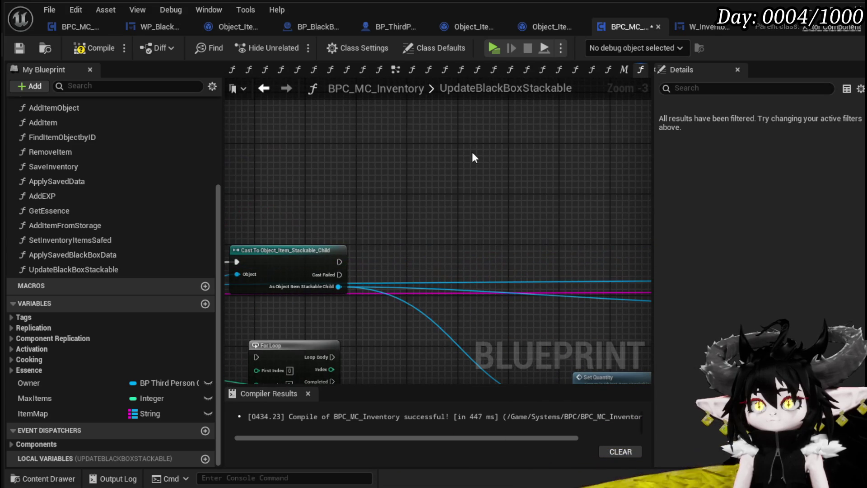
key("ctrl+x")
key("ctrl+v")
mouse_move(401, 248)
left_mouse_down()
mouse_move(474, 260)
mouse_move(436, 245)
mouse_move(516, 237)
mouse_move(470, 232)
mouse_move(633, 234)
mouse_move(510, 234)
left_mouse_up()
scroll(375, 163, "down", 2)
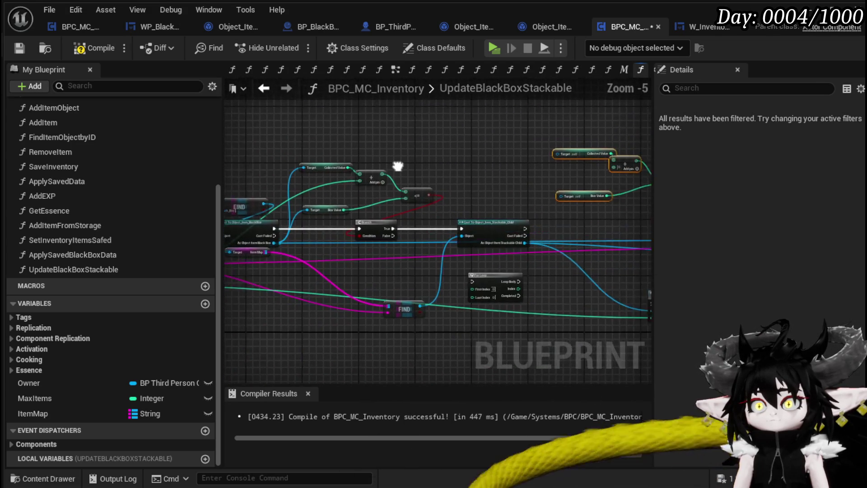
mouse_move(278, 169)
left_mouse_down()
mouse_move(541, 152)
mouse_move(528, 155)
left_mouse_up()
mouse_move(276, 210)
left_mouse_down()
mouse_move(546, 196)
mouse_move(532, 196)
left_mouse_up()
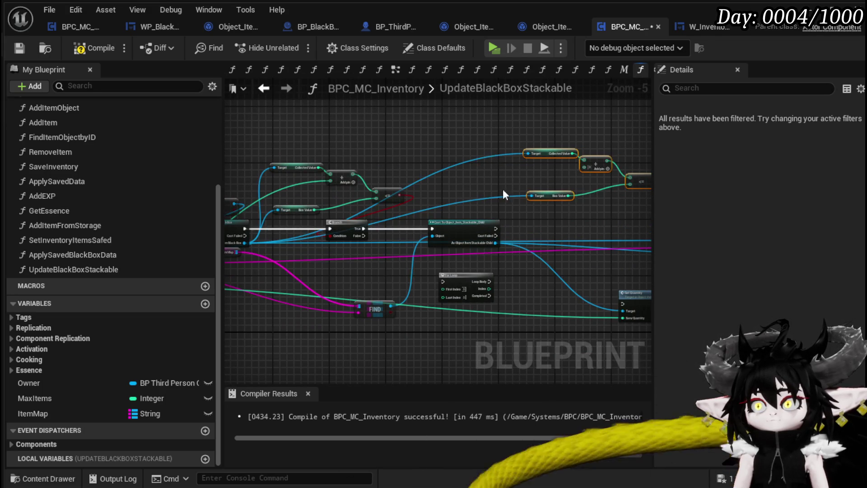
scroll(474, 186, "up", 3)
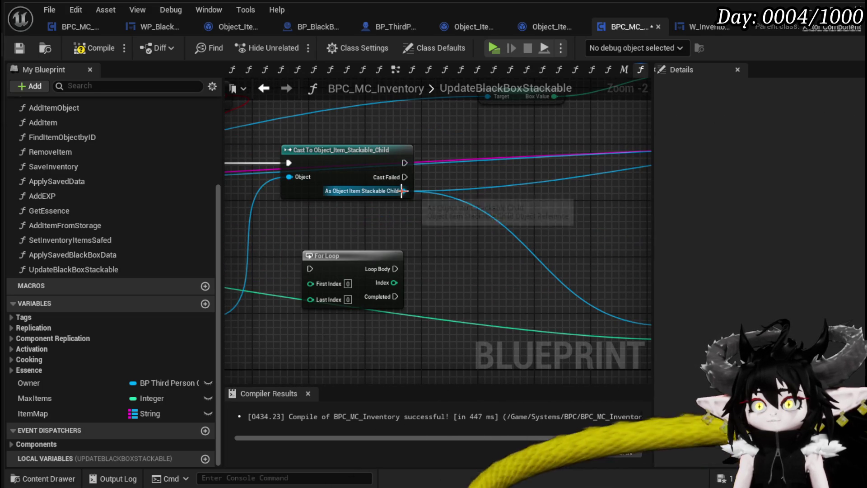
- Add Get Quantity and Increment Int on the stackable child, executed from the cast
left_click_drag(403, 190, 425, 229)
type("get q")
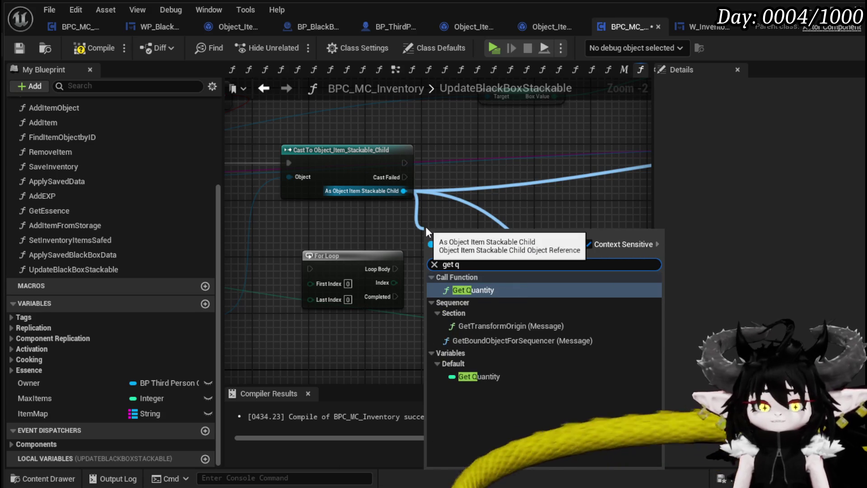
type("uanti")
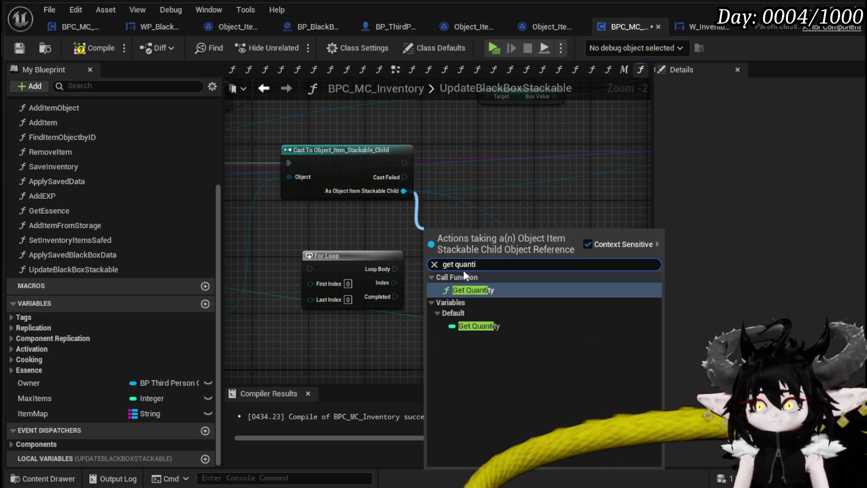
left_click(467, 289)
left_click_drag(465, 232, 386, 218)
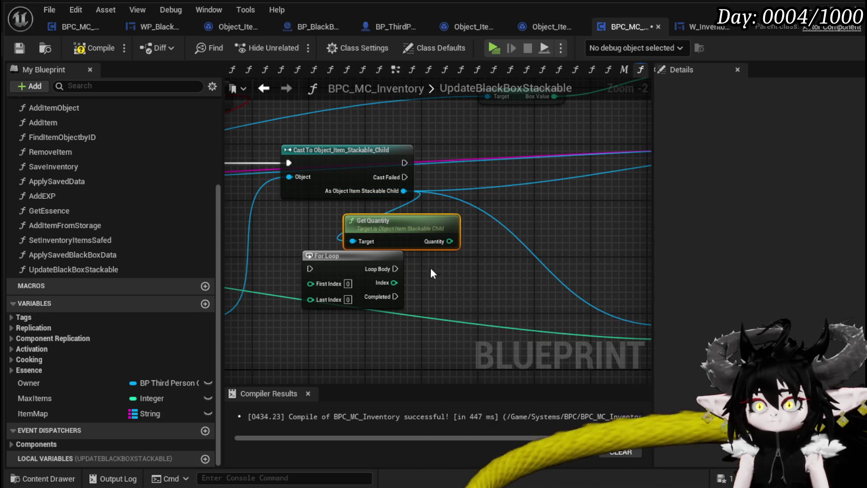
left_click_drag(450, 241, 486, 243)
type("inc")
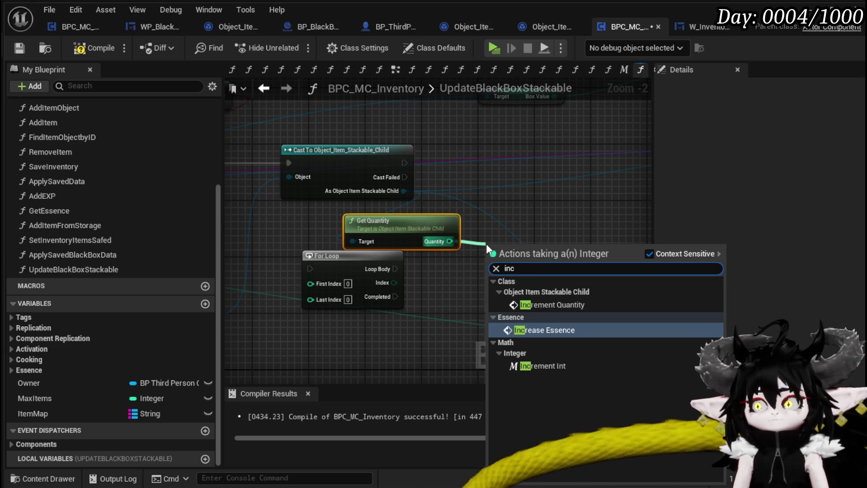
type("rement")
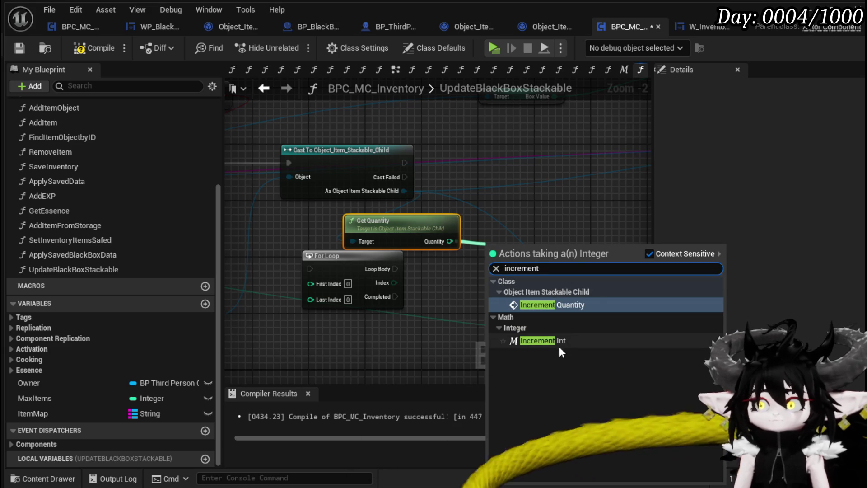
left_click(560, 347)
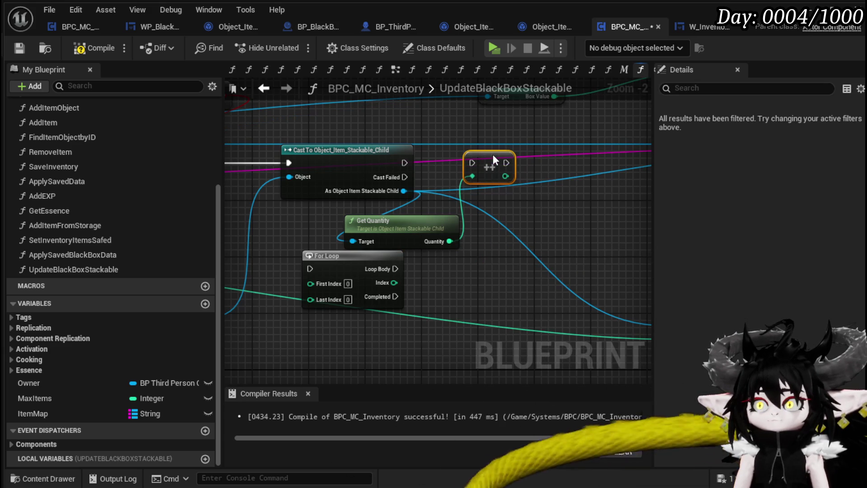
left_click_drag(406, 163, 472, 162)
- Multiply the child's Value by the incremented quantity and feed the product into the Add node
mouse_move(508, 269)
left_mouse_down()
mouse_move(410, 212)
mouse_move(478, 319)
left_mouse_up()
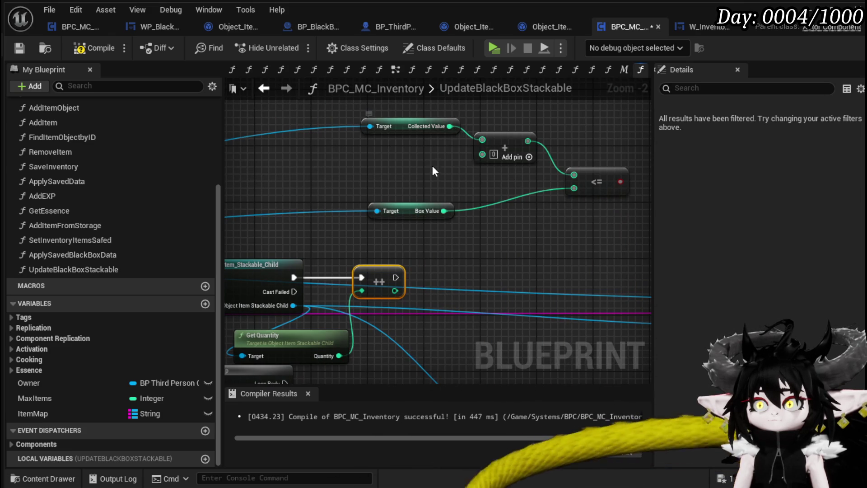
scroll(432, 167, "down", 1)
left_click_drag(422, 277, 509, 206)
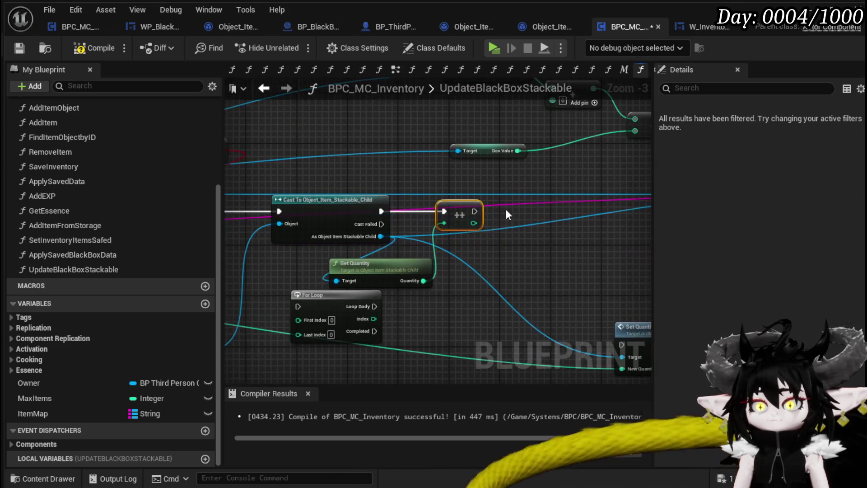
left_click_drag(381, 236, 532, 272)
type("get V")
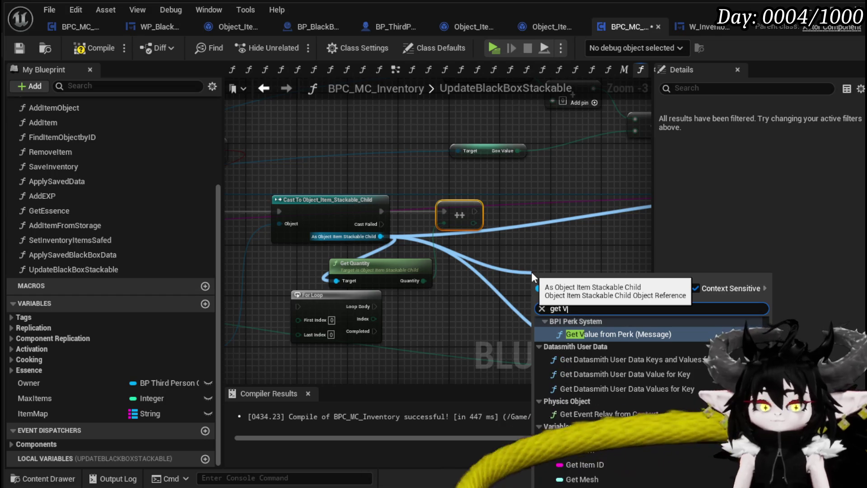
type("alue")
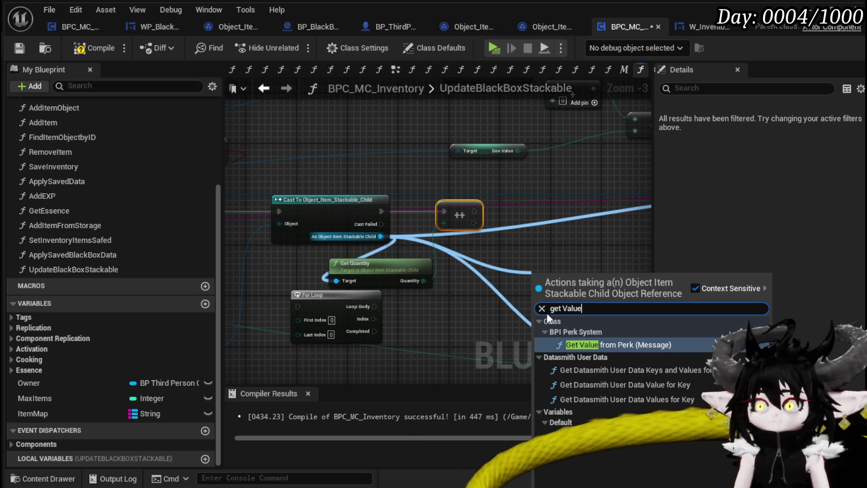
left_click(582, 435)
mouse_move(561, 278)
left_mouse_down()
mouse_move(538, 183)
mouse_move(502, 182)
mouse_move(535, 200)
left_mouse_up()
type("*")
left_click(581, 312)
left_click_drag(474, 223, 541, 222)
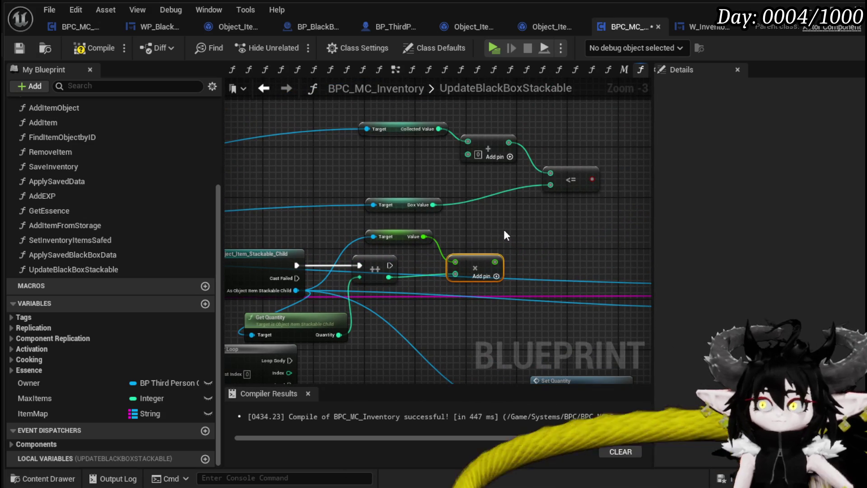
mouse_move(500, 255)
left_mouse_down()
mouse_move(438, 156)
mouse_move(468, 154)
left_mouse_up()
- Reposition the Value and Multiply nodes and run Branch True into the For Loop
left_click_drag(453, 226, 402, 261)
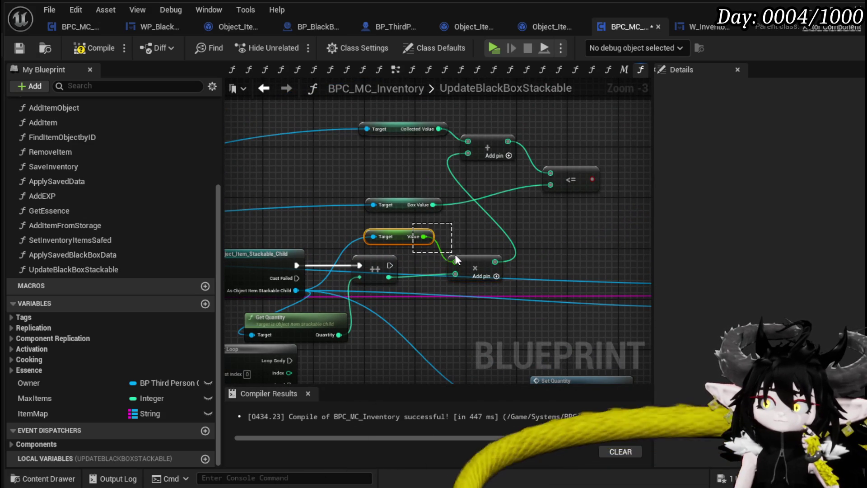
mouse_move(474, 266)
left_mouse_down()
mouse_move(423, 177)
mouse_move(543, 169)
mouse_move(546, 227)
left_mouse_up()
mouse_move(372, 297)
left_mouse_down()
mouse_move(372, 313)
mouse_move(356, 308)
mouse_move(259, 222)
mouse_move(248, 187)
mouse_move(293, 199)
mouse_move(481, 194)
left_mouse_up()
left_click_drag(399, 198, 505, 196)
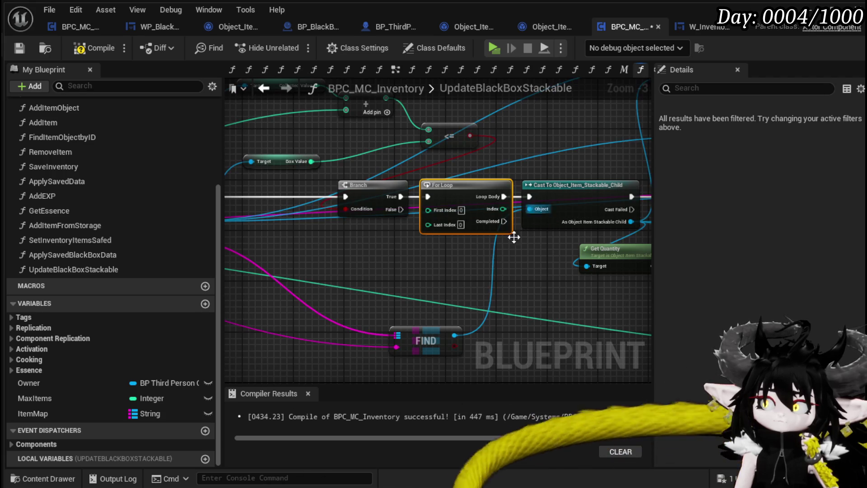
- Set the For Loop's First Index to 1
left_click_drag(418, 265, 309, 262)
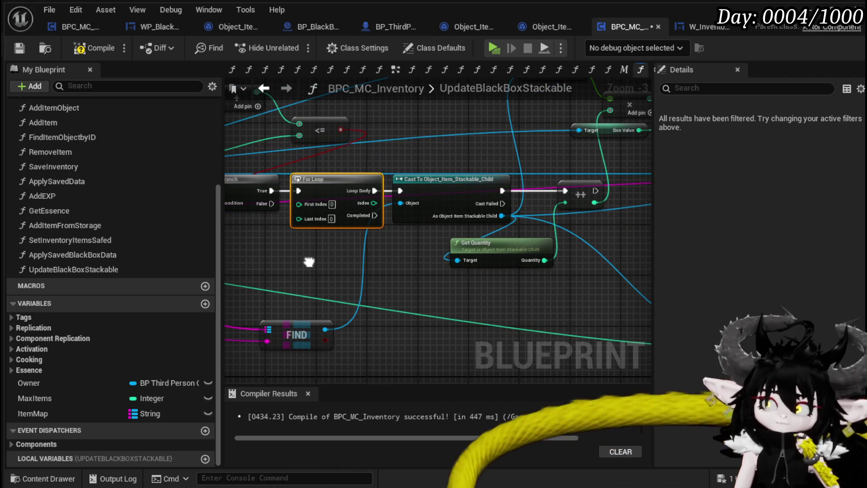
mouse_move(309, 262)
left_mouse_down()
mouse_move(441, 257)
mouse_move(488, 276)
left_mouse_up()
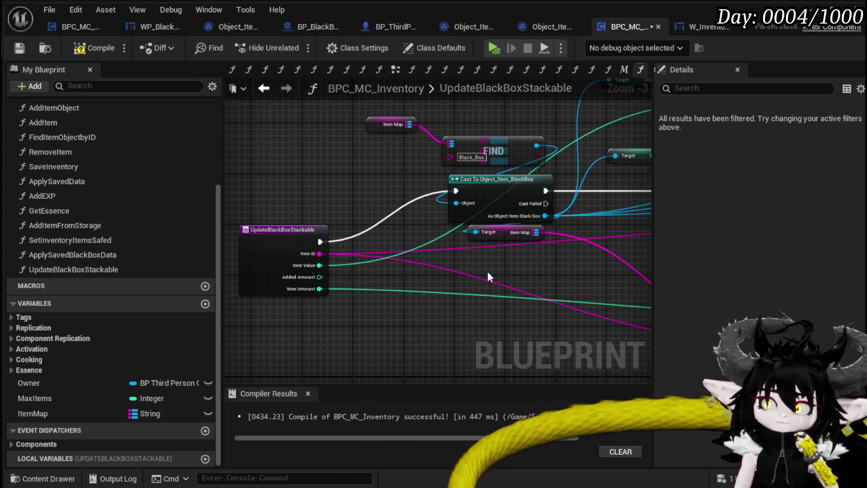
mouse_move(321, 277)
left_mouse_down()
mouse_move(777, 280)
mouse_move(419, 261)
mouse_move(537, 217)
mouse_move(546, 245)
mouse_move(406, 242)
left_mouse_up()
left_click(414, 211)
type("1")
- Run the increment into a Branch driven by the <= comparison, with True going to Set Quantity
left_click_drag(413, 256, 291, 270)
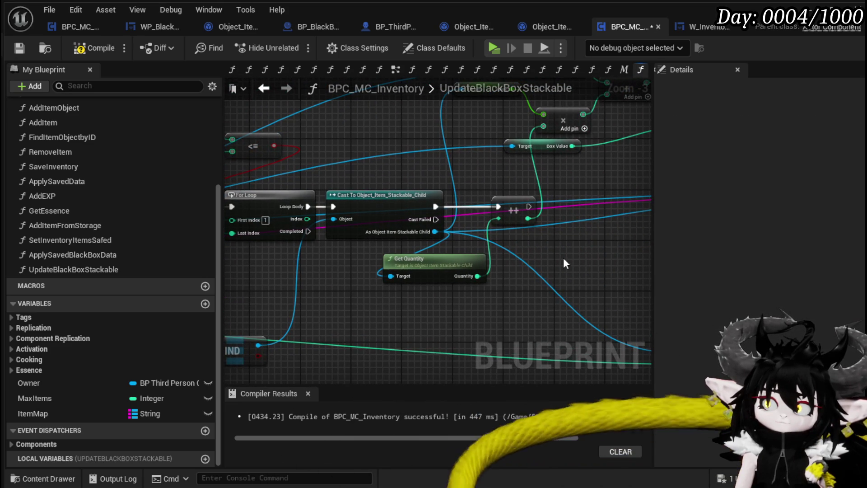
left_click_drag(566, 245, 403, 235)
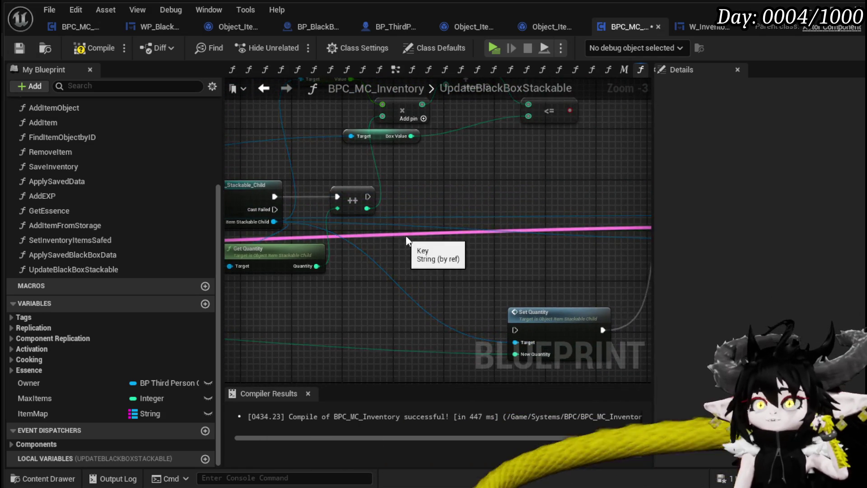
scroll(348, 229, "down", 2)
mouse_move(432, 165)
left_mouse_down()
mouse_move(412, 177)
mouse_move(452, 176)
left_mouse_up()
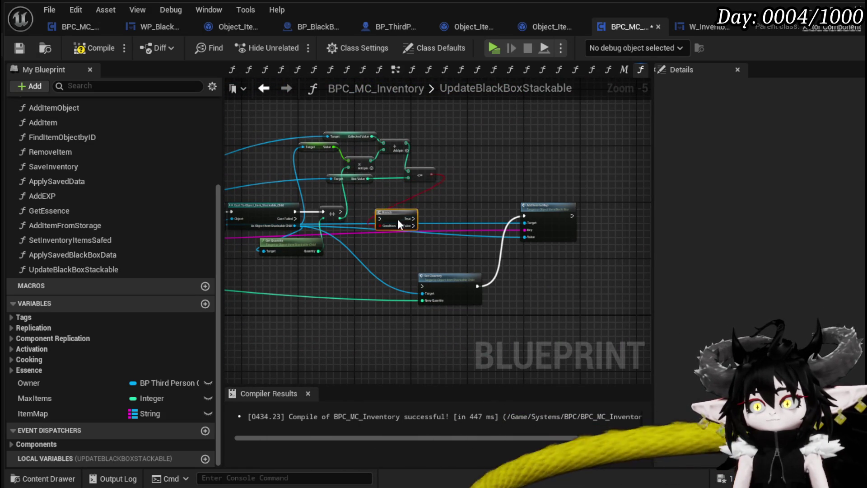
scroll(364, 208, "up", 3)
left_click_drag(315, 215, 432, 208)
scroll(435, 188, "down", 2)
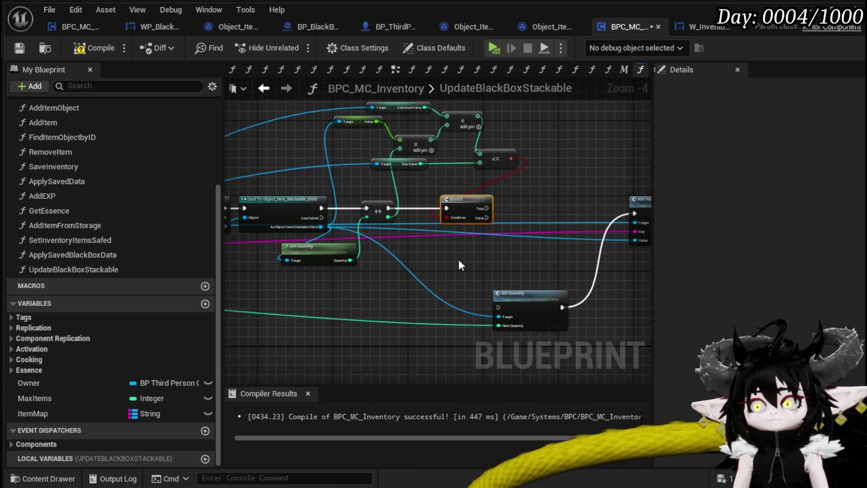
mouse_move(525, 304)
left_mouse_down()
mouse_move(546, 206)
mouse_move(538, 200)
left_mouse_up()
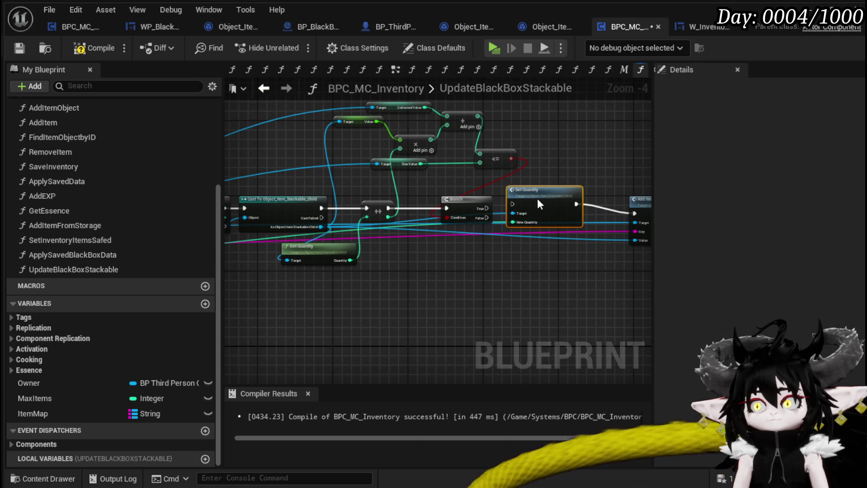
left_click_drag(487, 208, 544, 203)
- Feed the cast item into Set Quantity's Target and the incremented count into New Quantity
left_click(574, 208, "alt")
left_click_drag(320, 227, 513, 218)
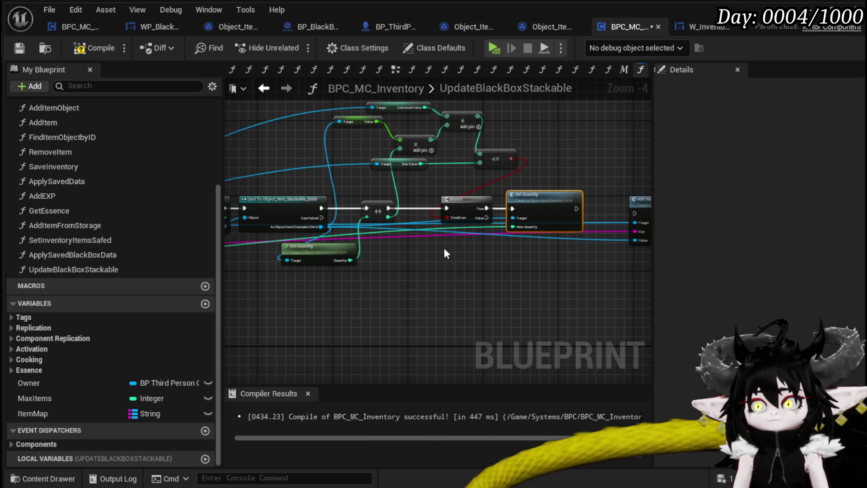
scroll(444, 248, "up", 2)
mouse_move(346, 211)
left_mouse_down()
mouse_move(535, 228)
mouse_move(193, 325)
mouse_move(357, 308)
mouse_move(385, 271)
left_mouse_up()
scroll(495, 259, "down", 2)
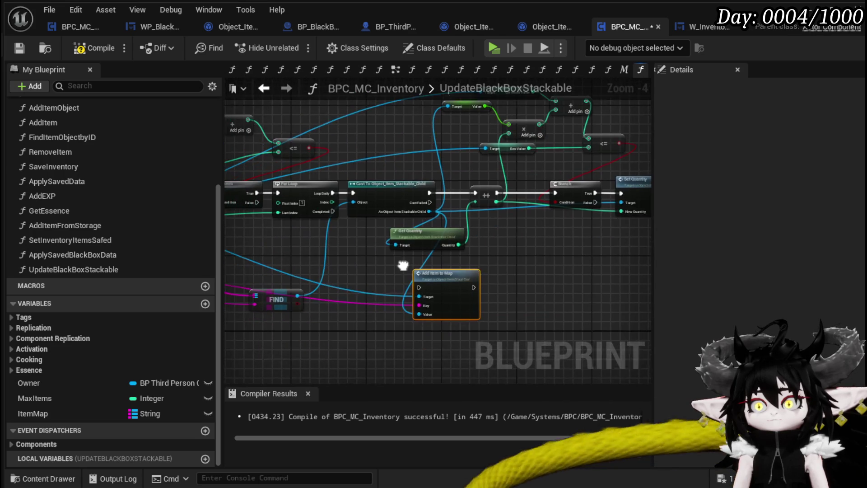
- Run Add Item to Map from the loop's Completed pin and tidy the FIND and Get Quantity nodes
mouse_move(337, 209)
left_mouse_down()
mouse_move(406, 285)
mouse_move(422, 284)
left_mouse_up()
mouse_move(460, 262)
left_mouse_down()
mouse_move(501, 277)
mouse_move(456, 244)
mouse_move(417, 272)
left_mouse_up()
mouse_move(484, 250)
left_mouse_down()
mouse_move(342, 266)
mouse_move(382, 250)
mouse_move(348, 256)
left_mouse_up()
left_click_drag(439, 235, 481, 230)
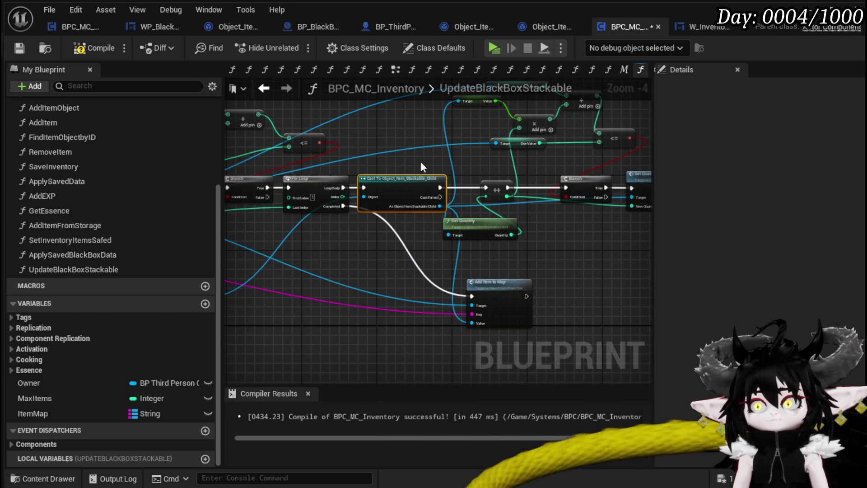
- Duplicate the Stackable Child cast, run it on Completed with the FIND result, feeding Add Item to Map's Value
key("ctrl+d")
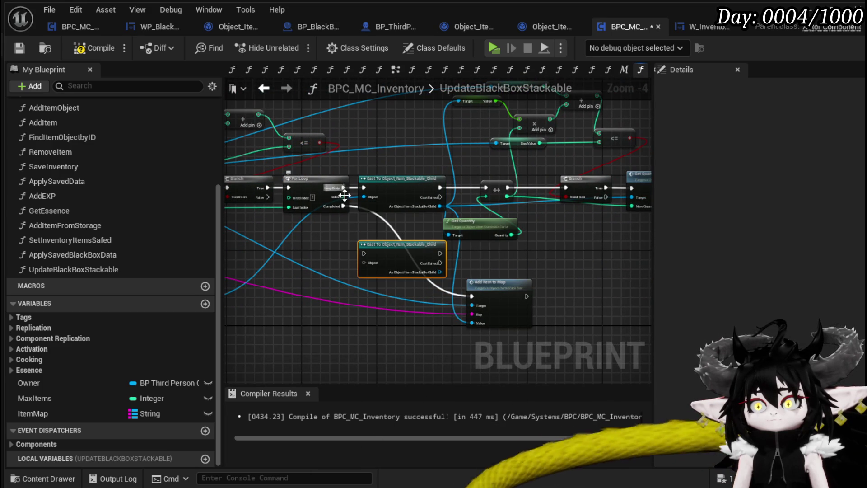
mouse_move(344, 206)
left_mouse_down()
mouse_move(361, 253)
mouse_move(404, 292)
mouse_move(556, 288)
left_mouse_up()
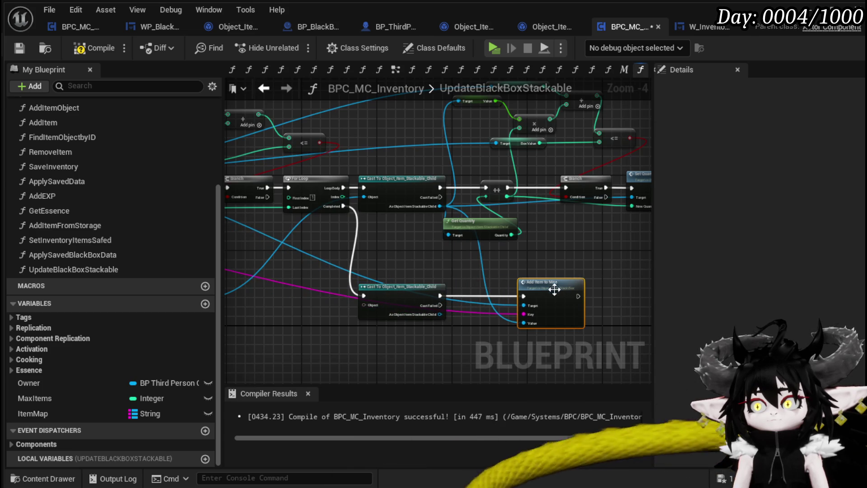
mouse_move(440, 314)
left_mouse_down()
mouse_move(533, 321)
mouse_move(524, 323)
left_mouse_up()
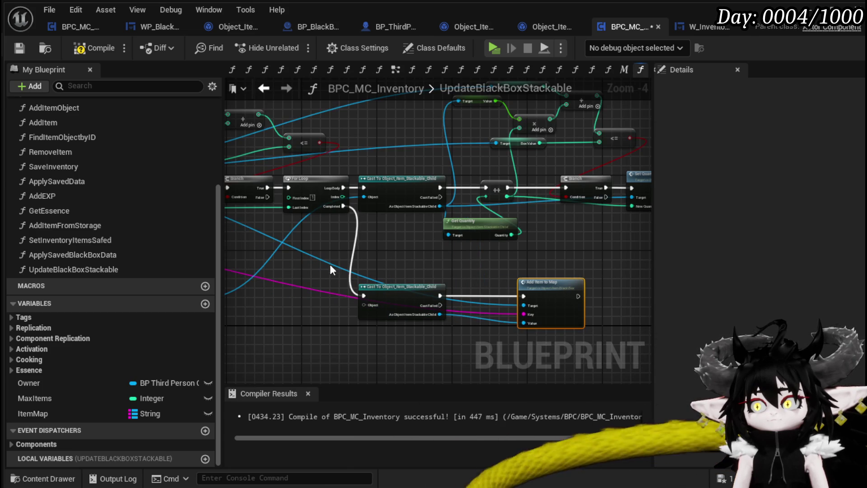
left_click_drag(333, 269, 565, 255)
left_click_drag(425, 285, 598, 290)
left_click_drag(478, 264, 315, 261)
mouse_move(419, 268)
left_mouse_down()
mouse_move(573, 264)
mouse_move(564, 254)
mouse_move(478, 262)
left_mouse_up()
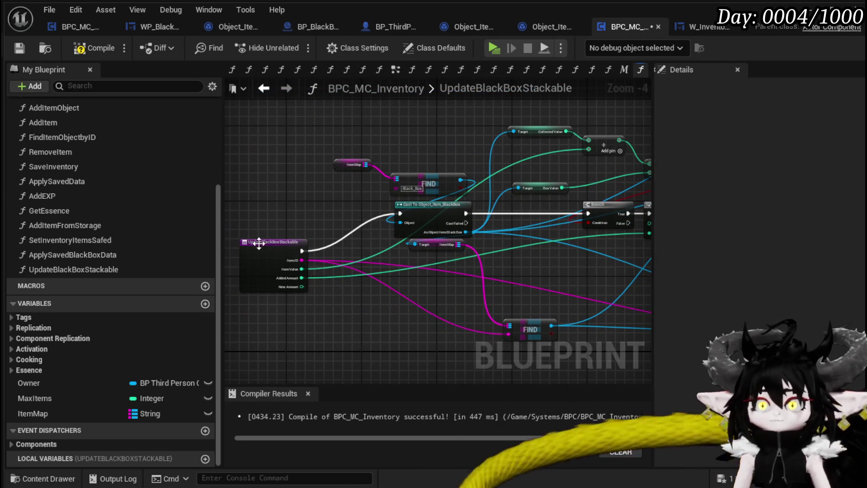
- Open the UpdateBlackBoxStackable entry node's action menu and close it without changes
right_click(260, 242)
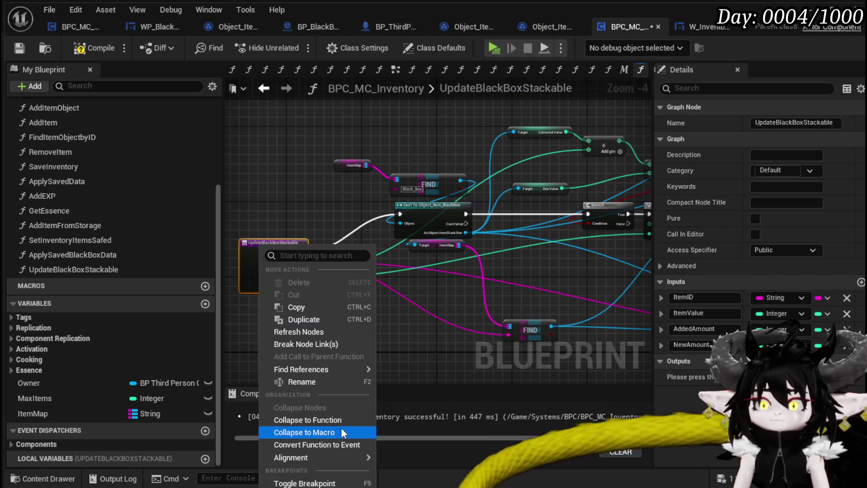
mouse_move(392, 273)
left_mouse_down()
mouse_move(261, 283)
mouse_move(303, 282)
left_mouse_up()
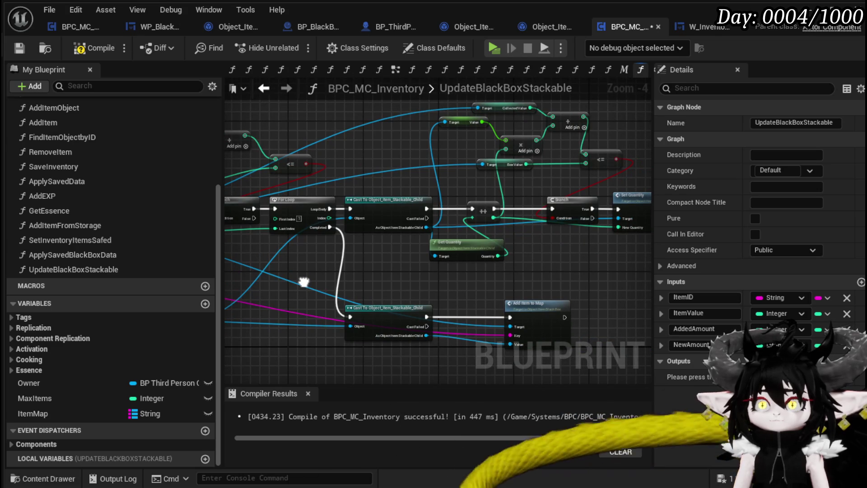
mouse_move(304, 282)
left_mouse_down()
mouse_move(573, 305)
mouse_move(414, 297)
mouse_move(651, 296)
left_mouse_up()
right_click(282, 261)
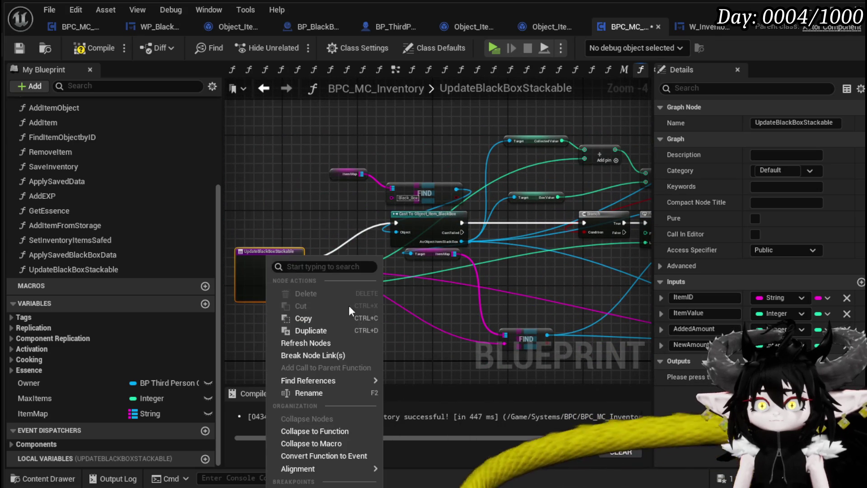
key("Escape")
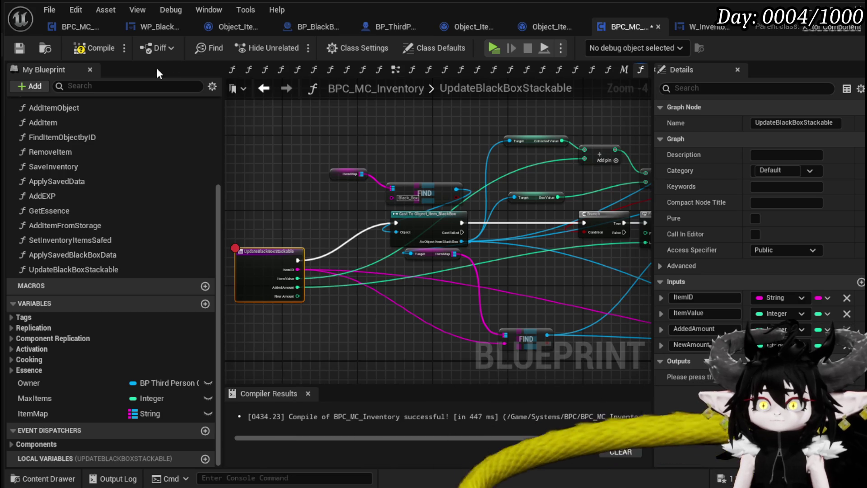
- Compile BPC_MC_Inventory and start a Standalone Game preview
left_click(90, 48)
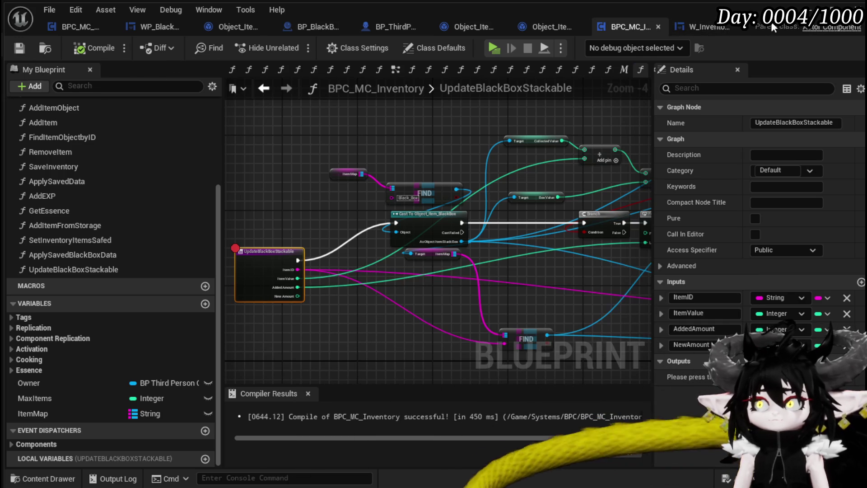
left_click(808, 8)
left_click(296, 42)
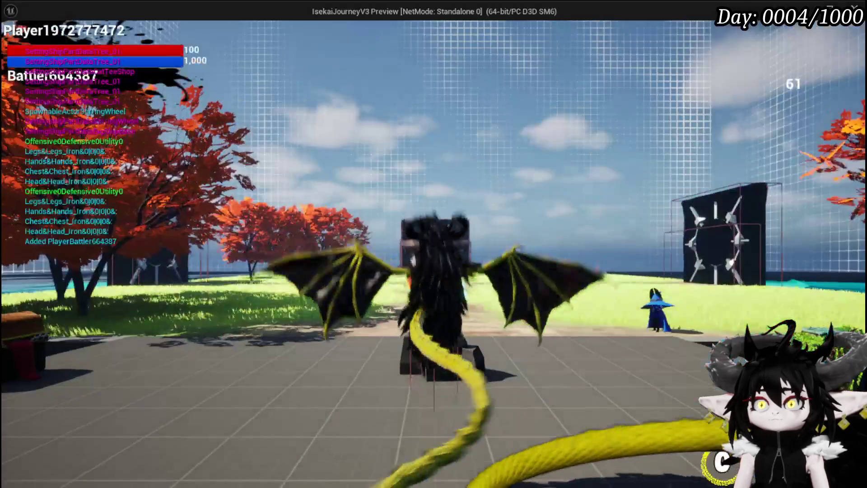
- Walk to the loot chest, open it, and take all items to hit the breakpoint
key("w")
key("e")
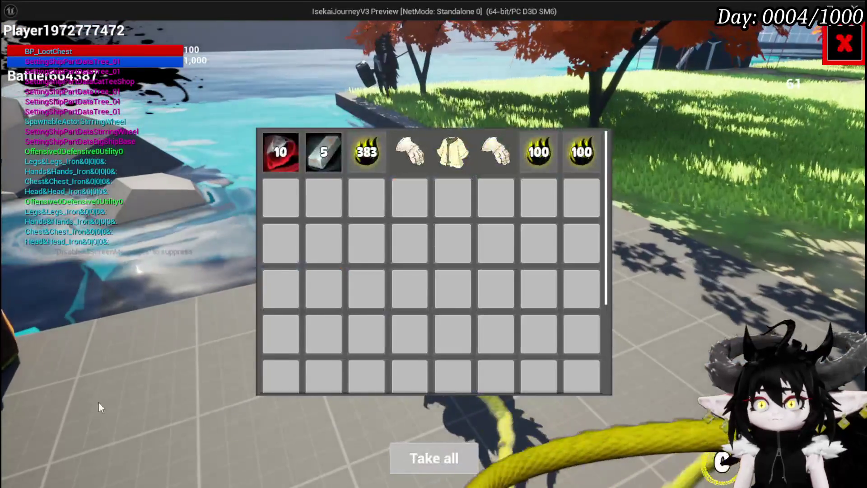
left_click(436, 446)
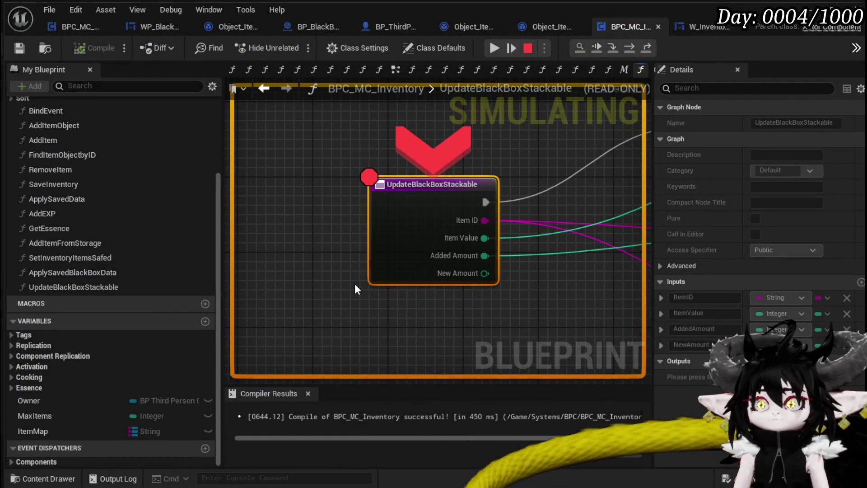
- Step over twice through the BlackBox cast to the Branch, then stop the play session
left_click(636, 46)
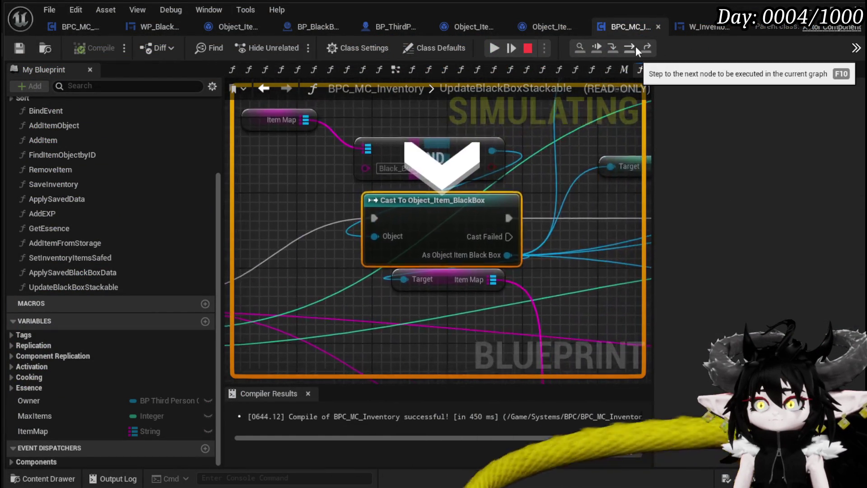
left_click(635, 46)
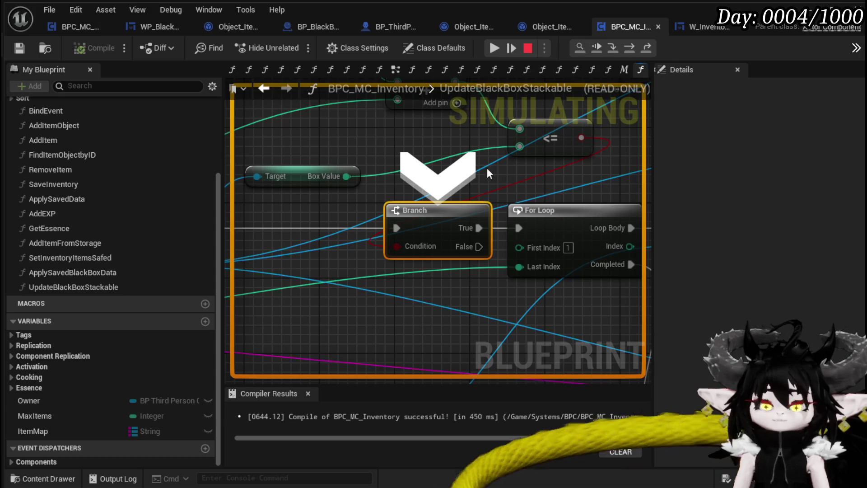
key("Escape")
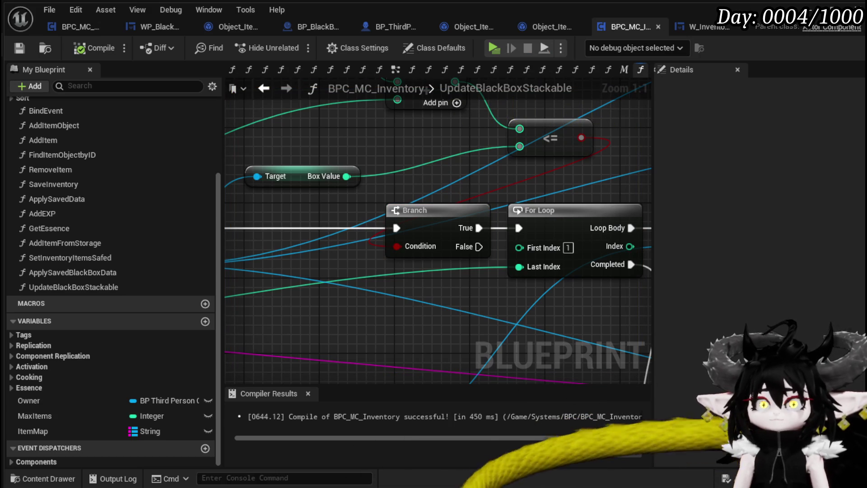
- Arrange the Item Map, Black_Box FIND and cast nodes and save the blueprint
scroll(384, 184, "down", 3)
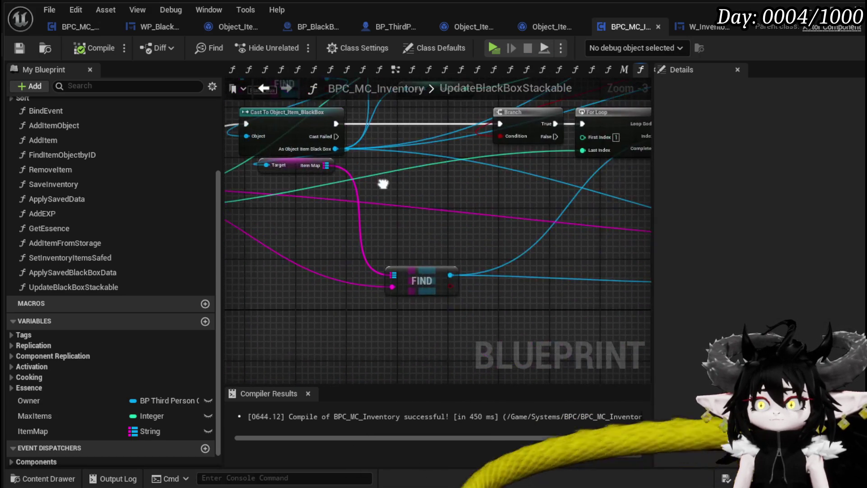
left_click_drag(422, 278, 428, 278)
mouse_move(341, 239)
left_mouse_down()
mouse_move(606, 200)
mouse_move(441, 243)
mouse_move(471, 233)
mouse_move(522, 242)
mouse_move(515, 267)
left_mouse_up()
left_click_drag(406, 120, 520, 273)
mouse_move(589, 309)
left_mouse_down()
mouse_move(511, 223)
mouse_move(563, 312)
left_mouse_up()
key("ctrl+s")
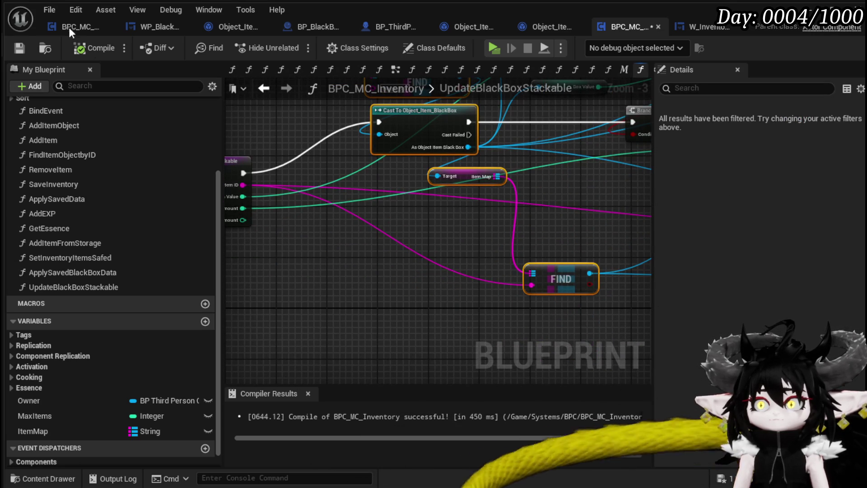
- Insert a new Branch after the BlackBox cast, fed by the cast's execution and output
mouse_move(360, 220)
left_mouse_down()
mouse_move(455, 261)
mouse_move(449, 286)
mouse_move(375, 289)
left_mouse_up()
mouse_move(537, 302)
left_mouse_down()
mouse_move(467, 326)
mouse_move(406, 234)
left_mouse_up()
left_click_drag(421, 167, 415, 174)
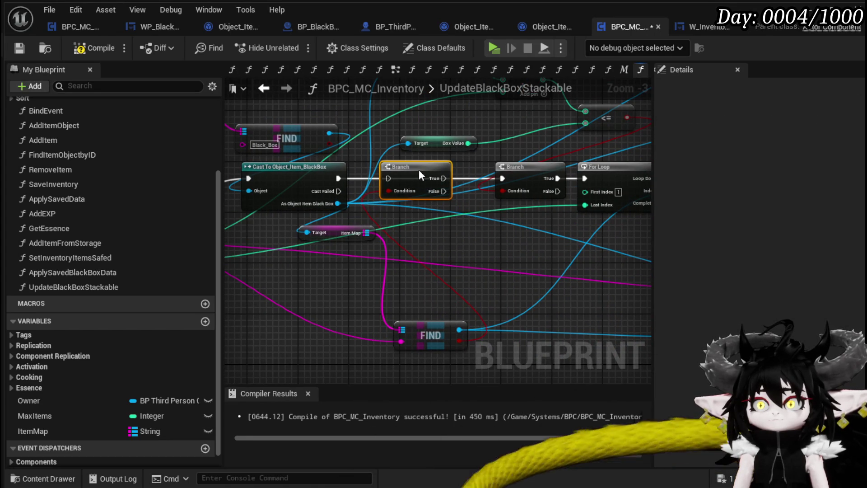
left_click_drag(338, 179, 475, 169)
mouse_move(454, 238)
left_mouse_down()
mouse_move(390, 234)
mouse_move(356, 258)
left_mouse_up()
- Add a breakpoint on the loop's Branch and remove the entry node's breakpoint
left_click_drag(595, 233, 484, 252)
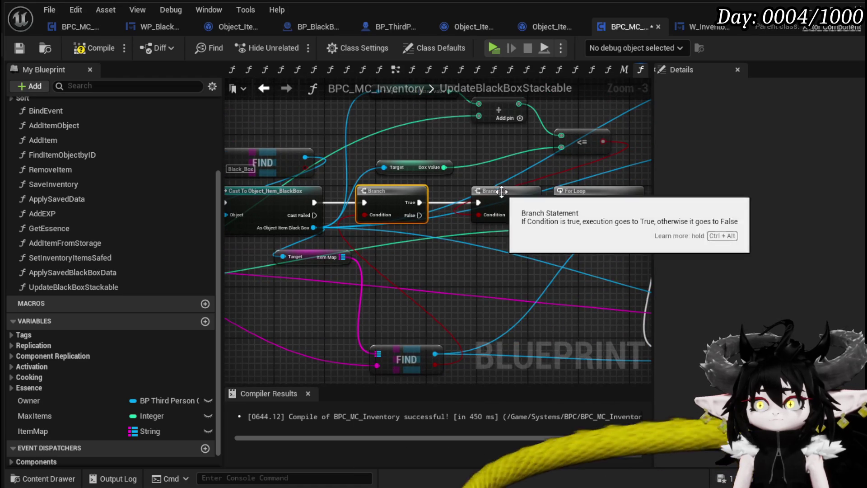
right_click(502, 199)
left_click(530, 411)
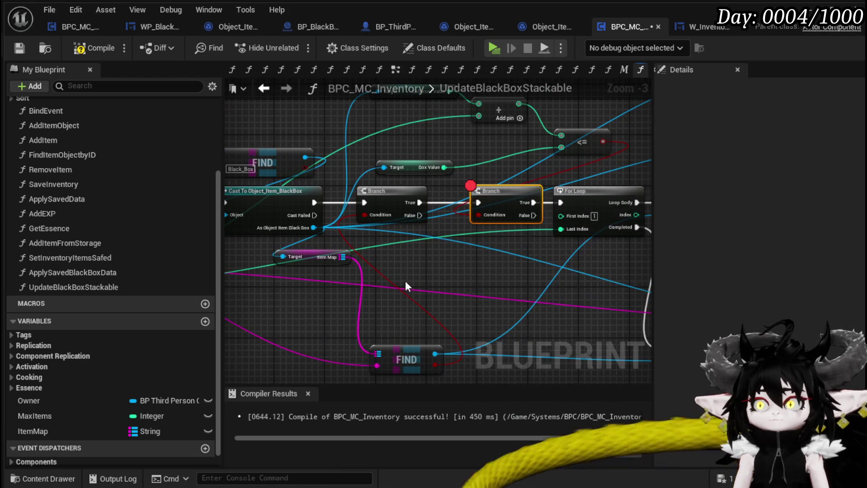
left_click_drag(410, 288, 619, 263)
mouse_move(404, 309)
left_mouse_down()
mouse_move(306, 300)
mouse_move(474, 295)
left_mouse_up()
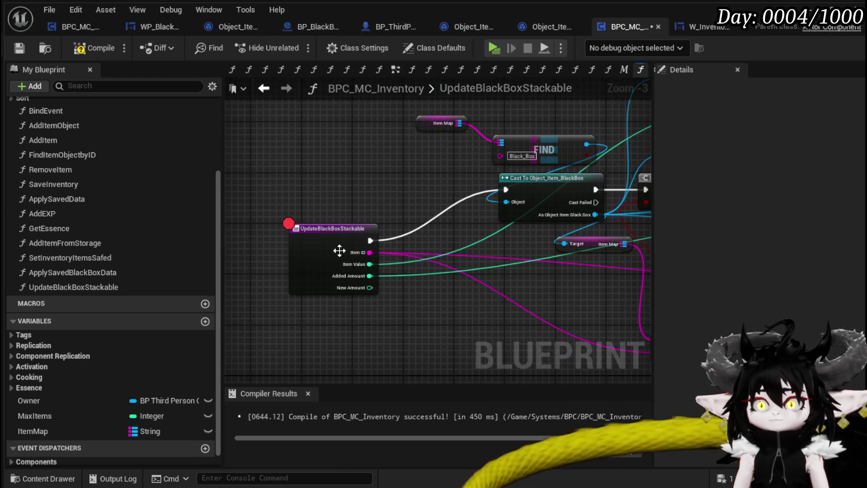
right_click(332, 242)
left_click(397, 478)
left_click(370, 350)
- Compile and save the inventory blueprint, then relaunch the Standalone Game preview
left_click(91, 49)
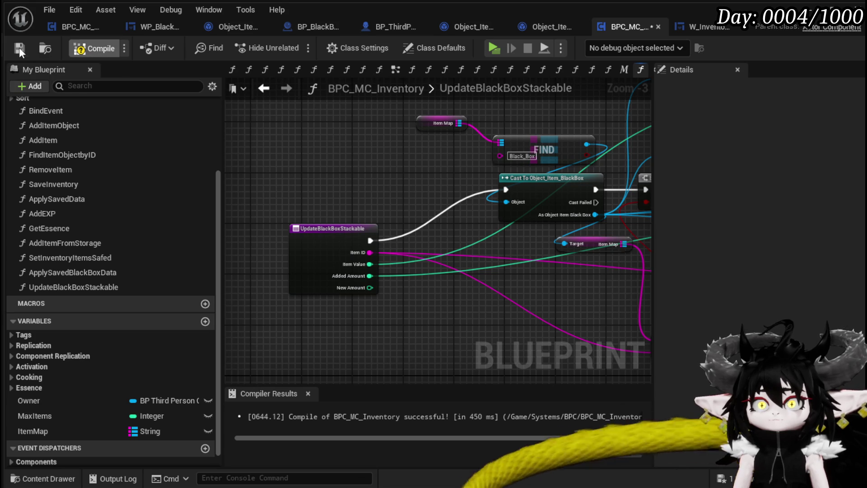
left_click(20, 48)
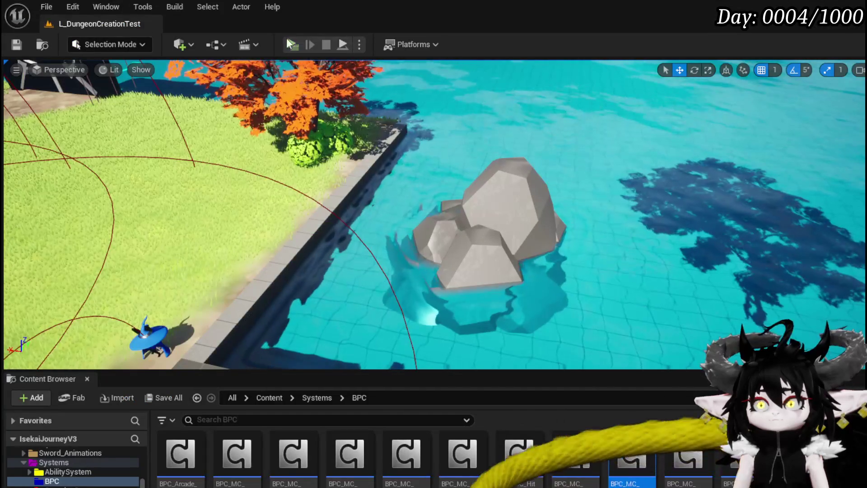
left_click(286, 38)
- Walk to the chest, open it, and take all loot to reach the Branch breakpoint
key("w")
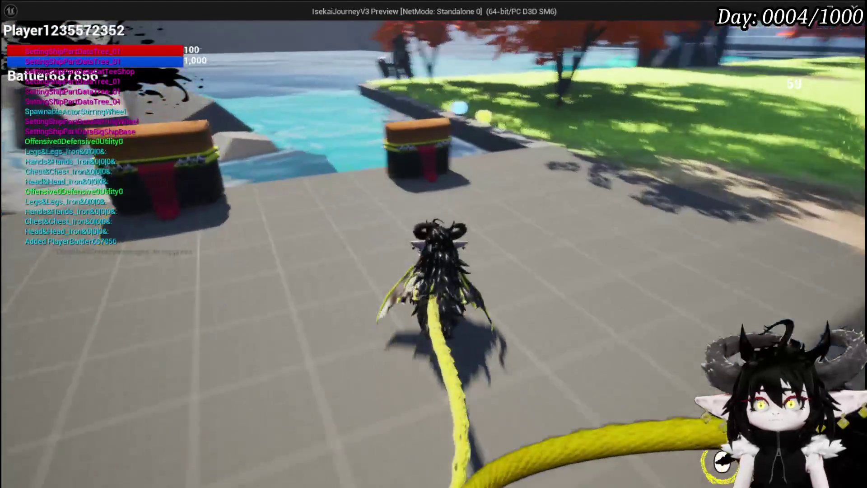
key("e")
left_click(405, 447)
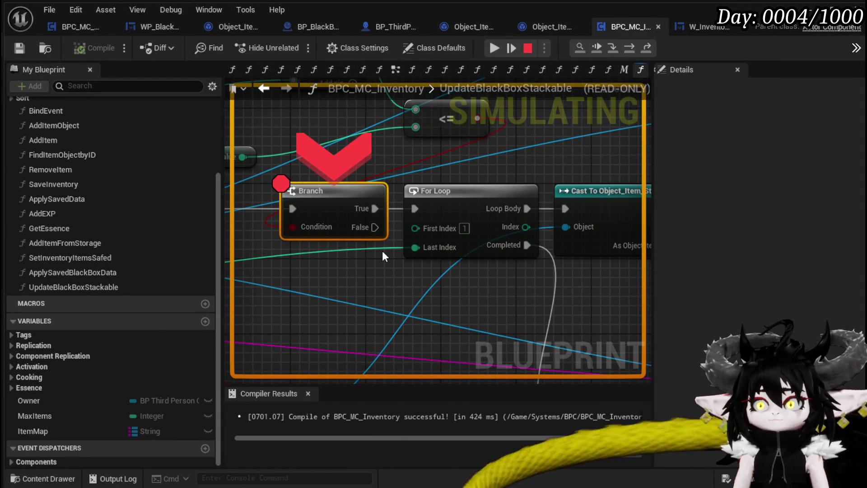
- Inspect the stacking wire values at the Branch breakpoint and resume to the next hit
mouse_move(383, 249)
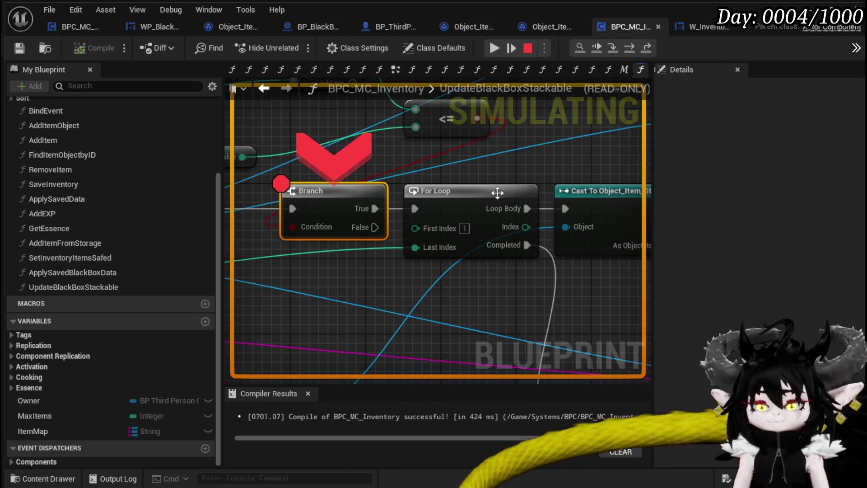
scroll(371, 267, "down", 2)
scroll(368, 229, "down", 2)
left_click_drag(568, 341, 491, 323)
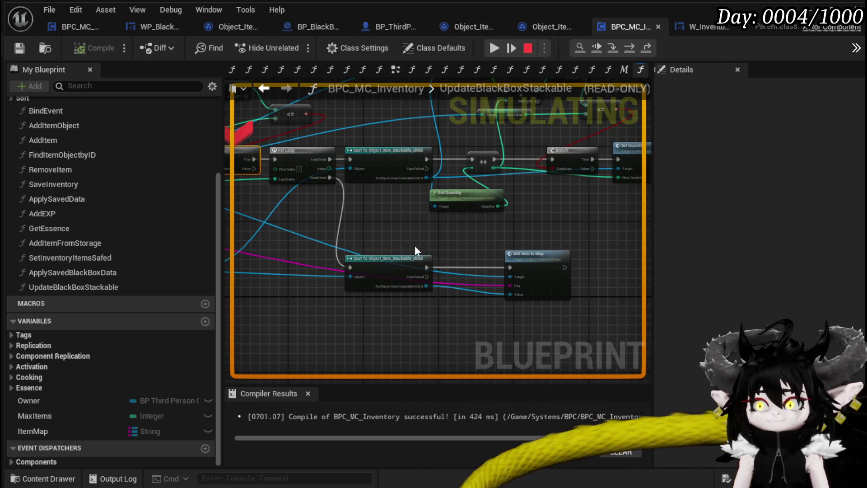
mouse_move(322, 277)
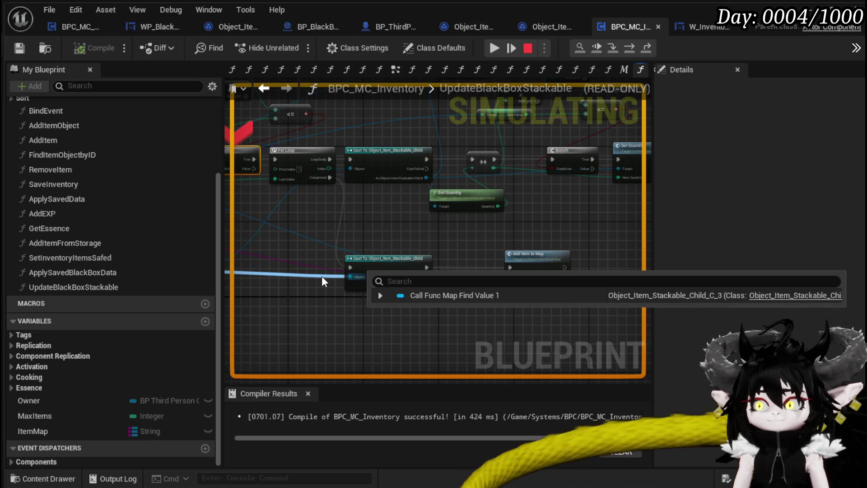
left_click_drag(468, 248, 442, 316)
left_click(494, 50)
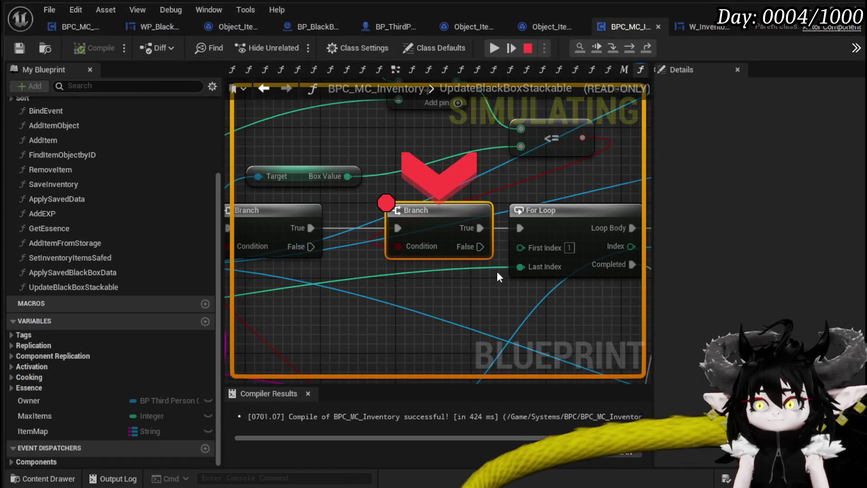
- Check the summed total 1522 against Box Value 2000, then resume the running game
scroll(588, 172, "down", 4)
mouse_move(595, 172)
left_mouse_down()
mouse_move(359, 177)
mouse_move(304, 169)
left_mouse_up()
left_click_drag(530, 251, 514, 277)
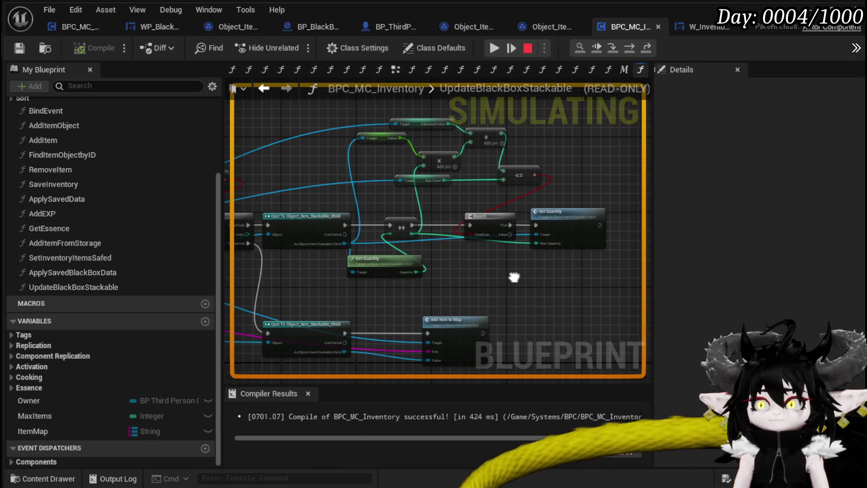
left_click(495, 50)
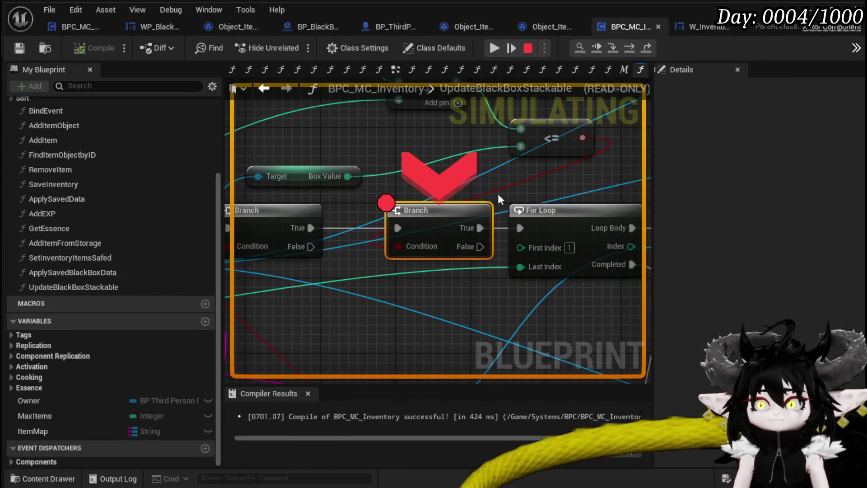
mouse_move(517, 183)
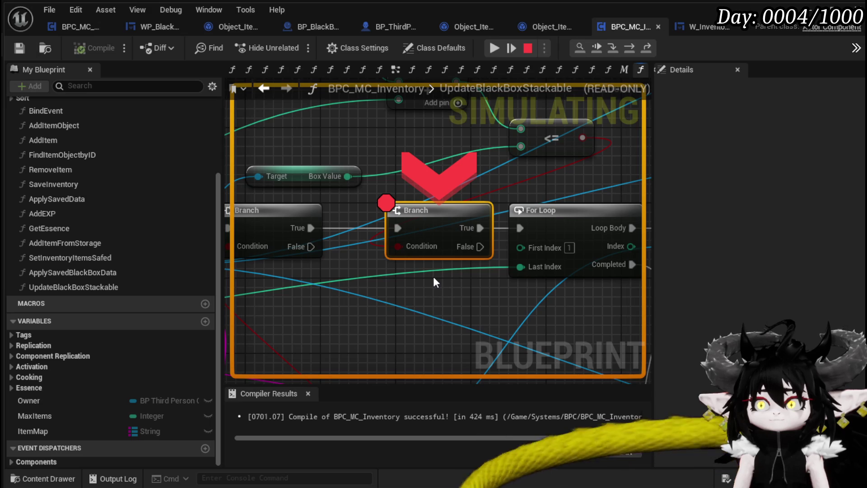
left_click_drag(547, 171, 438, 262)
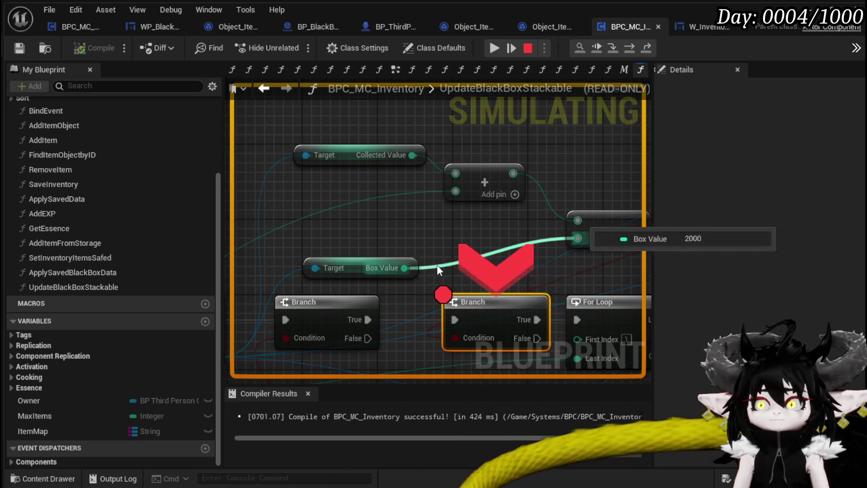
mouse_move(531, 201)
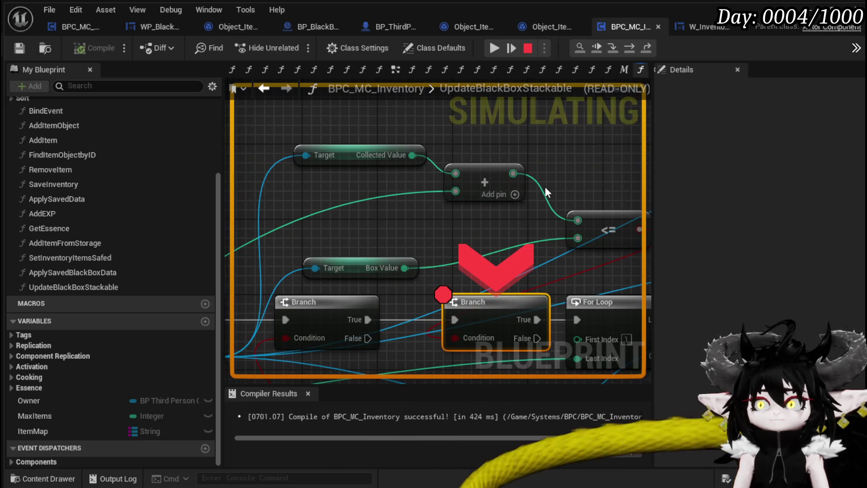
mouse_move(542, 191)
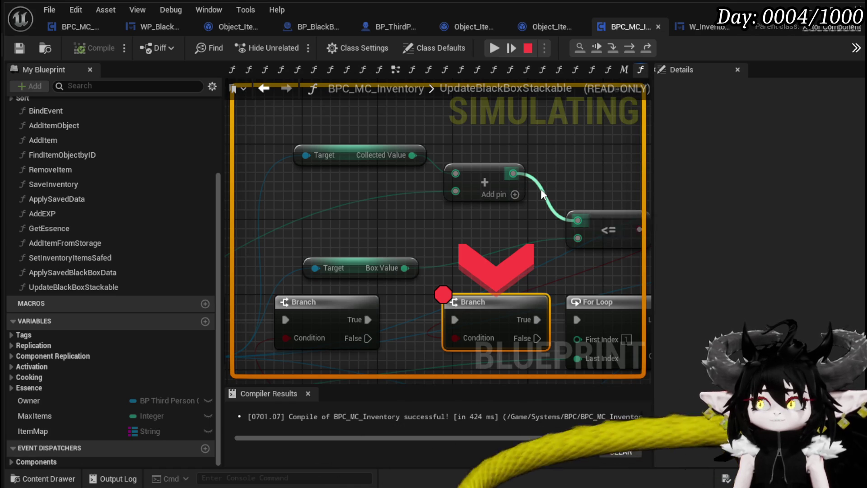
left_click(495, 50)
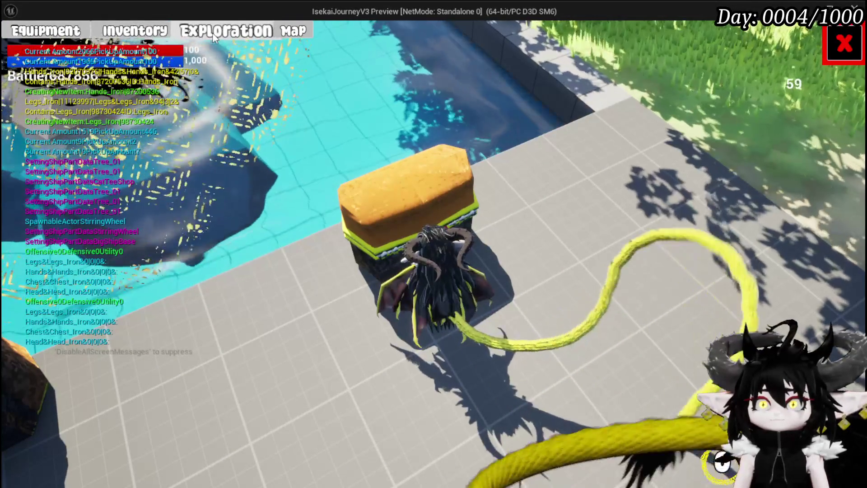
- Filter the inventory to materials beside the Black Box (1,522/2,000), then close it and exit play
key("e")
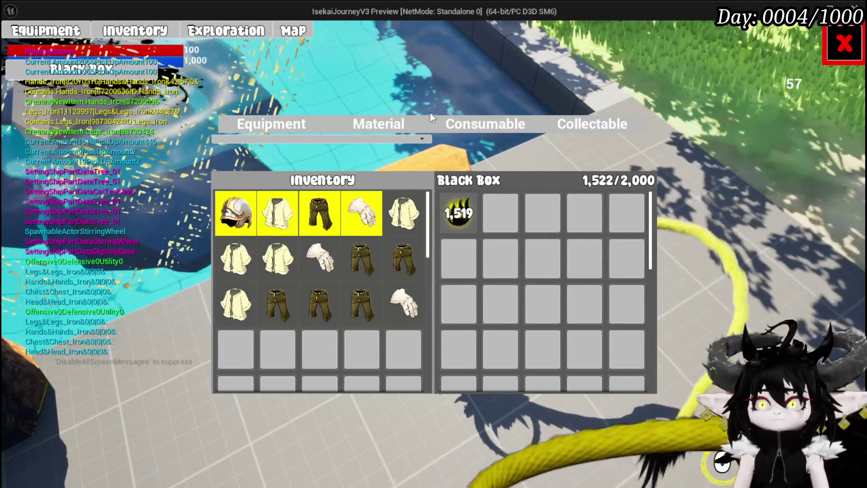
left_click(388, 121)
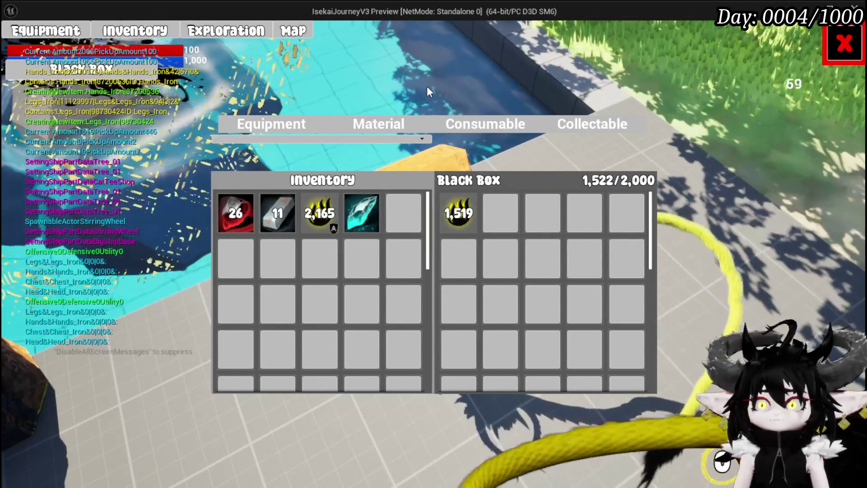
mouse_move(464, 234)
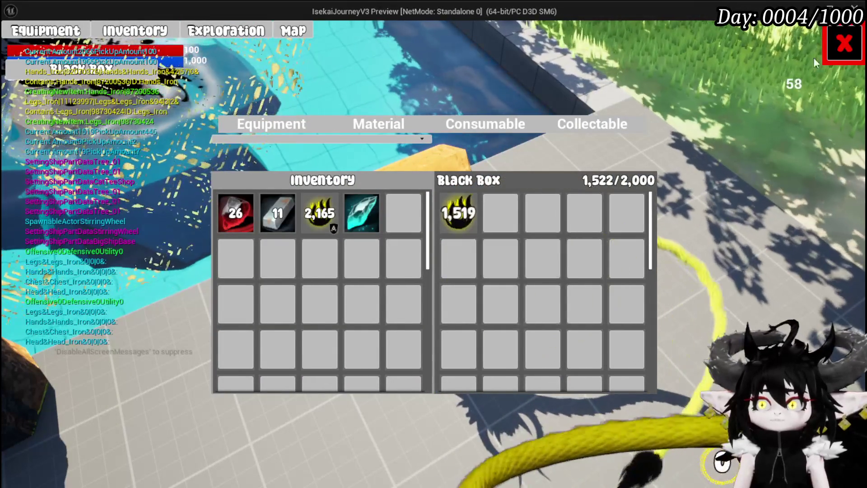
left_click(844, 44)
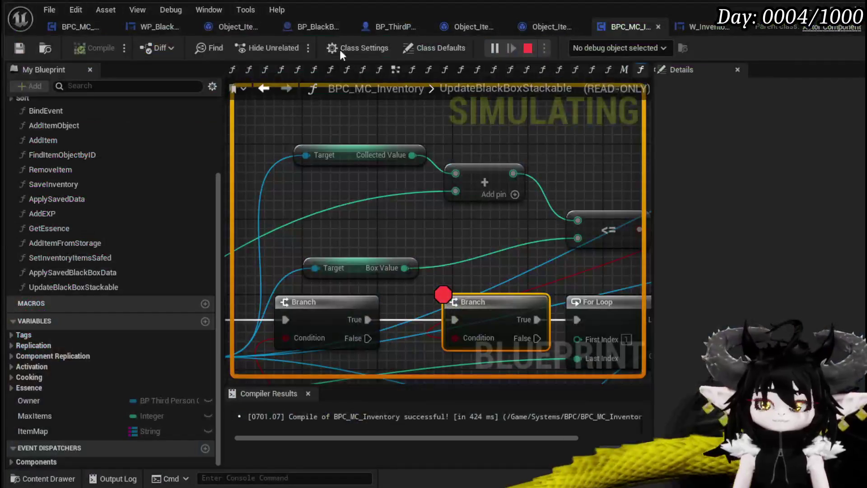
key("Escape")
- Stop the session and move the BoxValue getter down and right near the For Loop nodes
left_click(19, 48)
scroll(382, 172, "down", 4)
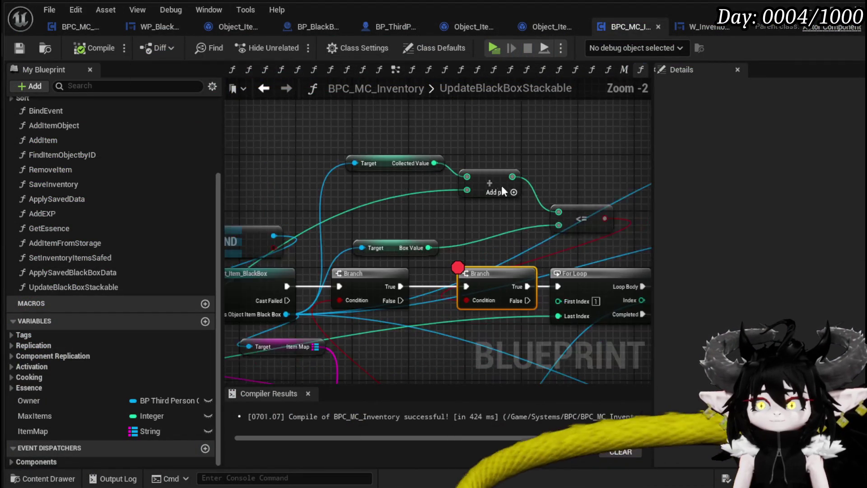
scroll(465, 181, "up", 2)
left_click_drag(474, 238, 394, 313)
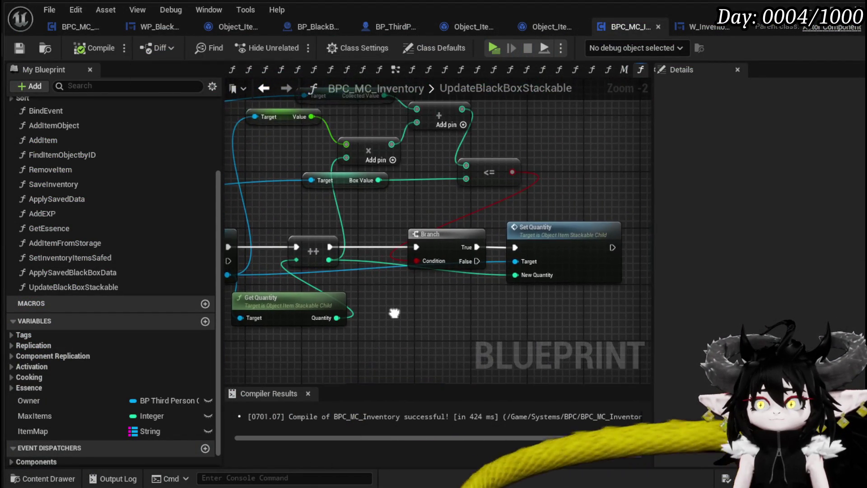
scroll(577, 231, "down", 2)
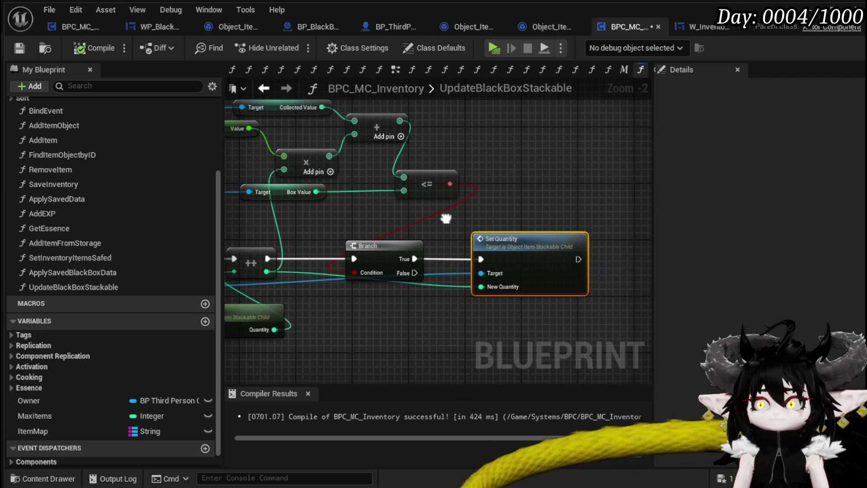
left_click_drag(415, 212, 506, 186)
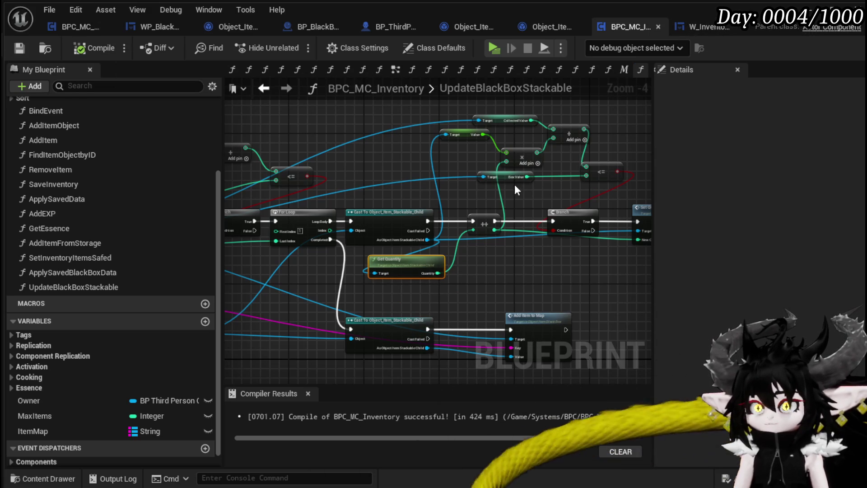
mouse_move(503, 175)
left_mouse_down()
mouse_move(541, 191)
mouse_move(502, 195)
mouse_move(435, 228)
mouse_move(406, 218)
mouse_move(383, 223)
mouse_move(554, 234)
left_mouse_up()
- Relaunch the game as a standalone preview with Alt+P and make the character jump
scroll(424, 212, "up", 2)
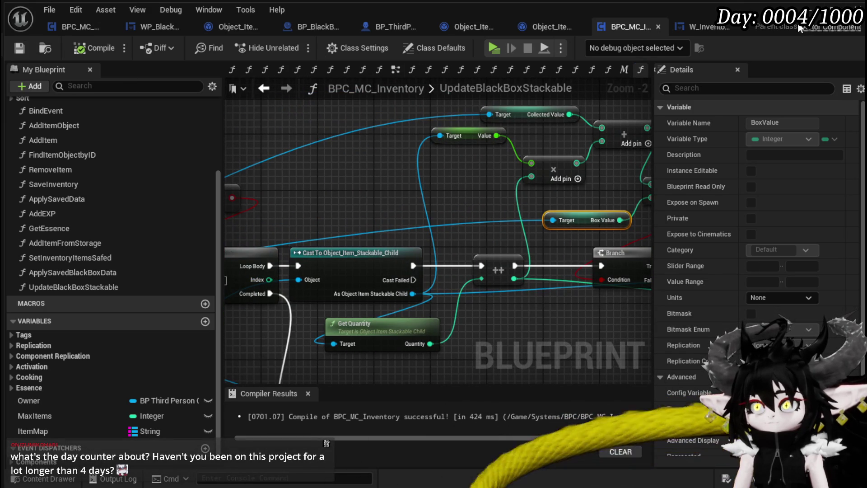
key("alt+p")
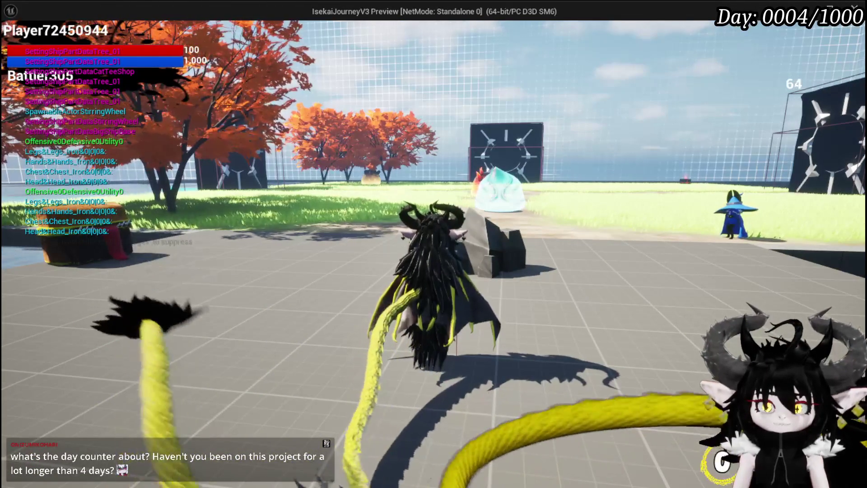
key("space")
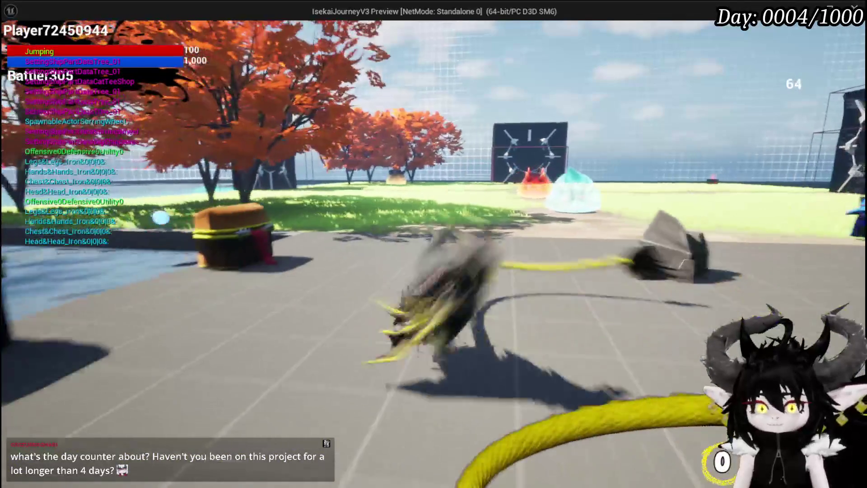
- Jump again and bring up the Equipment/Inventory/Exploration/Map menu bar with Tab
key("space")
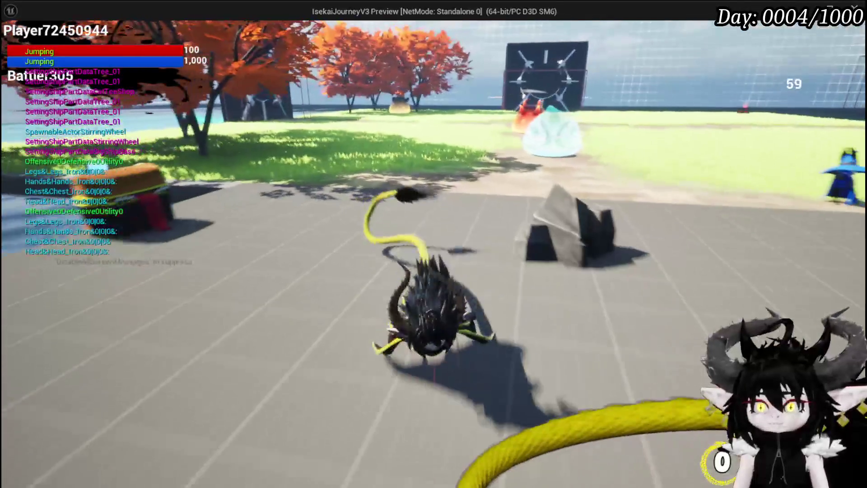
key("Tab")
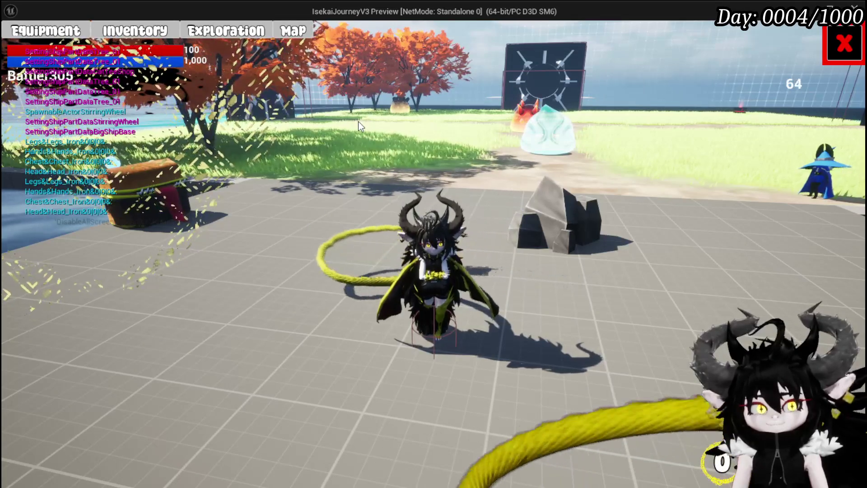
- Under the Material filter, store ingot, Copper Ore and crystal, withdraw Essence to reach 100/2,000
left_click(230, 33)
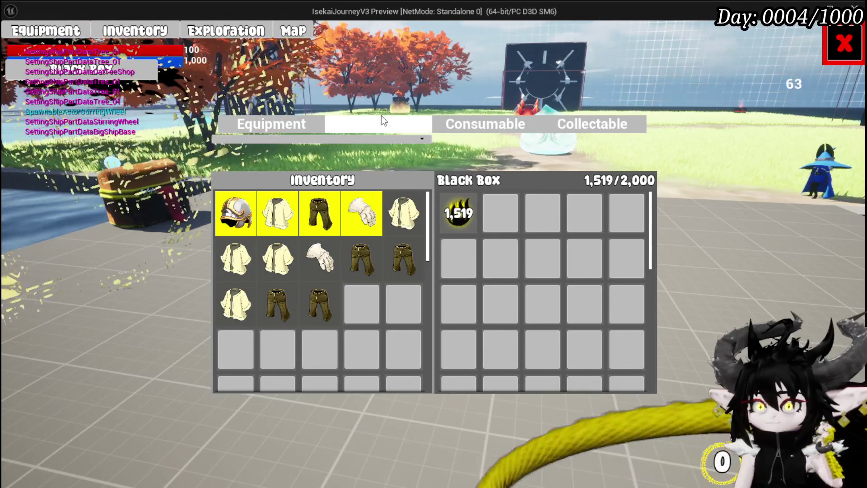
left_click(379, 122)
left_click(285, 211)
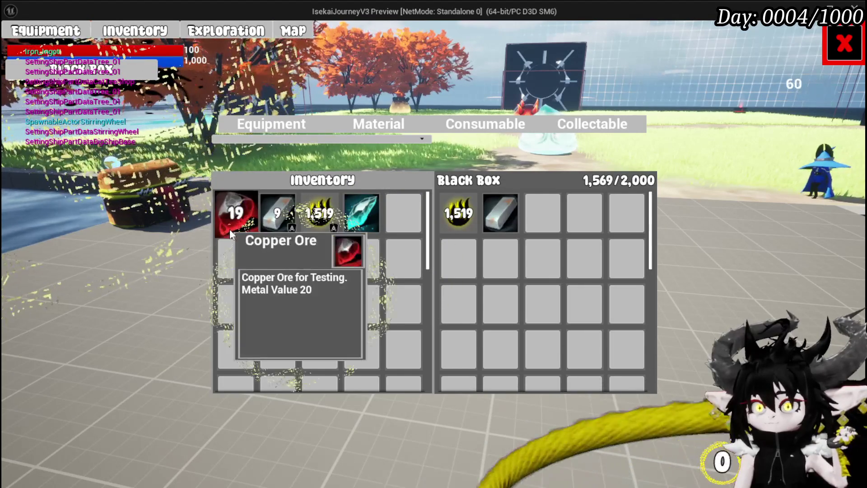
left_click(229, 229)
left_click(364, 234)
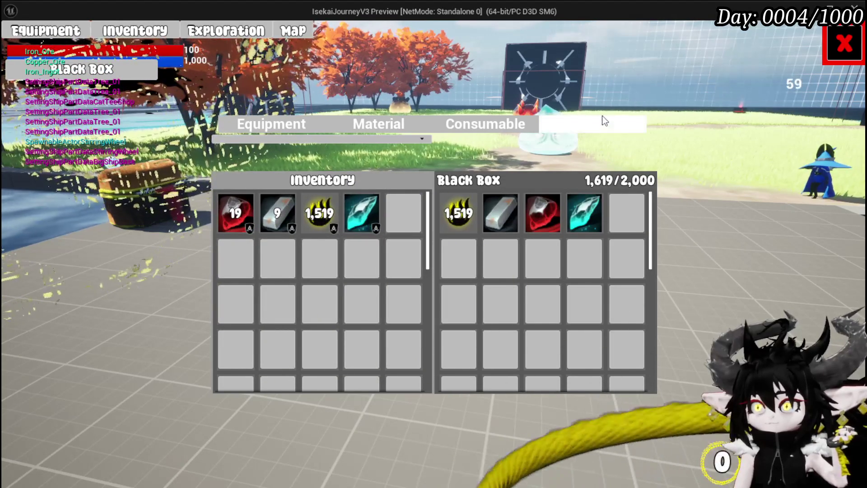
left_click(458, 212)
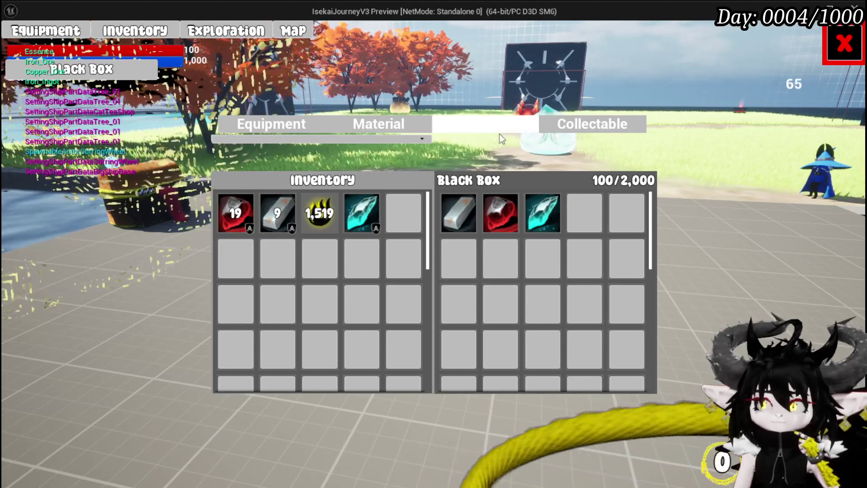
left_click(844, 44)
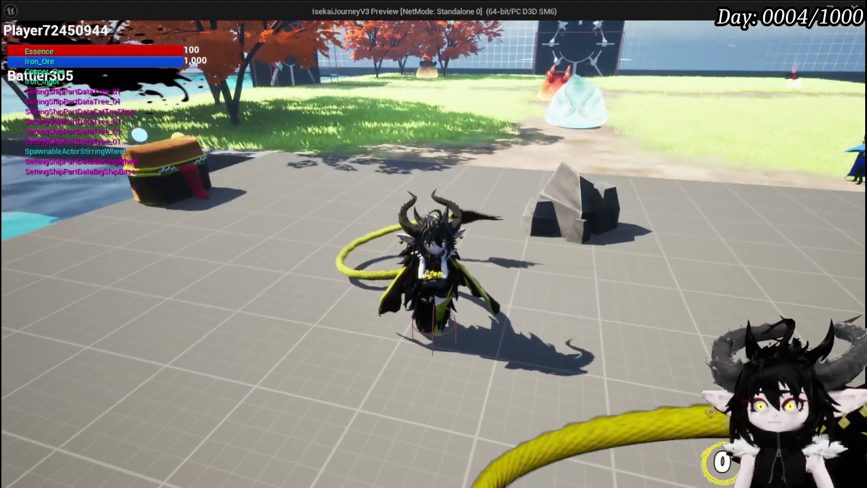
- Dismiss the pause menu and take all items from the nearby loot chest
key("Escape")
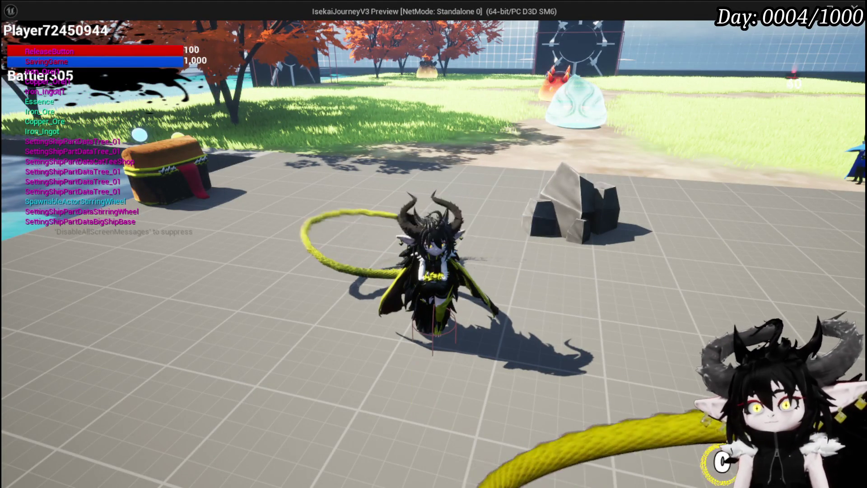
left_click(434, 386)
key("e")
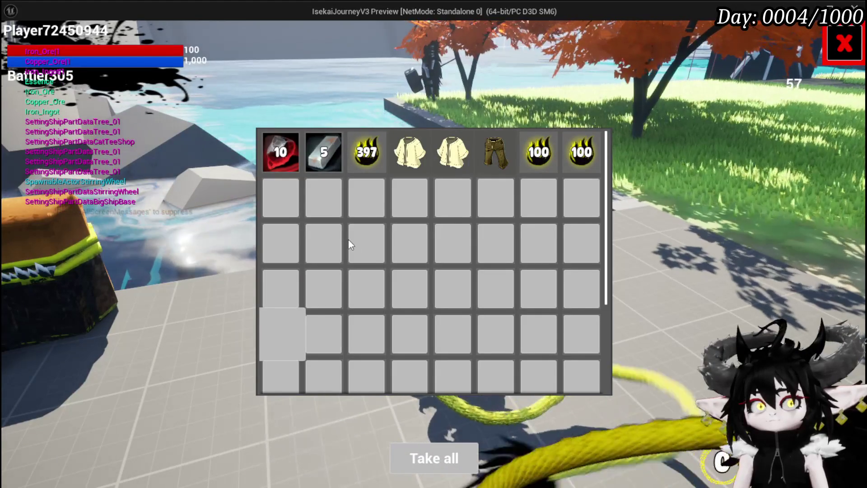
left_click(448, 449)
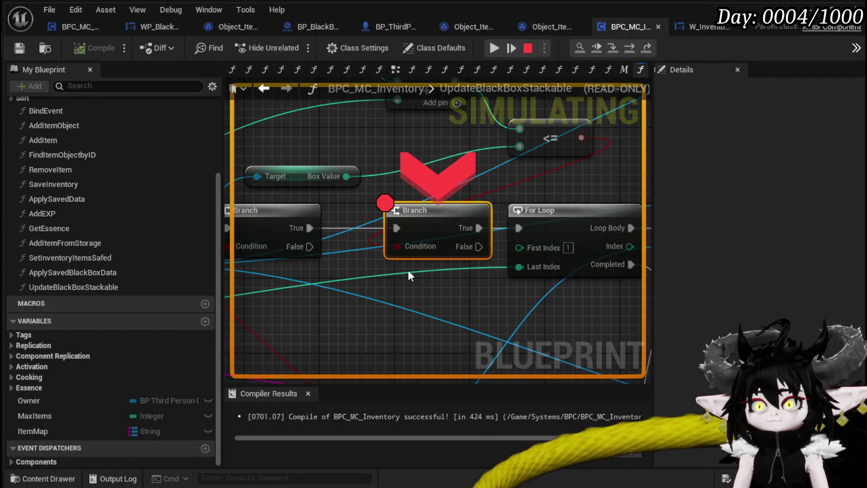
- Resume from the breakpoint, check the Black Box at 170/2,000, and stop the play test
left_click(494, 48)
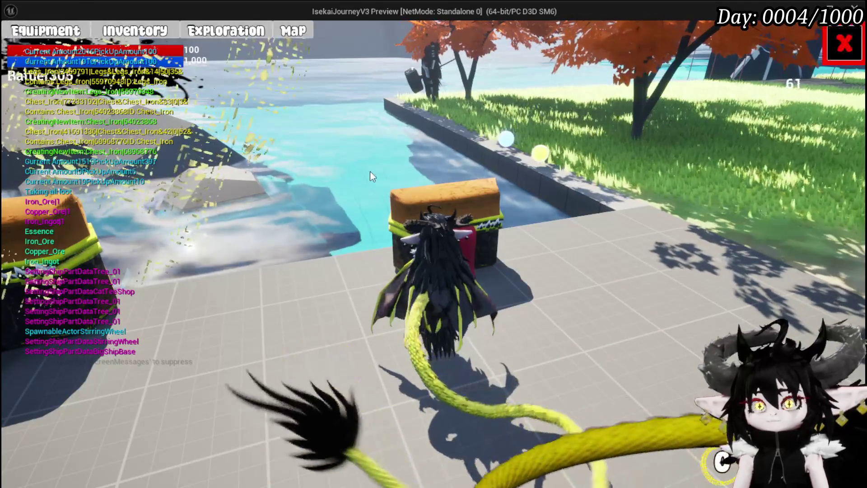
left_click(395, 219)
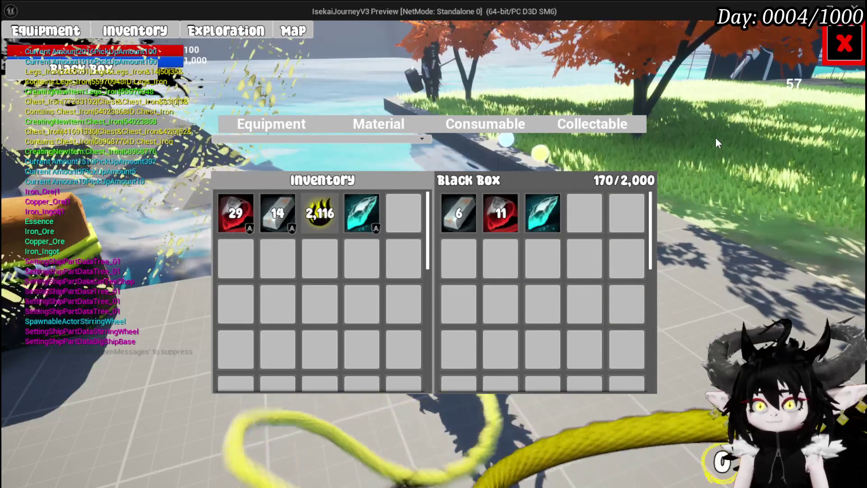
mouse_move(294, 224)
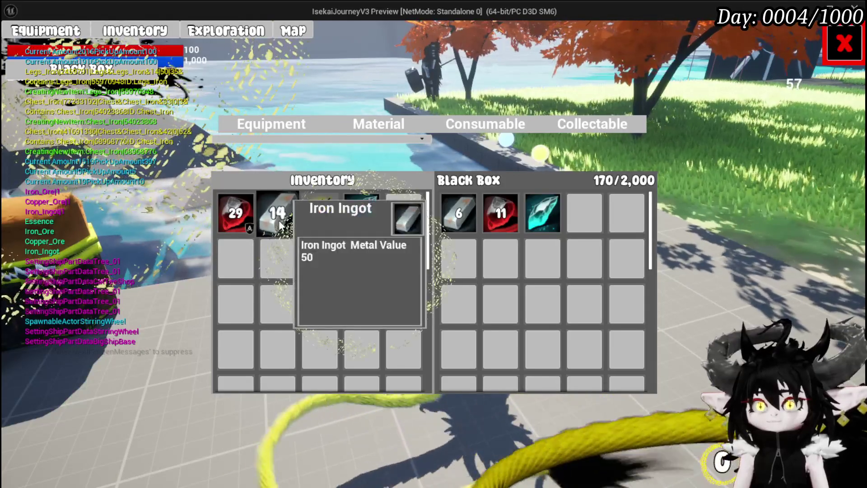
mouse_move(243, 228)
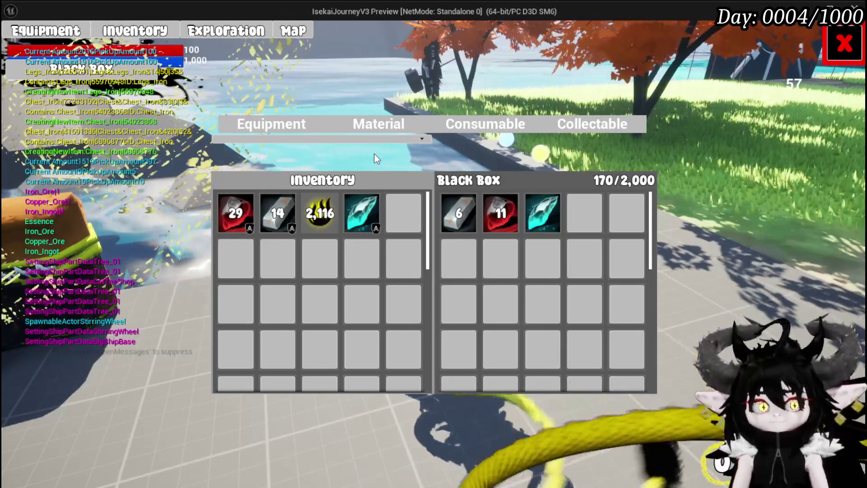
key("Escape")
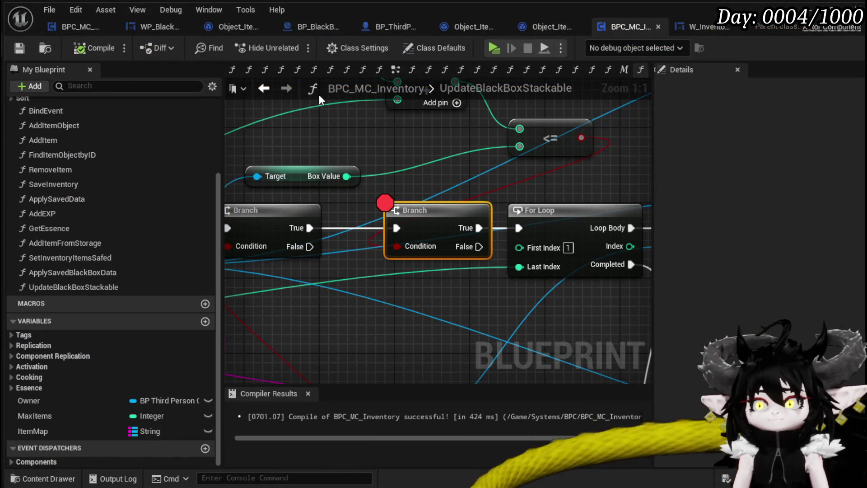
- Pan across the graph to inspect the entry, Branch, For Loop, FIND and Cast nodes
scroll(466, 212, "down", 2)
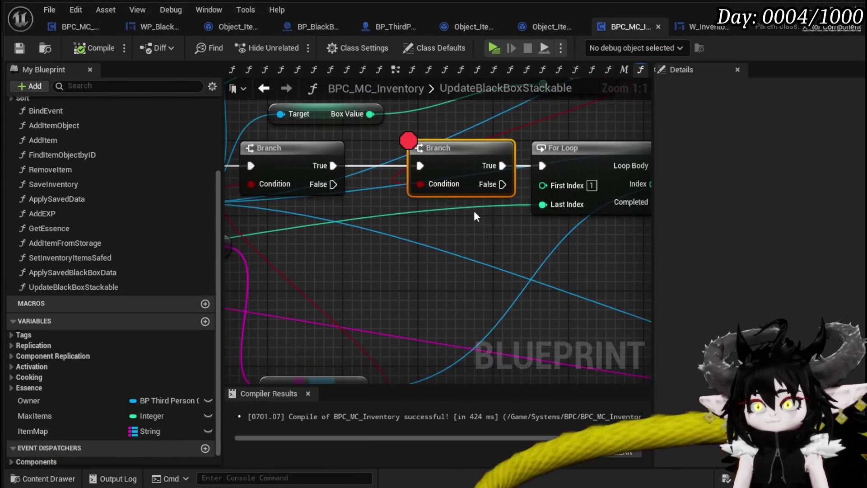
mouse_move(278, 257)
left_mouse_down()
mouse_move(542, 221)
mouse_move(535, 225)
mouse_move(330, 256)
mouse_move(567, 172)
mouse_move(566, 181)
left_mouse_up()
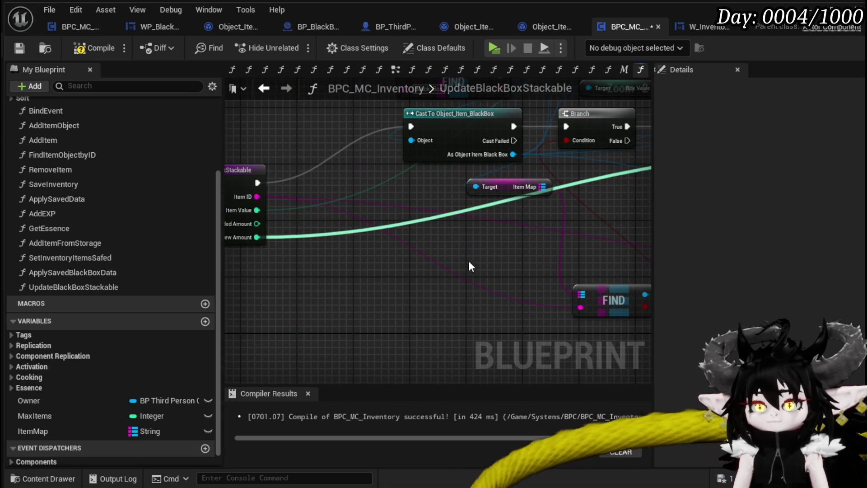
left_click_drag(471, 263, 575, 263)
left_click_drag(519, 258, 476, 253)
mouse_move(568, 232)
left_mouse_down()
mouse_move(439, 257)
mouse_move(262, 258)
mouse_move(393, 253)
left_mouse_up()
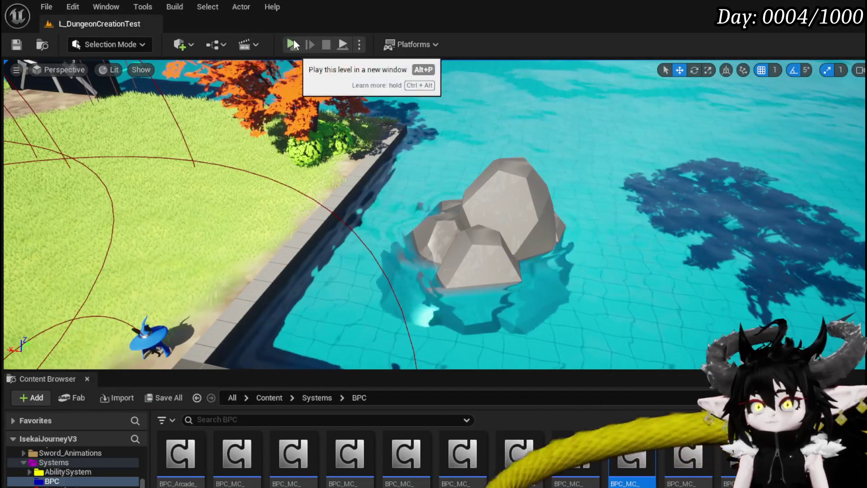
- Launch Play and store iron ingots and copper ore in the Black Box from the Material tab
left_click(311, 48)
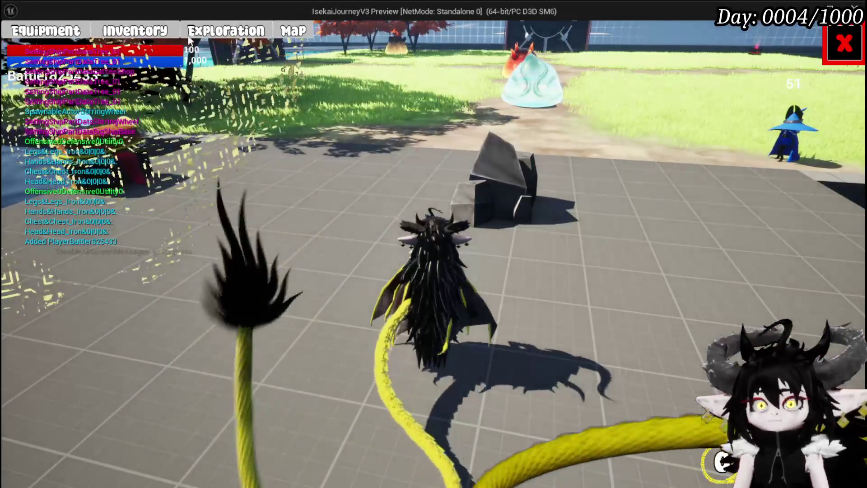
key("e")
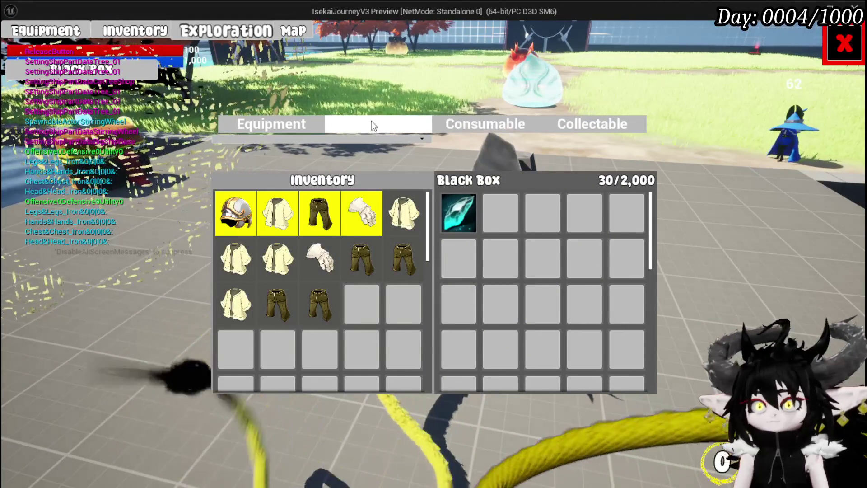
left_click(371, 122)
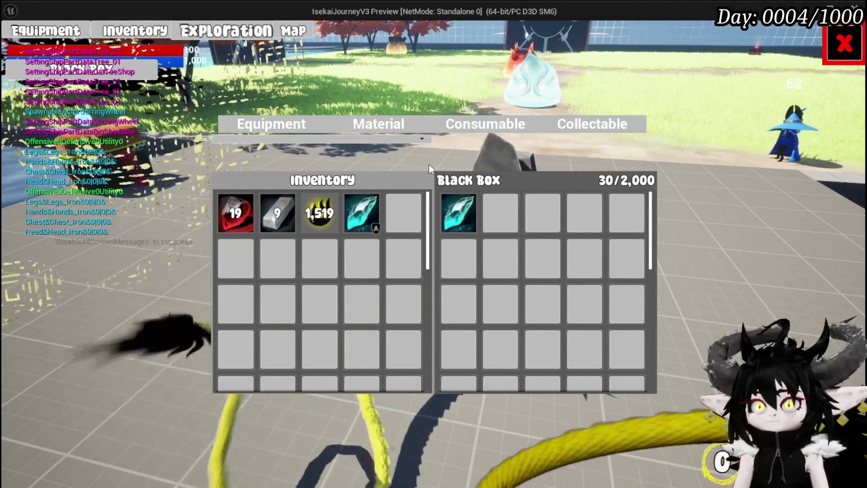
left_click(275, 216)
left_click(235, 213)
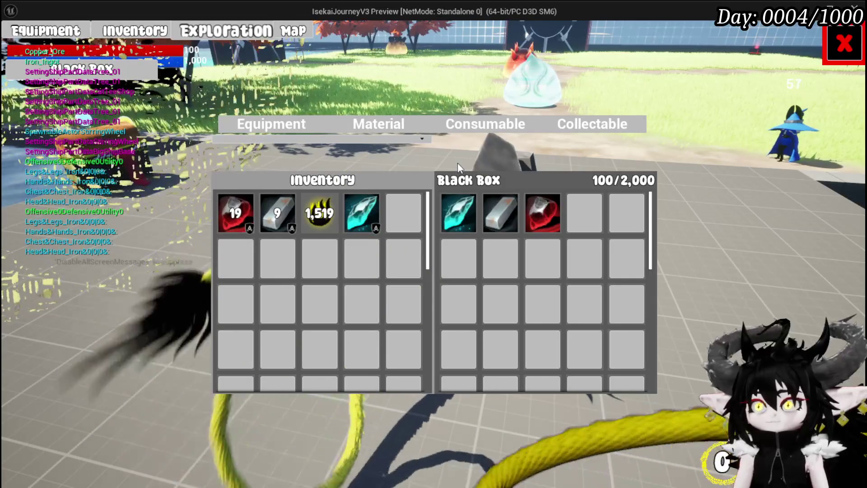
left_click(844, 45)
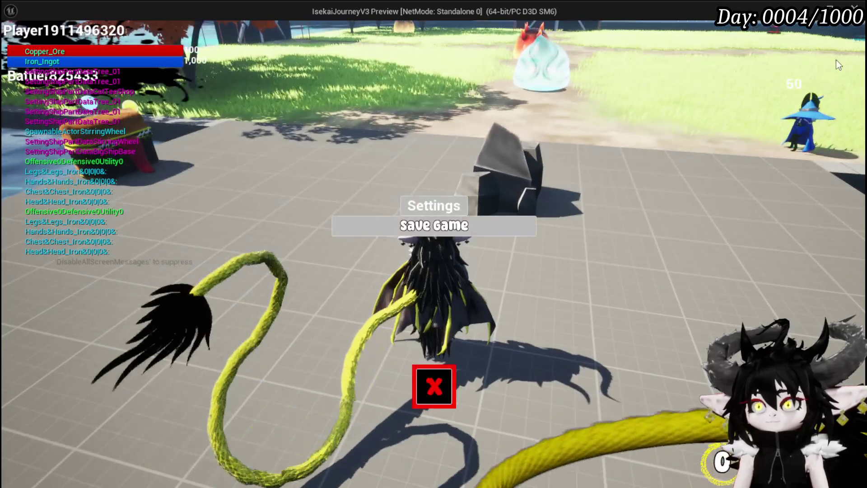
- Walk to the chest by the water and take all its items, hitting the breakpoint
left_click(434, 386)
key("w")
key("w")
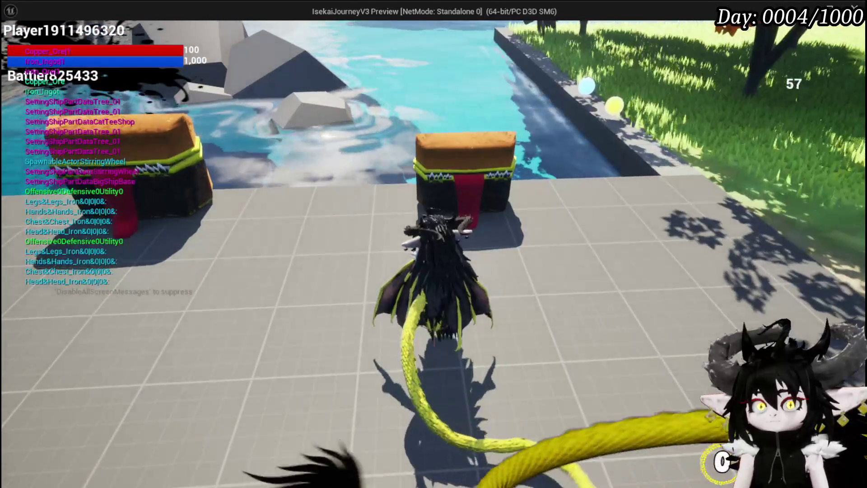
key("e")
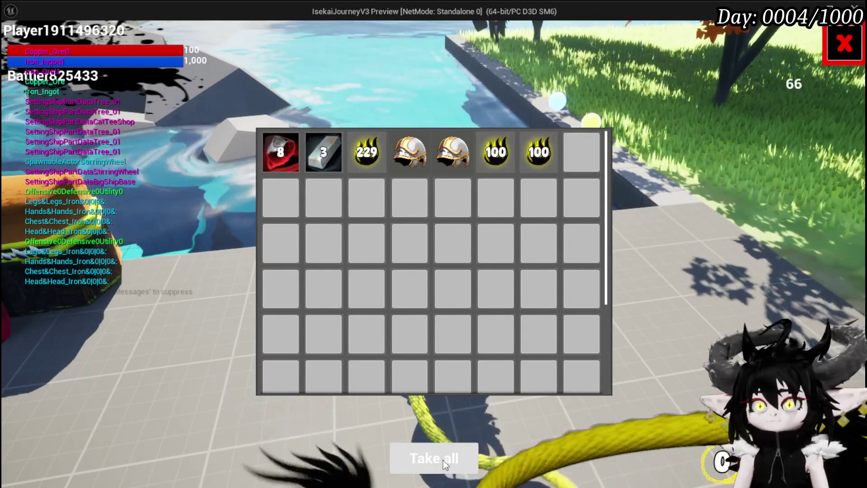
left_click(443, 459)
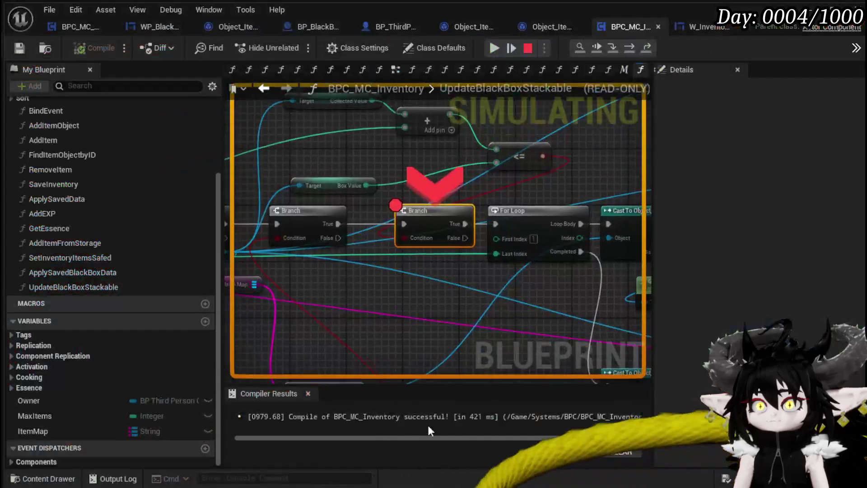
- Resume past the breakpoint and withdraw iron ingots, leaving 11 and the Black Box at 70/2,000
left_click(494, 47)
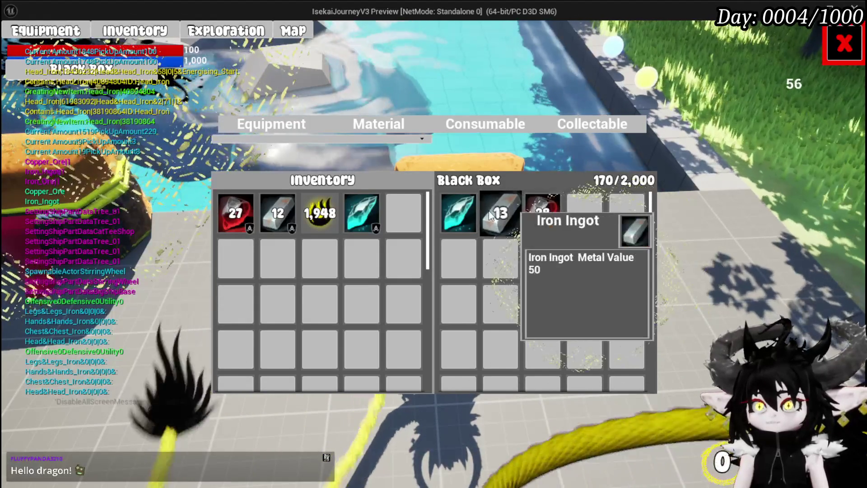
mouse_move(536, 223)
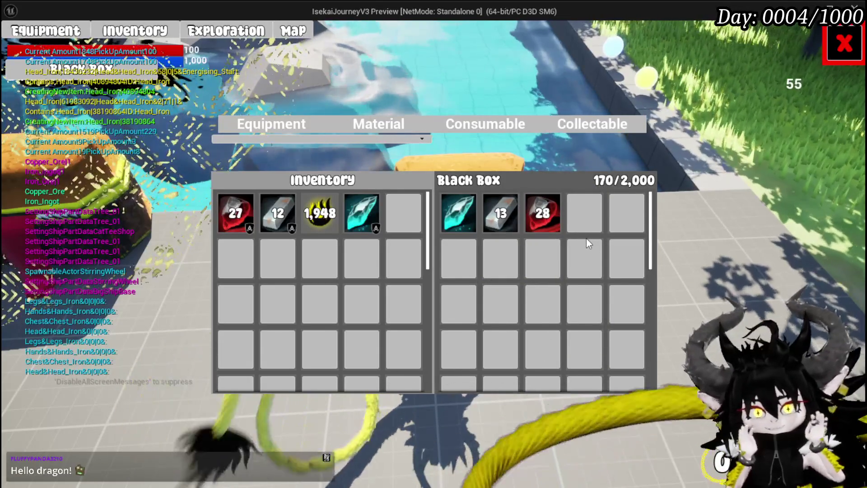
left_click(509, 214)
left_click(508, 214)
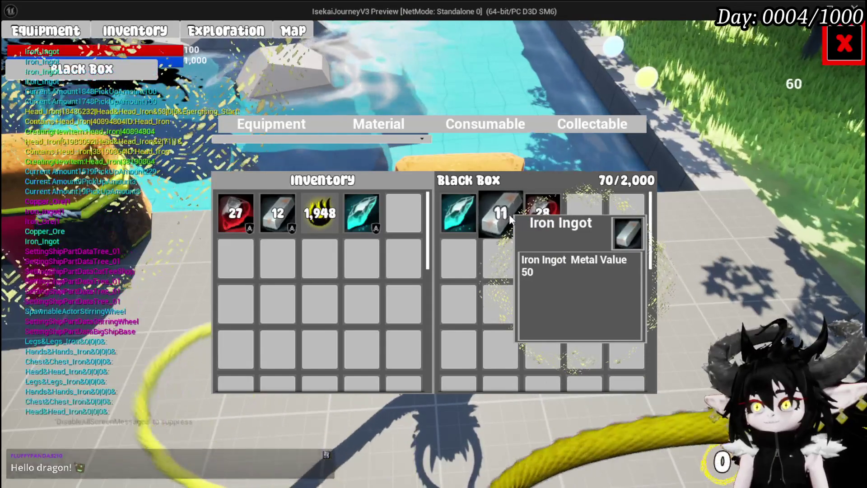
left_click(509, 214)
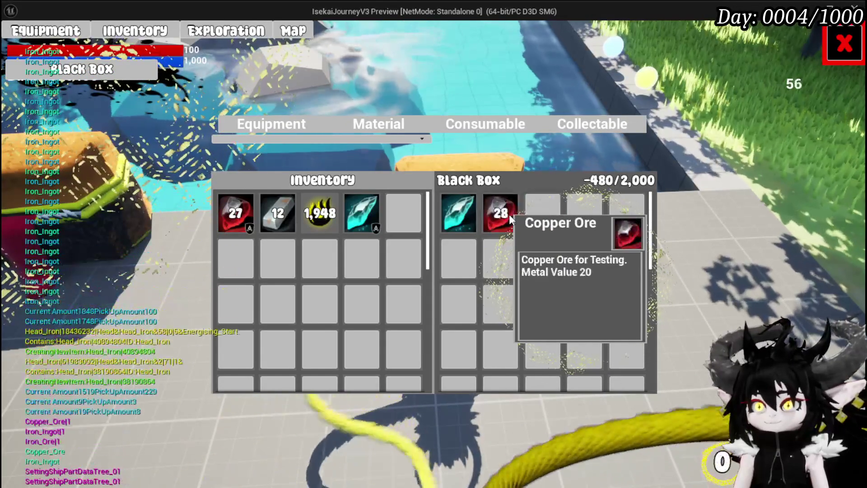
- Withdraw all copper ore and the remaining stacks until the Black Box is empty
left_click(509, 214)
left_click(508, 214)
left_click(509, 214)
left_click(508, 215)
left_click(508, 214)
left_click(508, 214)
left_click(509, 214)
triple_click(510, 217)
triple_click(508, 218)
triple_click(506, 217)
triple_click(504, 217)
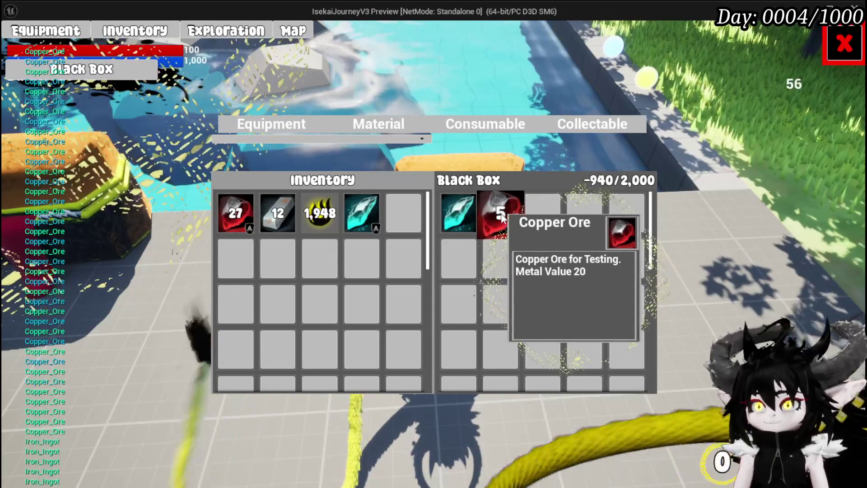
triple_click(503, 217)
double_click(502, 216)
left_click(457, 213)
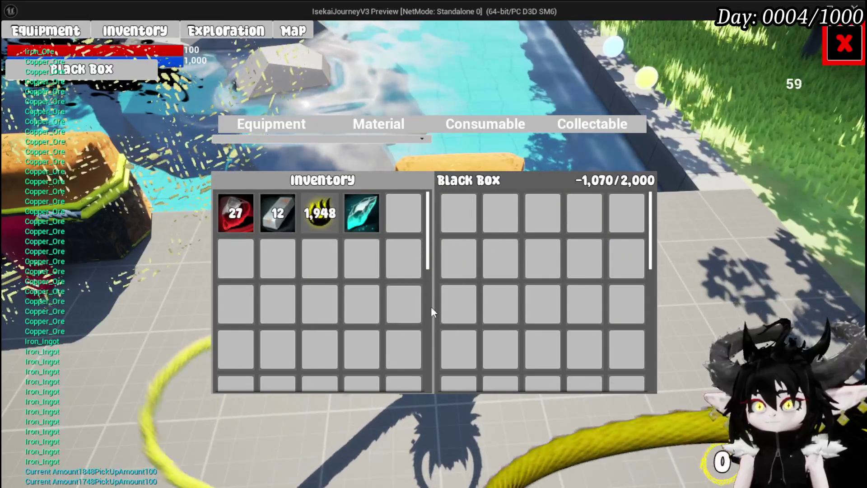
- Restock the Black Box with iron ingots, copper ore and the cyan crystal, reaching 100/2,000
left_click(277, 216)
left_click(275, 219)
left_click(275, 219)
left_click(275, 218)
left_click(275, 219)
left_click(275, 218)
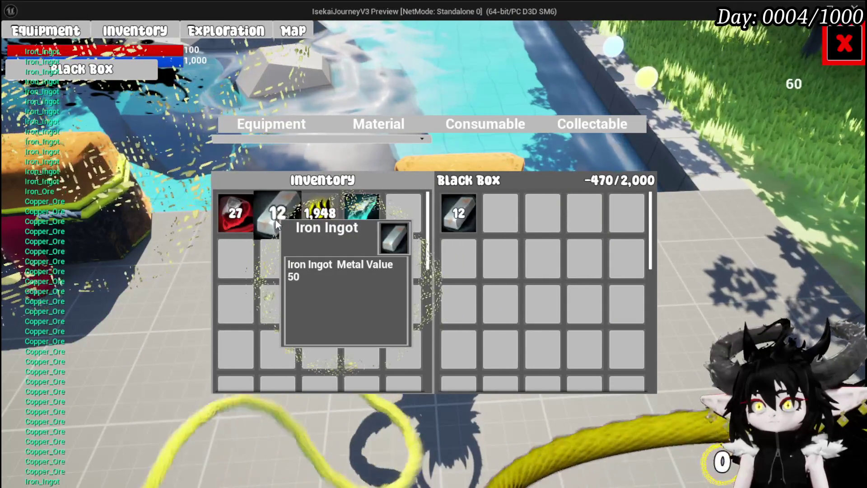
left_click(246, 221)
left_click(246, 221)
left_click(246, 220)
left_click(246, 220)
left_click(246, 221)
left_click(246, 221)
left_click(246, 220)
left_click(245, 220)
left_click(246, 220)
left_click(244, 215)
left_click(245, 216)
left_click(245, 216)
left_click(244, 216)
left_click(244, 216)
left_click(245, 216)
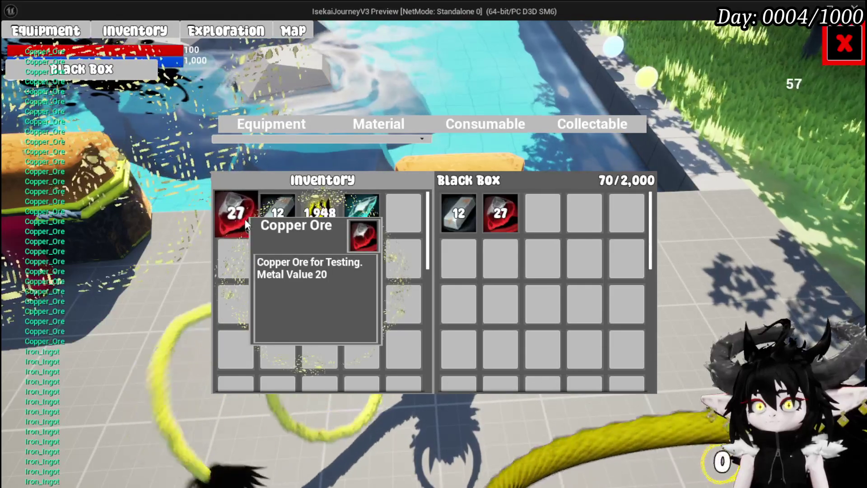
left_click(383, 221)
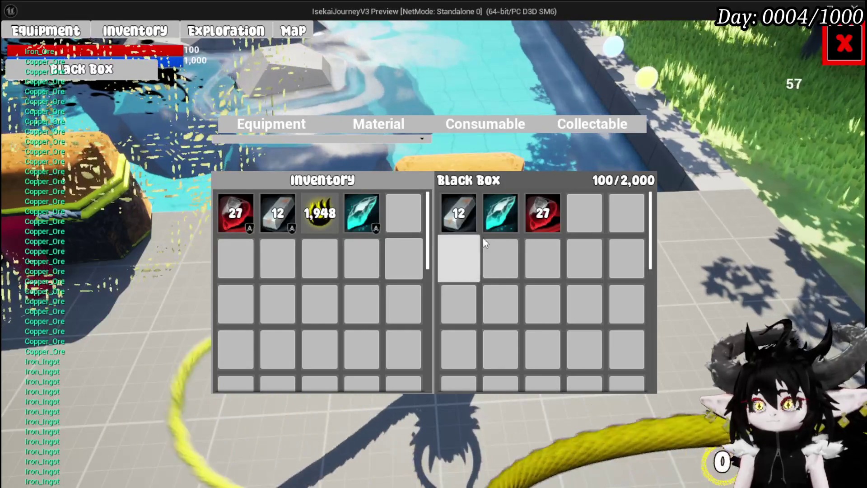
- Close the inventory, leave the play test, and save the inventory blueprint
mouse_move(501, 209)
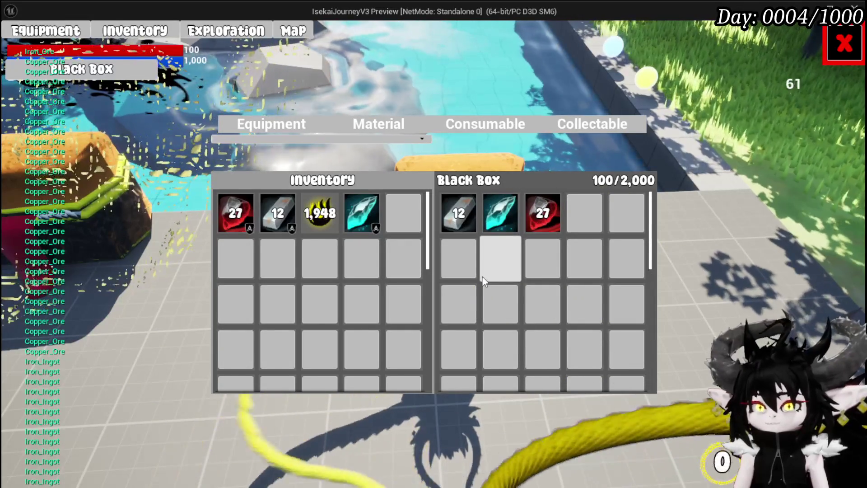
left_click(844, 44)
key("alt+Tab")
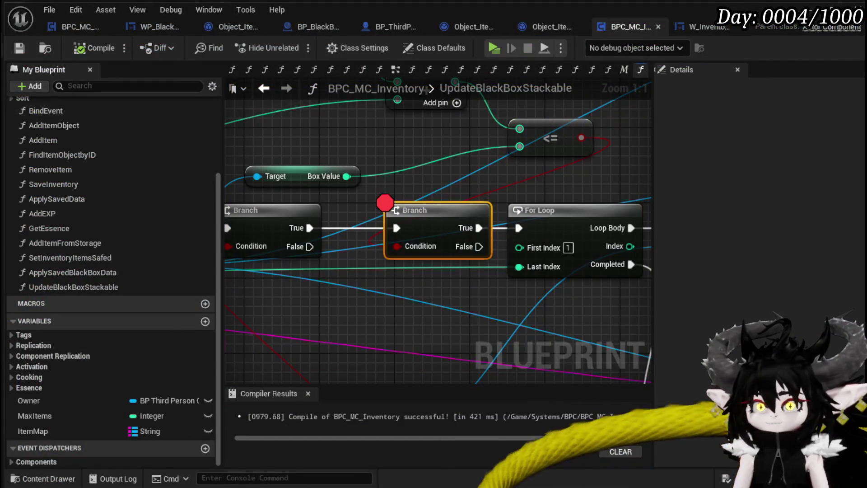
left_click(20, 49)
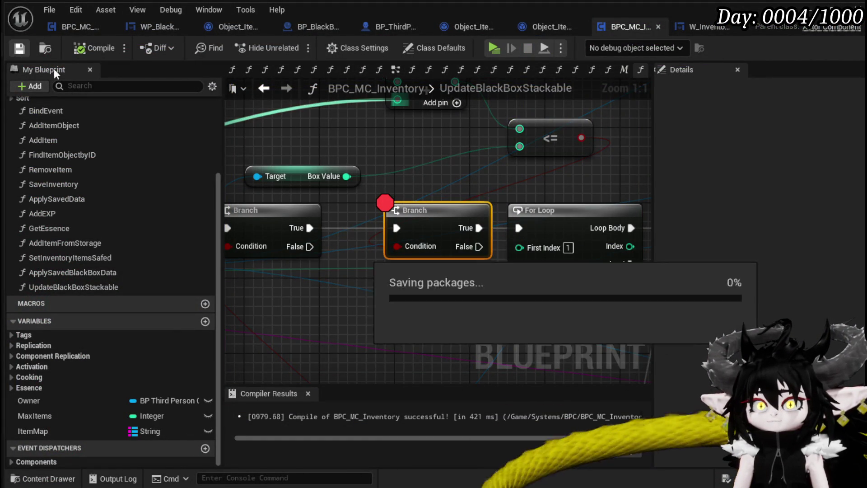
- Set the For Loop's first index to 0 and recompile the inventory blueprint
scroll(427, 140, "down", 2)
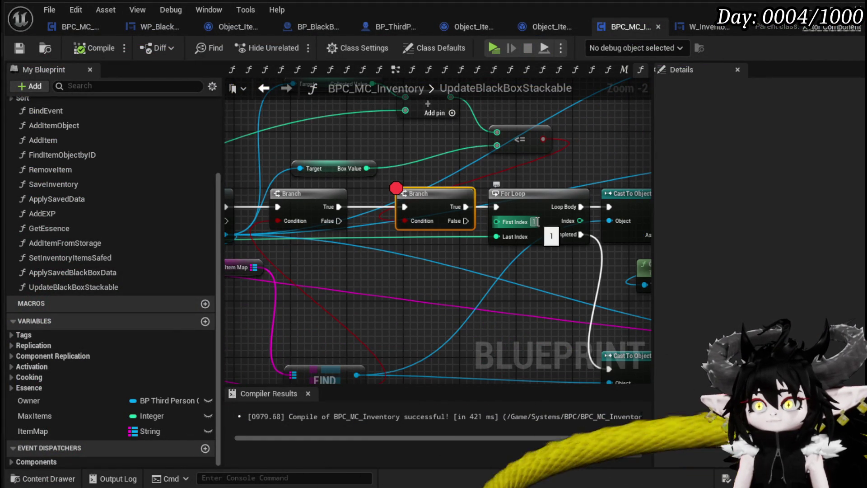
left_click(611, 135)
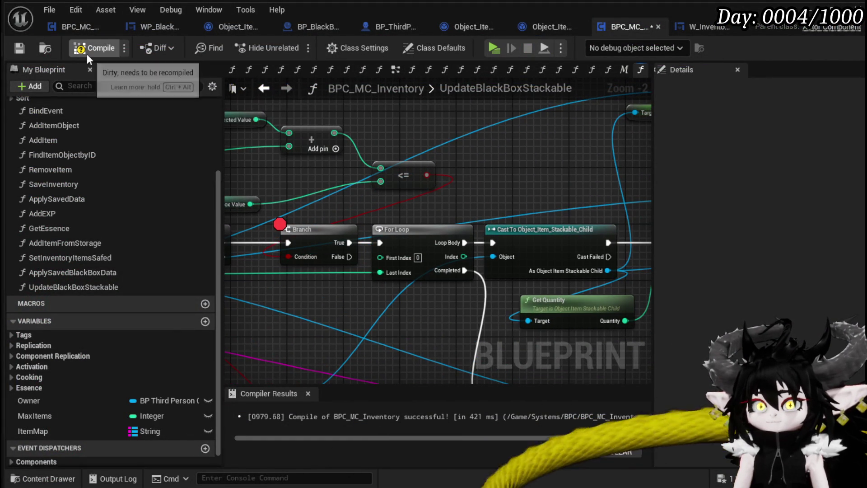
left_click(26, 47)
- Nudge the Get Quantity node slightly right, beside the Cast To Object_Item_Stackable_Child node
mouse_move(473, 179)
left_mouse_down()
mouse_move(487, 141)
mouse_move(405, 142)
mouse_move(270, 177)
mouse_move(415, 157)
left_mouse_up()
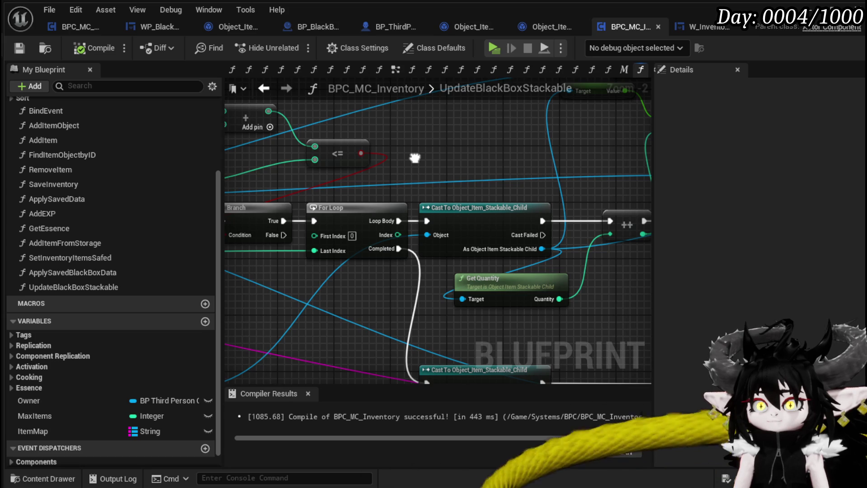
left_click_drag(415, 157, 377, 164)
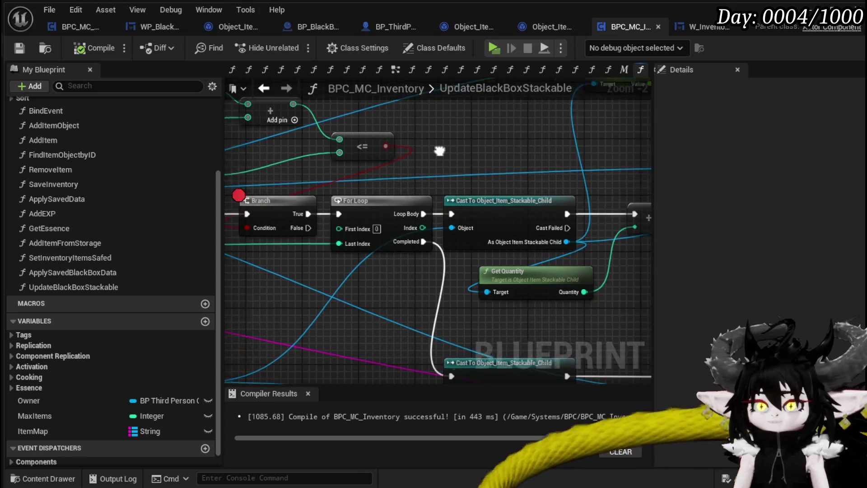
left_click_drag(513, 282, 520, 283)
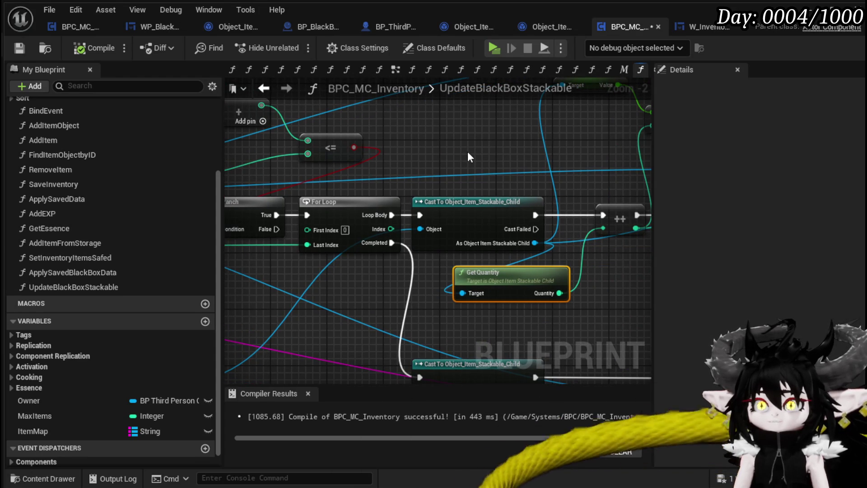
- Wire the Branch execution into the Cast node and try placing the For Loop in the row
scroll(468, 151, "down", 2)
mouse_move(468, 151)
left_mouse_down()
mouse_move(316, 190)
mouse_move(358, 189)
left_mouse_up()
left_click_drag(271, 261, 421, 228)
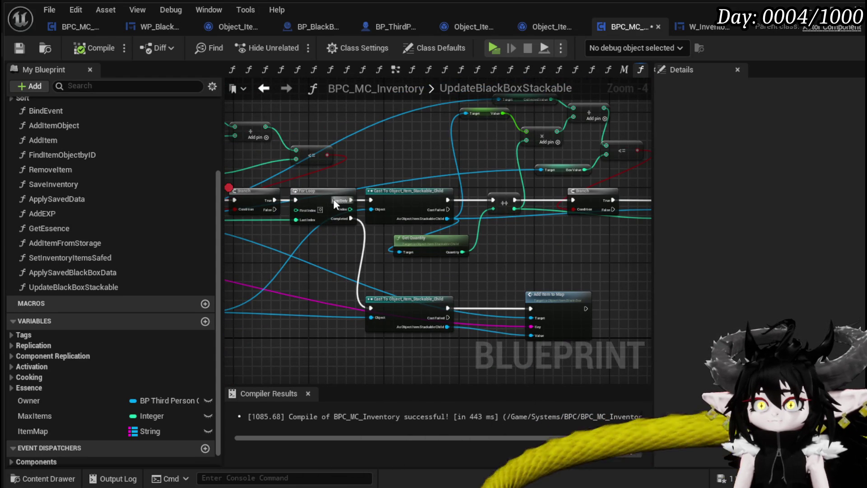
left_click_drag(287, 198, 306, 200)
mouse_move(370, 198)
left_mouse_down()
mouse_move(433, 267)
mouse_move(384, 193)
left_mouse_up()
mouse_move(402, 274)
left_mouse_down()
mouse_move(440, 188)
mouse_move(422, 204)
left_mouse_up()
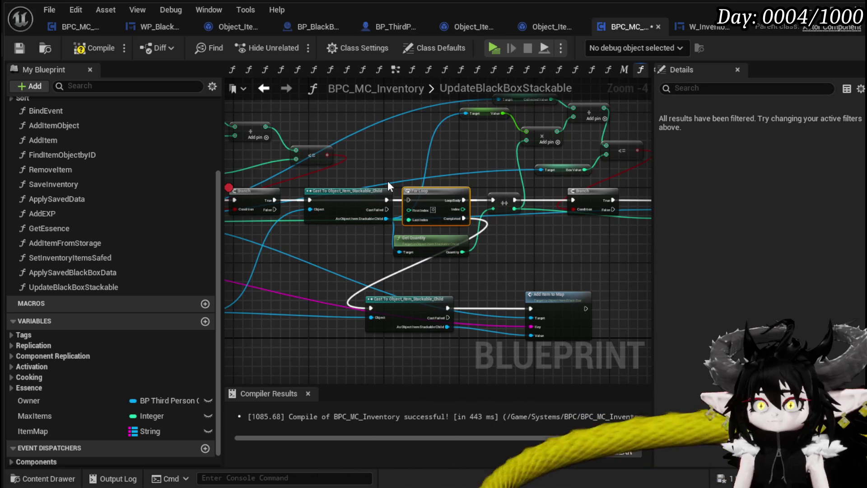
mouse_move(416, 189)
left_mouse_down()
mouse_move(402, 225)
mouse_move(322, 235)
mouse_move(322, 245)
mouse_move(551, 209)
mouse_move(398, 238)
left_mouse_up()
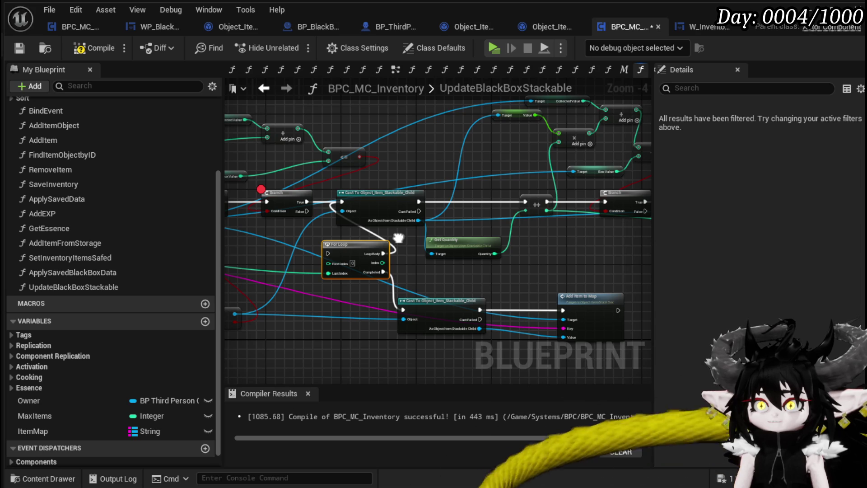
- Place the For Loop left of the Cast node and connect Branch True into it
left_click_drag(397, 204, 461, 199)
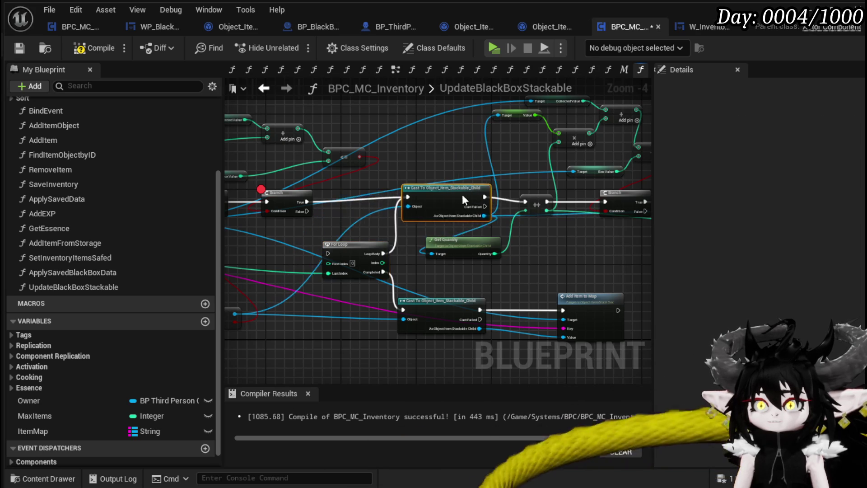
left_click_drag(362, 246, 362, 194)
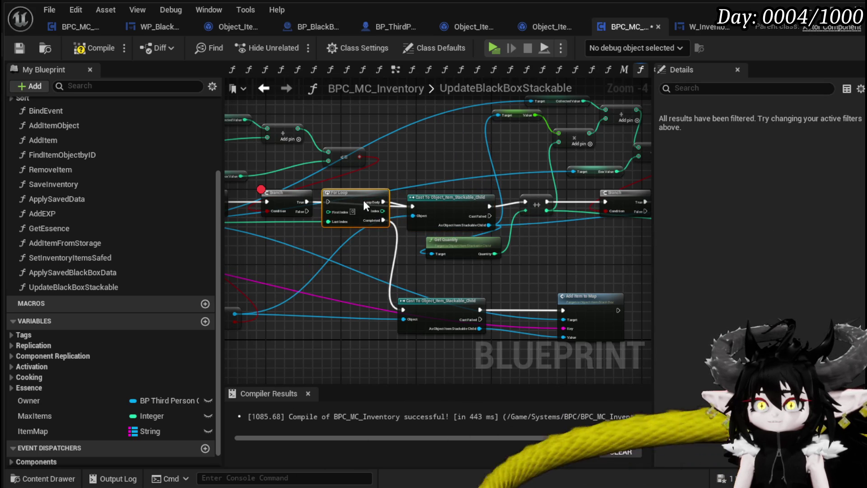
left_click_drag(308, 202, 328, 202)
mouse_move(444, 205)
left_mouse_down()
mouse_move(439, 175)
mouse_move(433, 203)
left_mouse_up()
left_click_drag(383, 211, 525, 211)
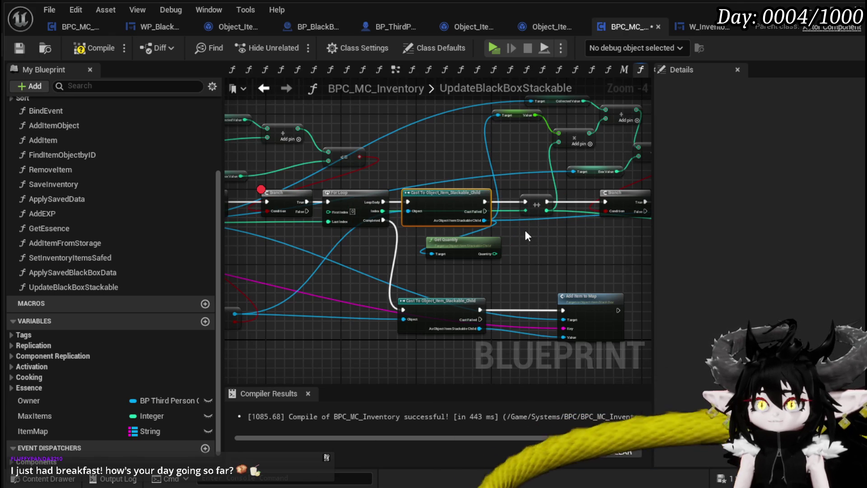
mouse_move(457, 198)
left_mouse_down()
mouse_move(457, 159)
mouse_move(462, 194)
left_mouse_up()
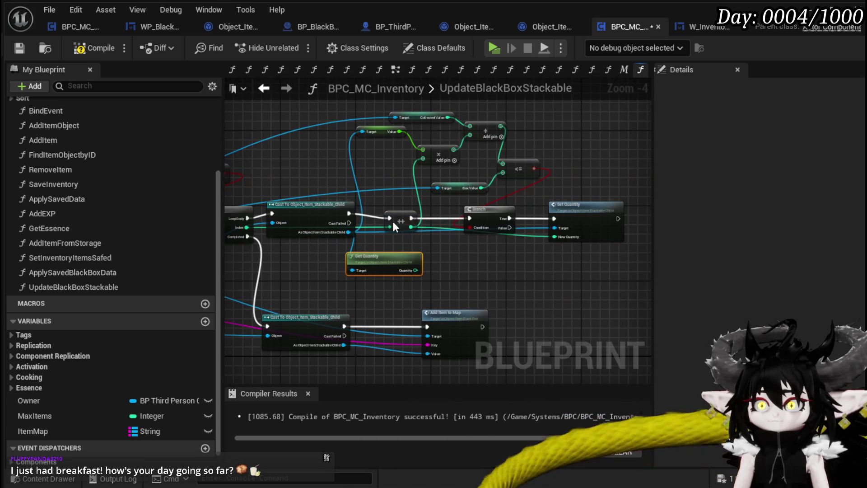
- Straighten the Cast and ++ nodes into one row with Q
left_click(411, 212)
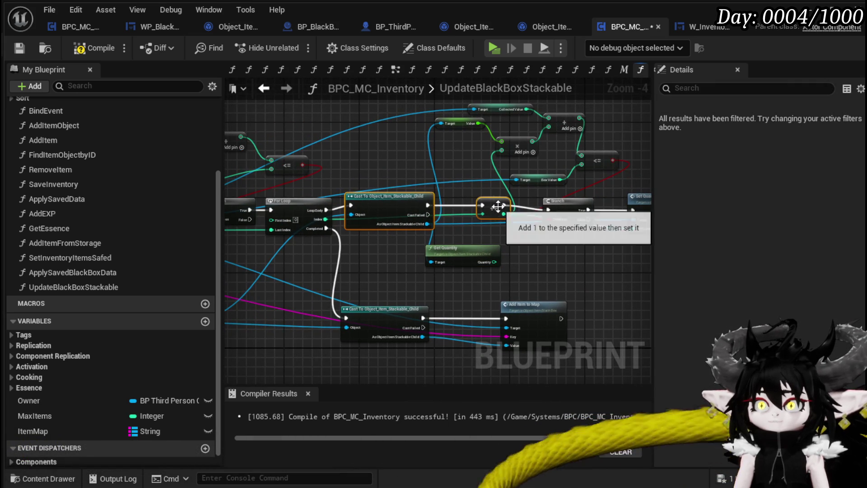
key("q")
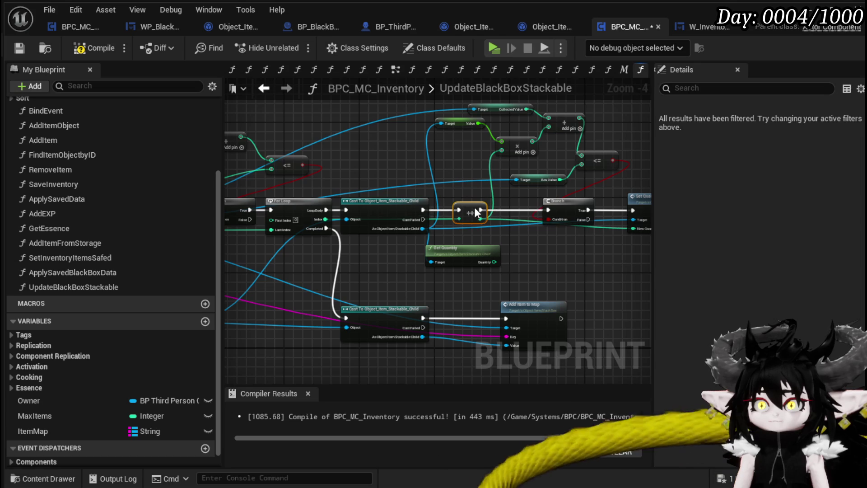
mouse_move(476, 194)
left_mouse_down()
mouse_move(419, 199)
mouse_move(482, 245)
mouse_move(493, 207)
left_mouse_up()
left_click_drag(417, 185, 457, 183)
scroll(457, 183, "up", 2)
mouse_move(405, 202)
left_mouse_down()
mouse_move(316, 199)
mouse_move(365, 183)
mouse_move(326, 229)
left_mouse_up()
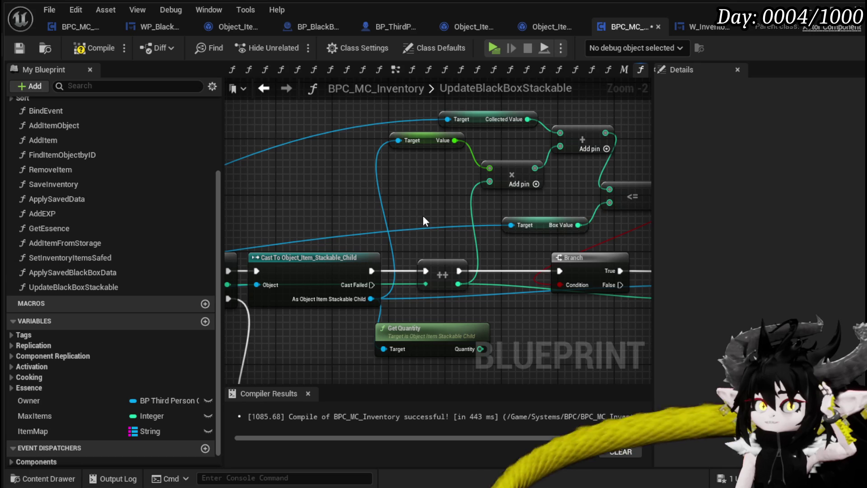
mouse_move(423, 217)
left_mouse_down()
mouse_move(345, 190)
mouse_move(524, 184)
mouse_move(401, 213)
mouse_move(338, 186)
mouse_move(384, 118)
mouse_move(404, 136)
mouse_move(416, 204)
left_mouse_up()
scroll(345, 194, "down", 1)
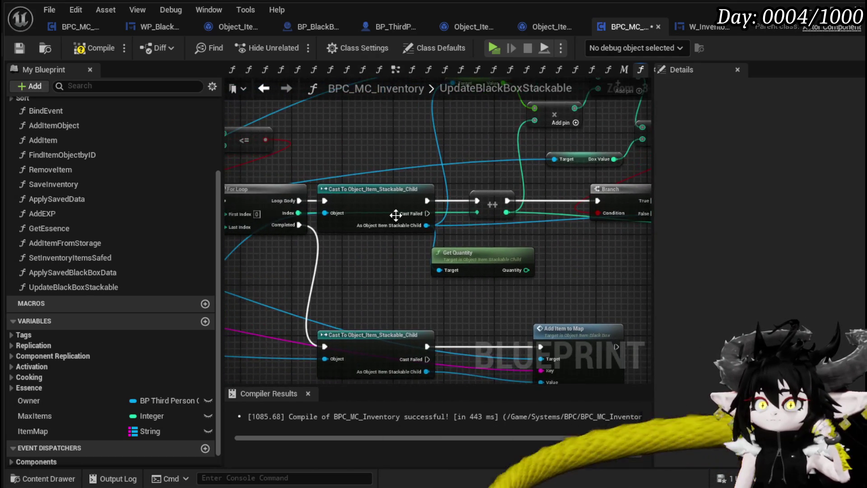
- Route Loop Body straight into the ++ node, moving Cast and Get Quantity aside
left_click_drag(299, 200, 477, 201)
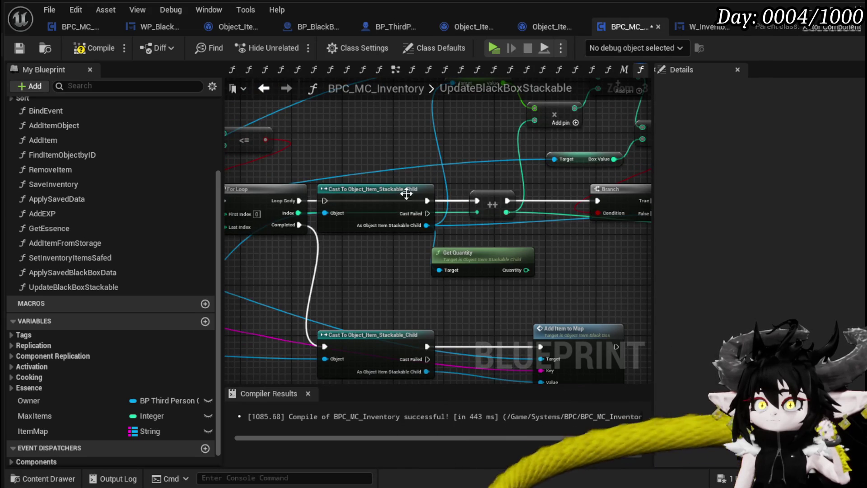
left_click_drag(406, 194, 400, 250)
left_click_drag(456, 252, 580, 264)
mouse_move(402, 243)
left_mouse_down()
mouse_move(409, 202)
mouse_move(325, 223)
left_mouse_up()
mouse_move(433, 225)
left_mouse_down()
mouse_move(520, 253)
mouse_move(402, 207)
left_mouse_up()
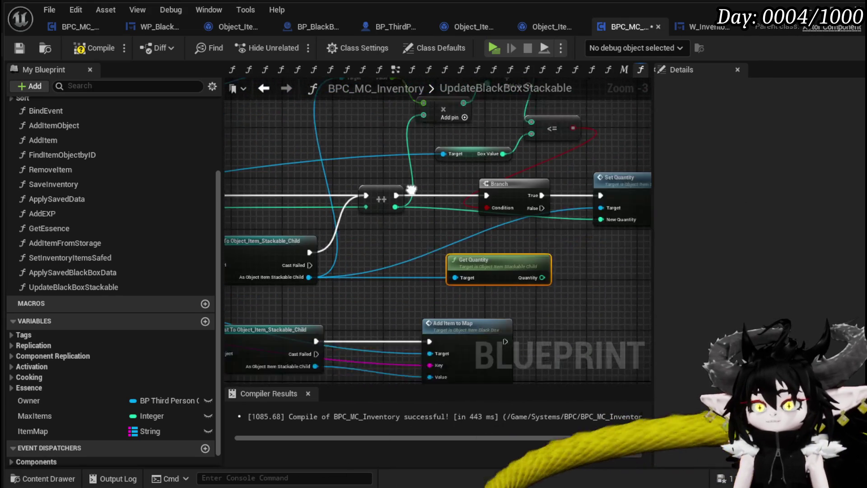
- Delete the unused Cast and Get Quantity nodes
left_click(316, 197)
key("Delete")
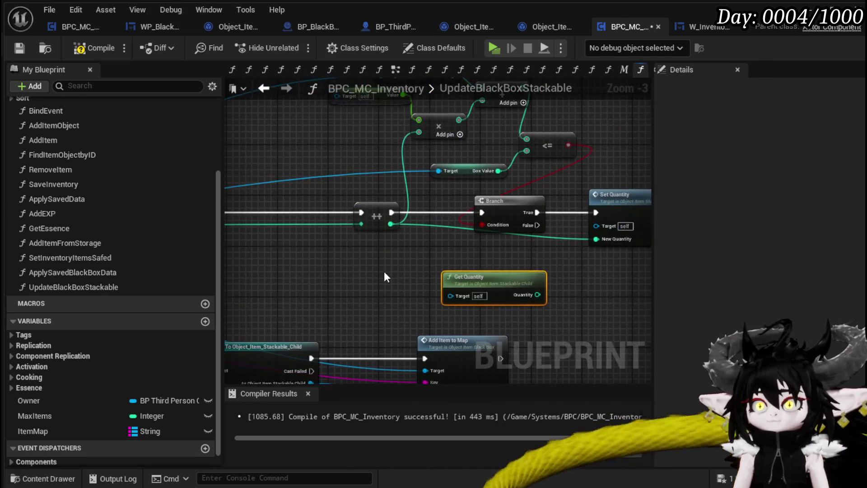
key("Delete")
mouse_move(386, 276)
left_mouse_down()
mouse_move(462, 289)
mouse_move(479, 264)
left_mouse_up()
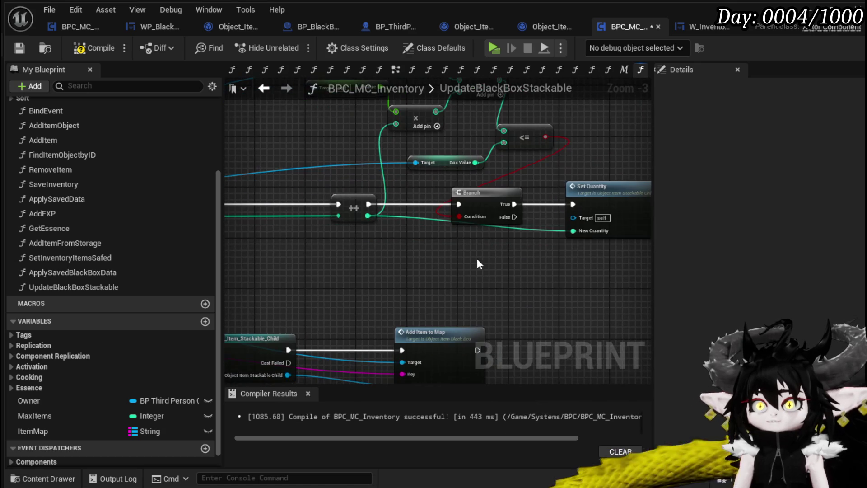
- Unhook Set Quantity from Branch True and rearrange Set Quantity, Branch and ++ nodes
left_click(509, 203, "alt")
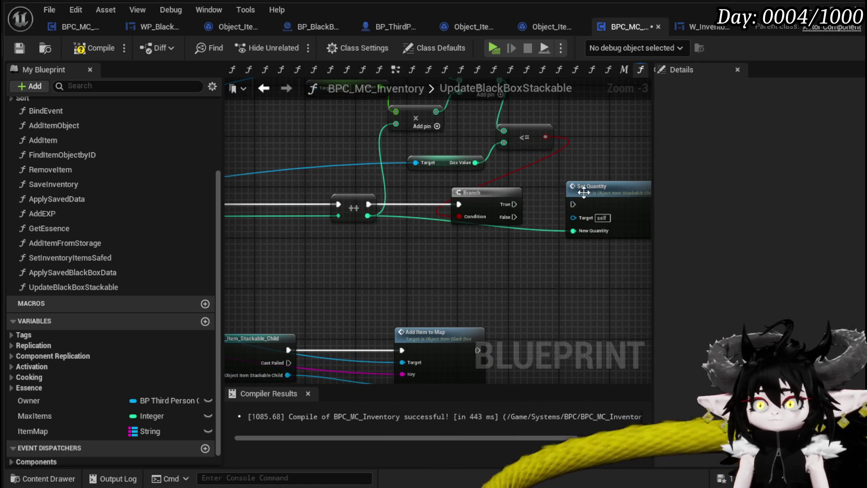
left_click_drag(578, 192, 530, 251)
left_click_drag(455, 254, 538, 249)
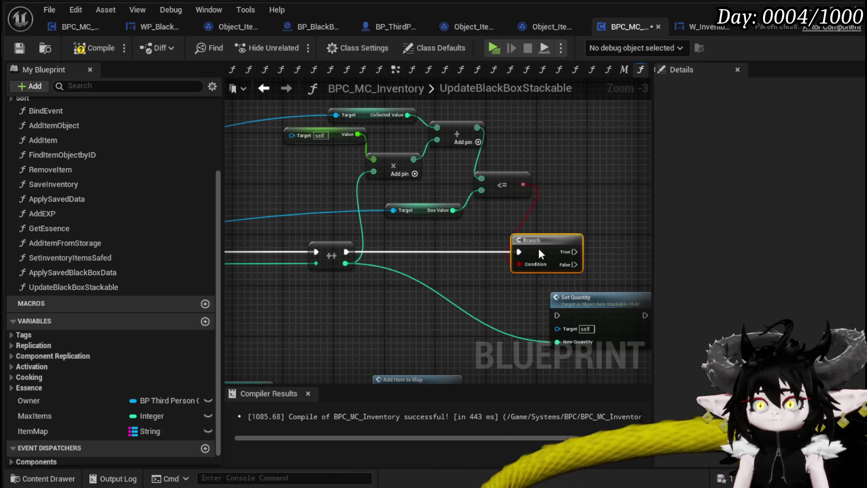
left_click_drag(382, 271, 467, 265)
left_click_drag(418, 239, 381, 240)
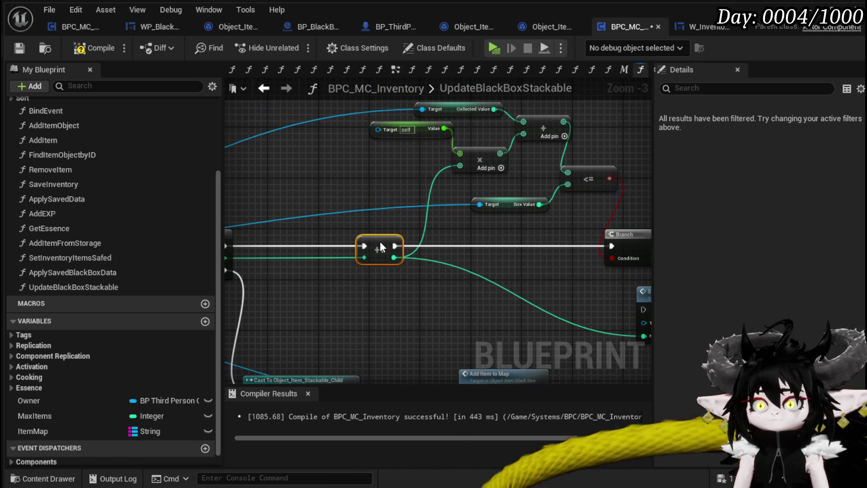
- Nudge the Collected Value getter up and bring up the ++ output pin's options
right_click(395, 257)
left_click_drag(448, 213, 340, 227)
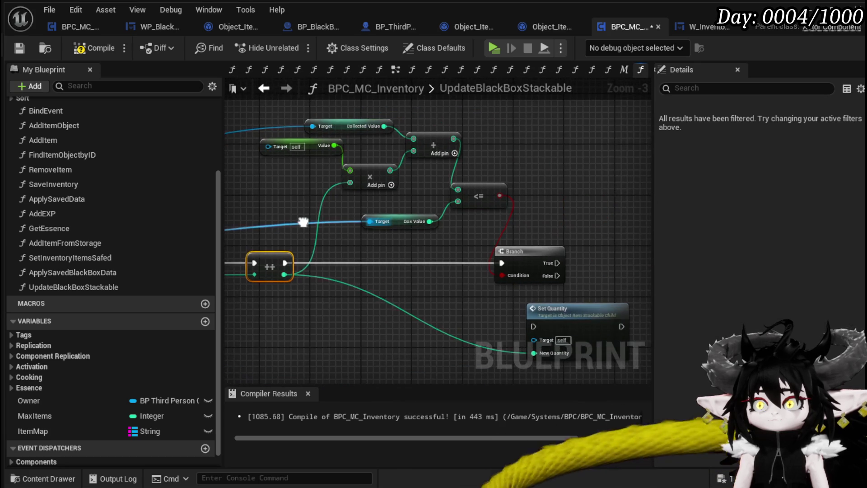
mouse_move(527, 124)
left_mouse_down()
mouse_move(605, 139)
mouse_move(511, 150)
left_mouse_up()
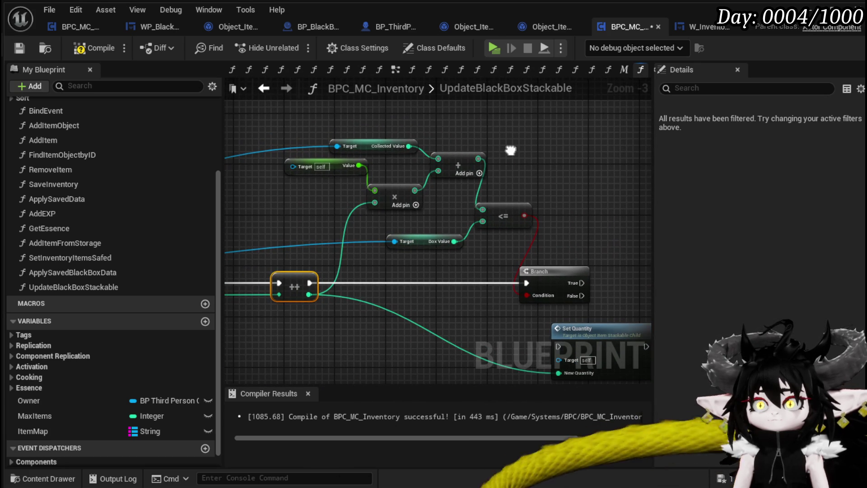
left_click_drag(389, 149, 386, 138)
mouse_move(360, 283)
left_mouse_down()
mouse_move(431, 240)
mouse_move(450, 262)
left_mouse_up()
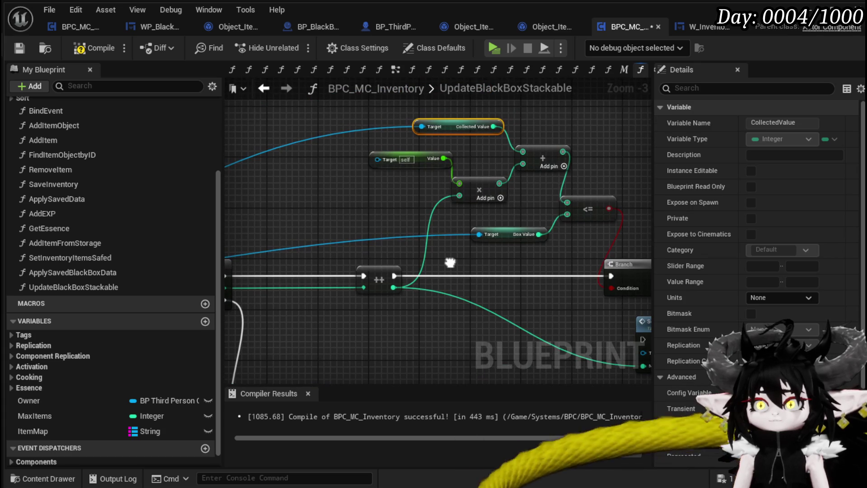
right_click(394, 288)
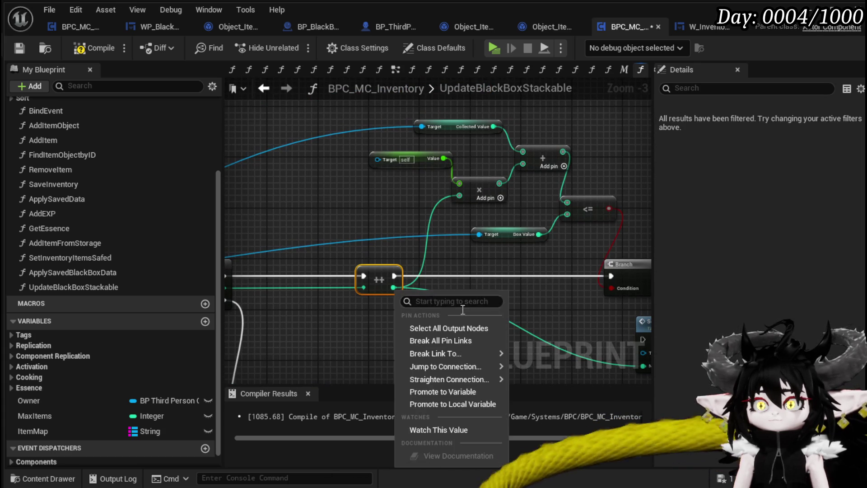
- Promote the ++ result to a new local variable named TempInt
left_click(452, 403)
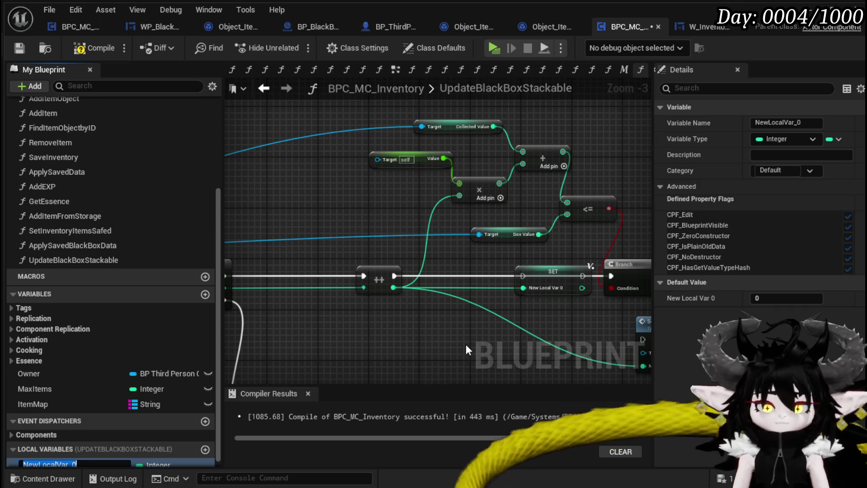
type("Te")
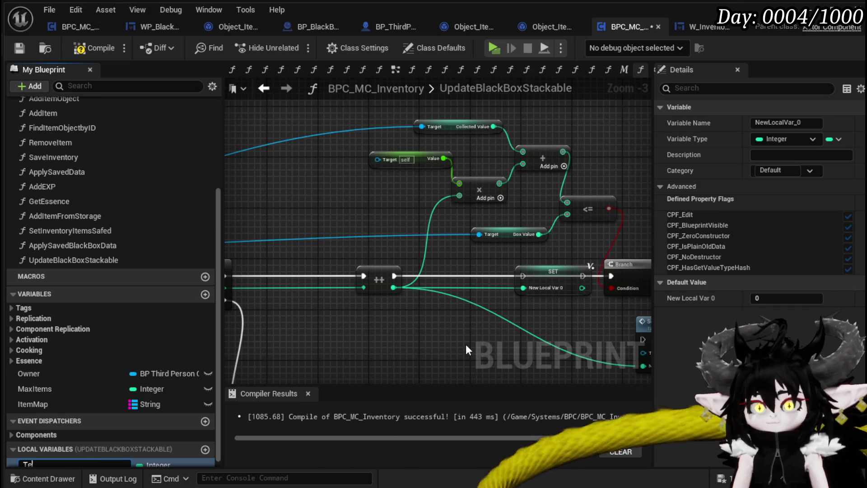
type("mp")
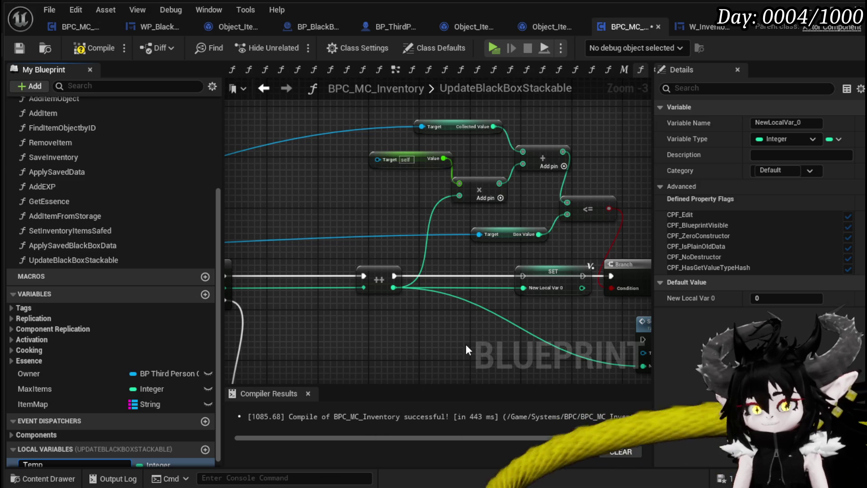
type("Int")
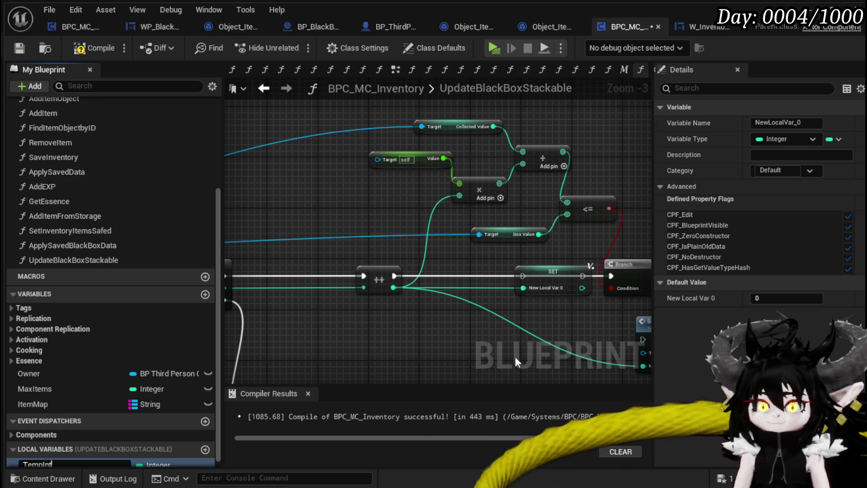
scroll(78, 386, "down", 1)
key("Return")
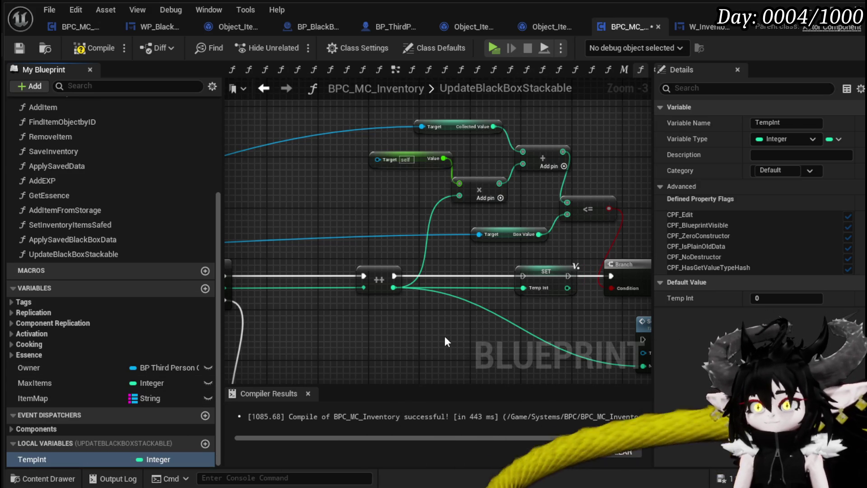
- Chain ++ into SET TempInt and SET into the Branch, rearranging nearby nodes
mouse_move(394, 276)
left_mouse_down()
mouse_move(524, 277)
mouse_move(505, 279)
left_mouse_up()
left_click_drag(558, 304, 361, 303)
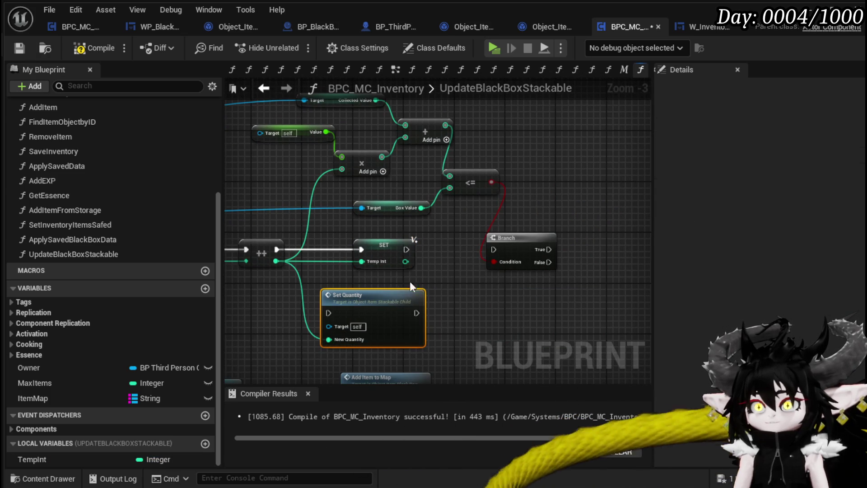
left_click_drag(519, 244, 473, 246)
left_click_drag(406, 249, 450, 250)
scroll(348, 252, "down", 1)
left_click_drag(348, 251, 435, 250)
mouse_move(354, 238)
left_mouse_down()
mouse_move(395, 238)
mouse_move(388, 238)
left_mouse_up()
left_click_drag(323, 268, 385, 261)
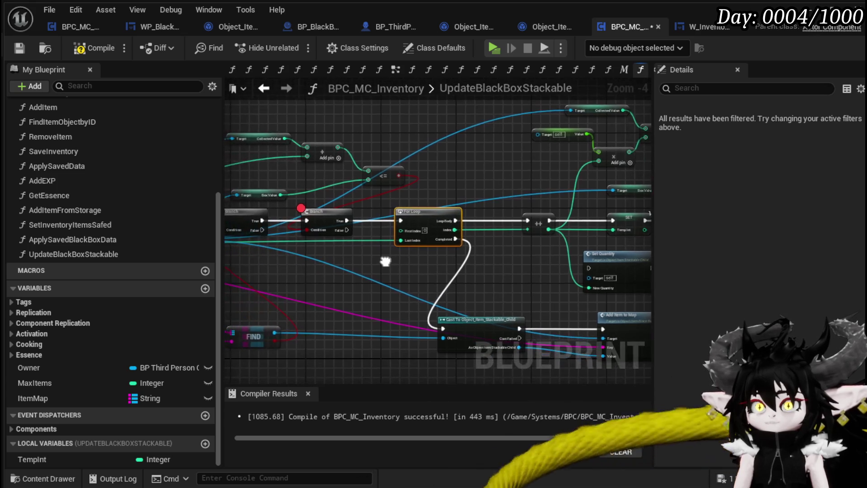
scroll(385, 261, "up", 2)
- Replace the For Loop with For Loop with Break, wired from Branch True to ++
key("Delete")
right_click(393, 258)
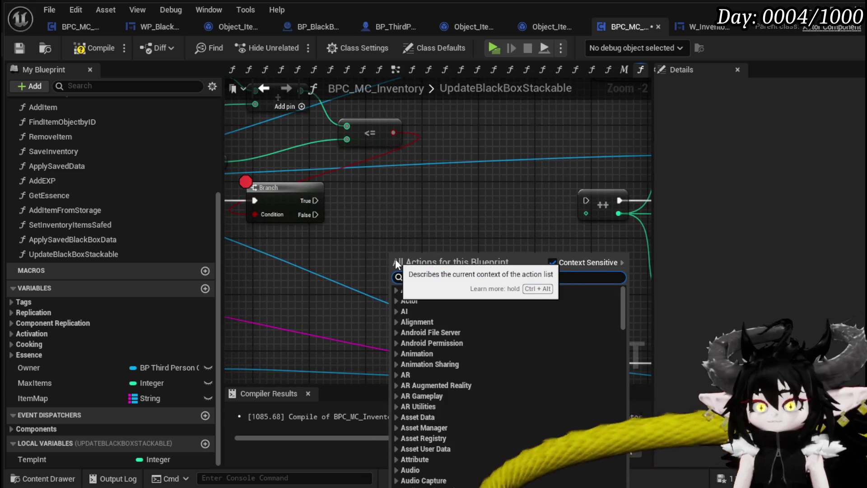
type("loop with")
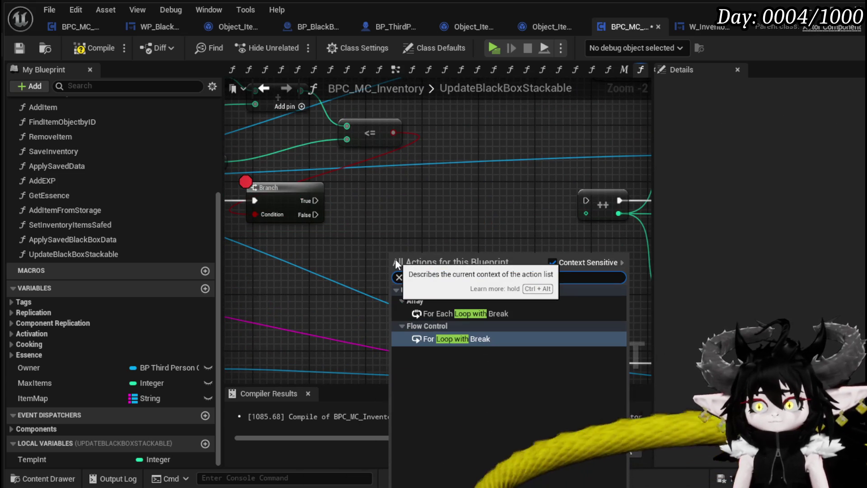
left_click(456, 340)
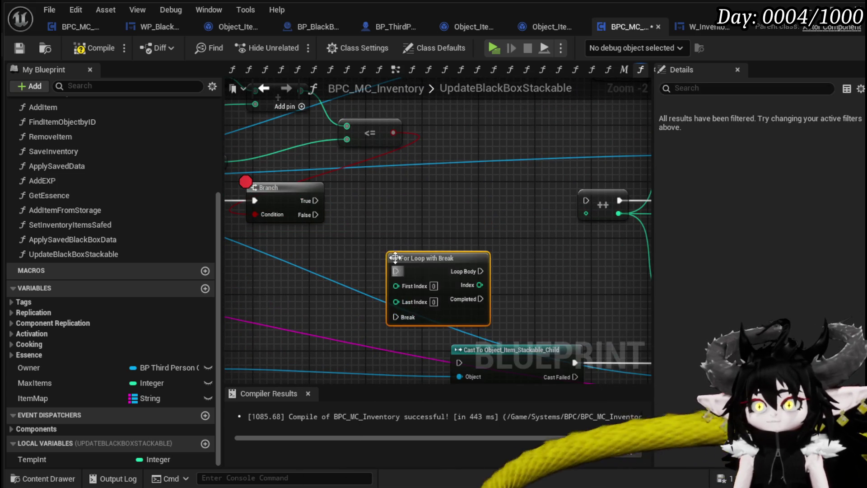
left_click_drag(441, 263, 448, 193)
left_click_drag(316, 200, 403, 199)
left_click_drag(487, 200, 586, 201)
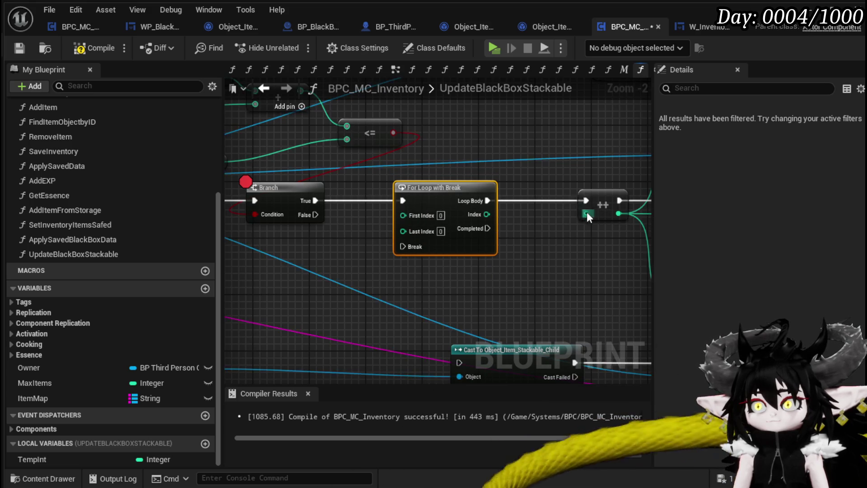
- Route the later Branch's False output to Break through a reroute point
scroll(584, 208, "down", 2)
mouse_move(479, 228)
left_mouse_down()
mouse_move(199, 239)
mouse_move(446, 240)
left_mouse_up()
double_click(528, 234)
mouse_move(529, 234)
left_mouse_down()
mouse_move(524, 246)
mouse_move(434, 258)
mouse_move(264, 267)
left_mouse_up()
left_click_drag(563, 242, 596, 267)
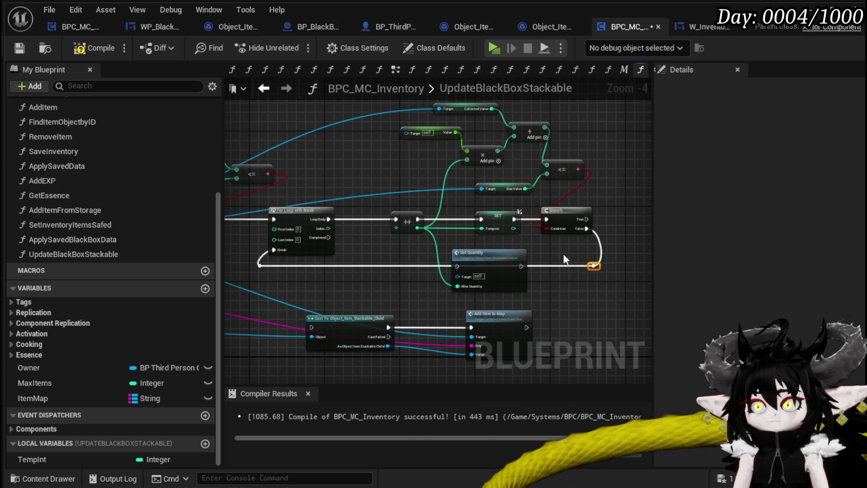
scroll(528, 248, "up", 2)
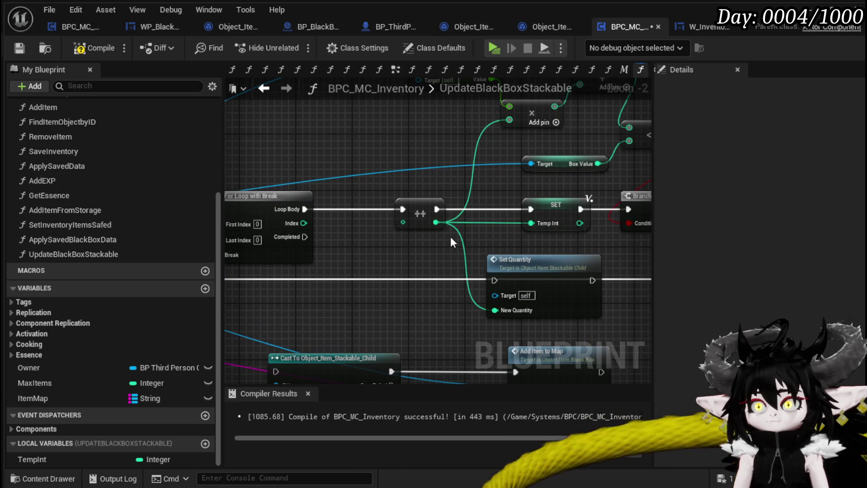
- Disconnect the increment from New Quantity and add a TempInt getter
left_click(460, 236, "alt")
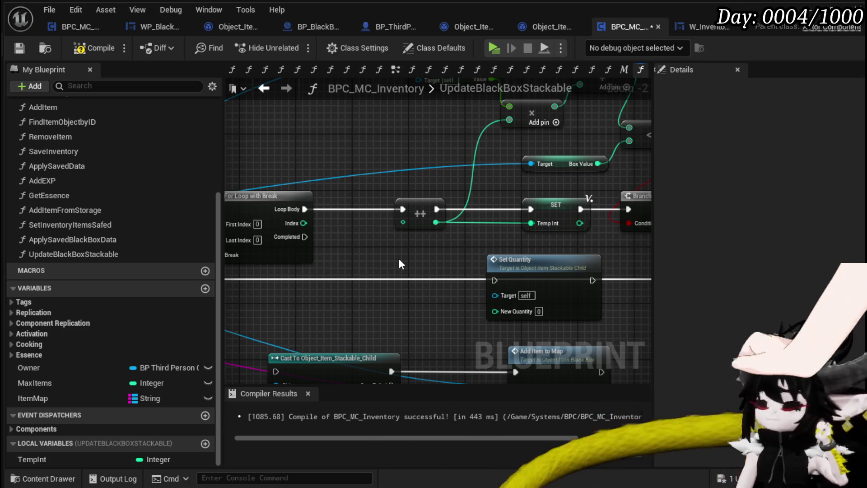
mouse_move(398, 256)
left_mouse_down()
mouse_move(505, 266)
mouse_move(416, 267)
mouse_move(361, 280)
mouse_move(406, 282)
left_mouse_up()
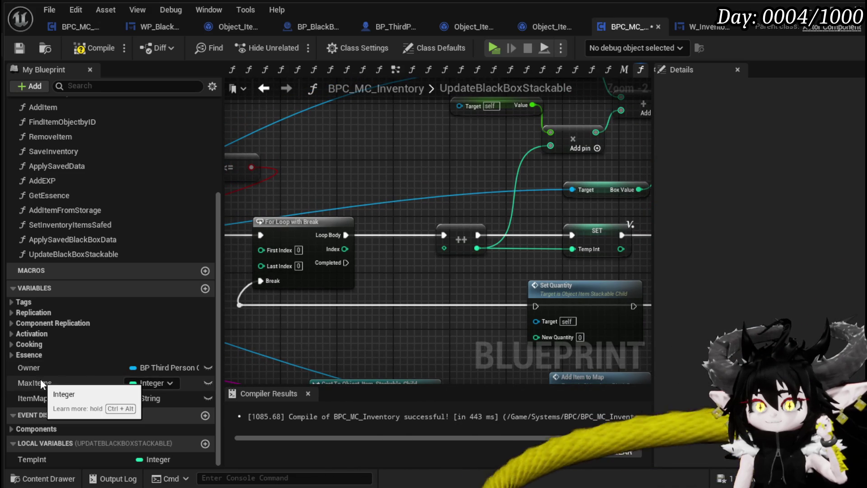
mouse_move(91, 460)
left_mouse_down()
mouse_move(384, 178)
mouse_move(374, 176)
mouse_move(446, 248)
mouse_move(446, 216)
mouse_move(497, 235)
mouse_move(352, 216)
left_mouse_up()
left_click(400, 186)
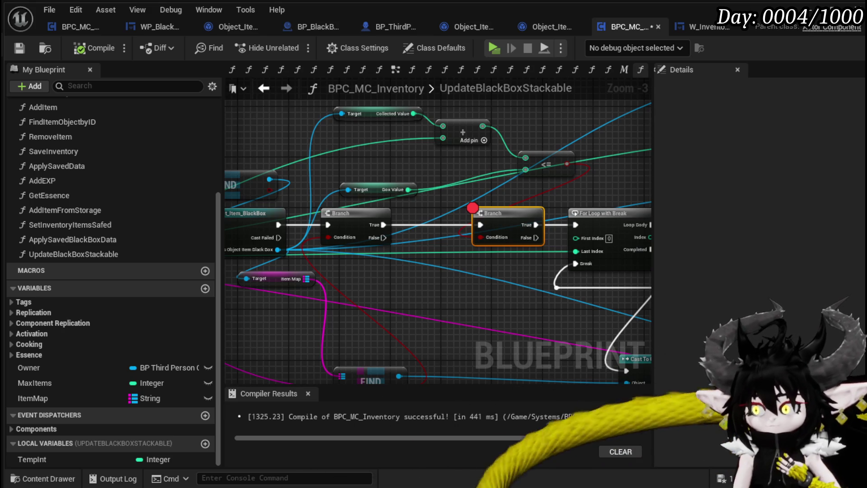
- Pan the graph to bring the Branch and cast nodes into view
mouse_move(473, 170)
left_mouse_down()
mouse_move(403, 182)
mouse_move(593, 181)
mouse_move(315, 172)
mouse_move(454, 178)
mouse_move(332, 161)
mouse_move(358, 246)
mouse_move(457, 253)
mouse_move(368, 278)
mouse_move(554, 272)
mouse_move(528, 262)
mouse_move(551, 274)
mouse_move(511, 296)
left_mouse_up()
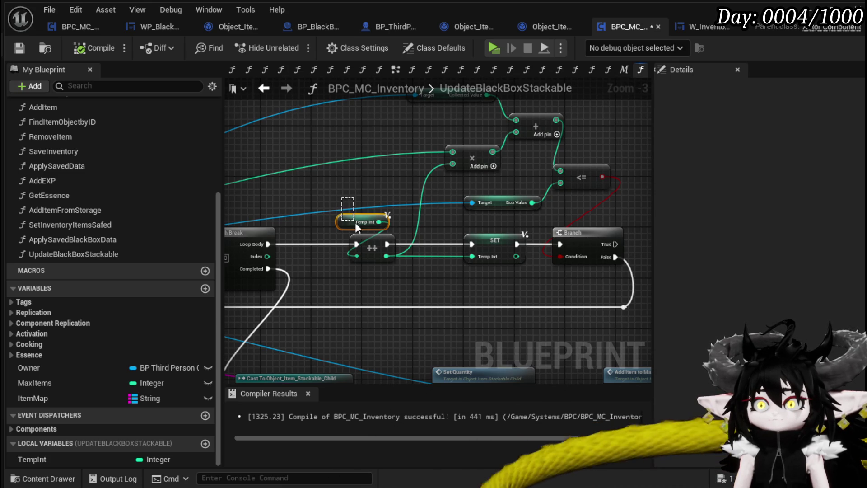
- Duplicate the Temp Int getter and wire it into the multiply node's lower input
left_click_drag(354, 221, 354, 220)
key("ctrl+c")
key("ctrl+v")
left_click_drag(429, 173, 453, 163)
- Shift SET TempInt left and center Set Quantity and Add Item to Map
left_click_drag(502, 244, 456, 244)
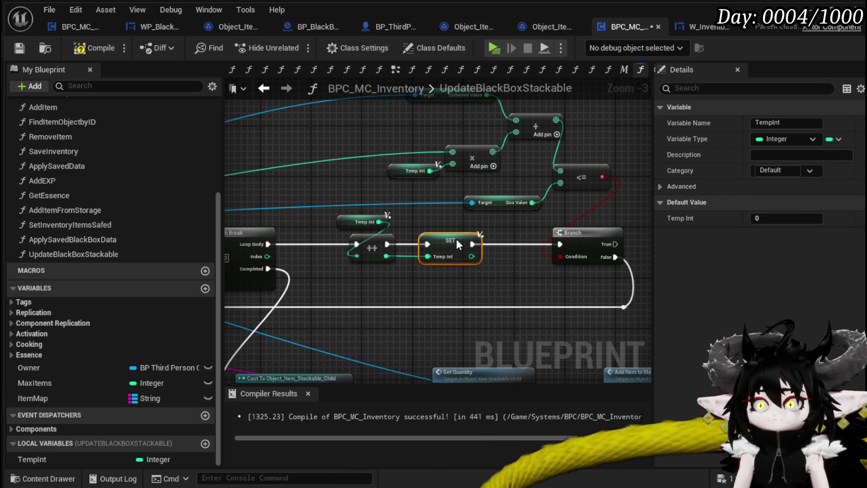
left_click(373, 209)
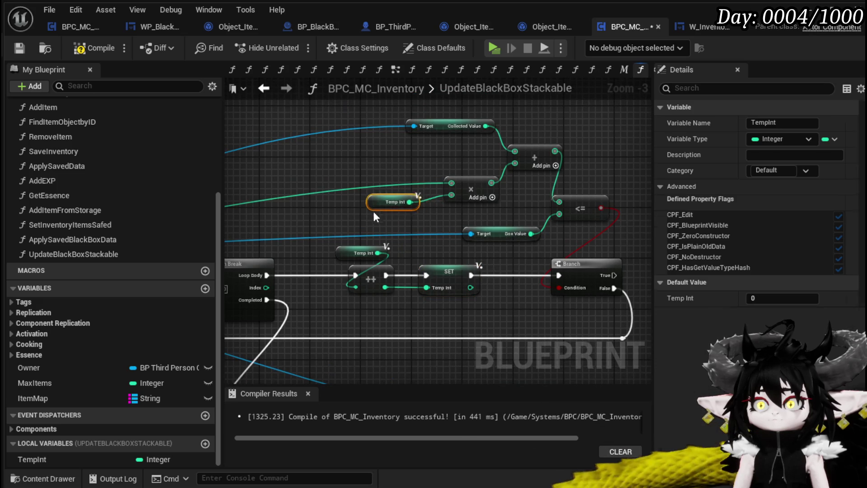
left_click(419, 226)
mouse_move(419, 226)
left_mouse_down()
mouse_move(465, 210)
mouse_move(443, 211)
left_mouse_up()
left_click(455, 255)
left_click(454, 244)
mouse_move(454, 244)
left_mouse_down()
mouse_move(395, 270)
mouse_move(427, 219)
mouse_move(604, 222)
mouse_move(529, 220)
mouse_move(527, 199)
mouse_move(476, 227)
mouse_move(505, 208)
mouse_move(591, 193)
mouse_move(434, 171)
mouse_move(478, 234)
left_mouse_up()
scroll(427, 219, "down", 2)
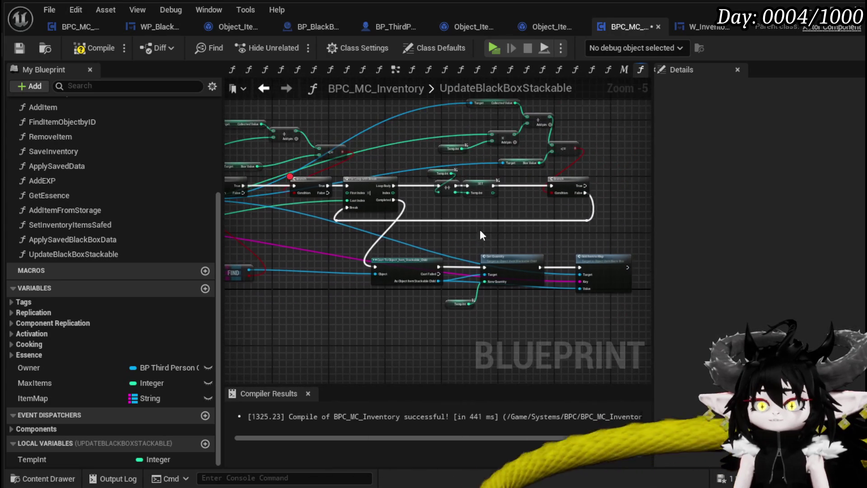
scroll(492, 202, "up", 2)
mouse_move(492, 201)
left_mouse_down()
mouse_move(430, 196)
mouse_move(541, 211)
left_mouse_up()
mouse_move(462, 237)
left_mouse_down()
mouse_move(524, 239)
mouse_move(451, 237)
left_mouse_up()
- Inspect the black box's AddItemToMap function, then return to UpdateBlackBoxStackable
double_click(472, 225)
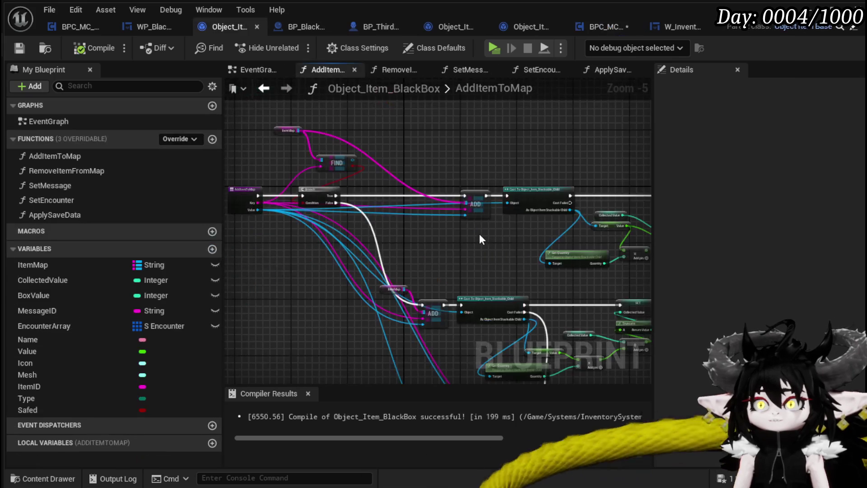
left_click_drag(344, 163, 593, 291)
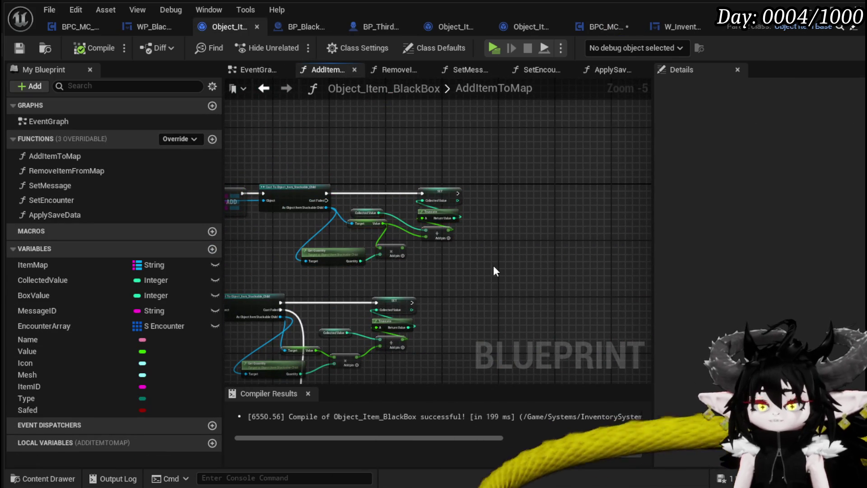
mouse_move(493, 265)
left_mouse_down()
mouse_move(460, 259)
mouse_move(445, 242)
mouse_move(476, 207)
left_mouse_up()
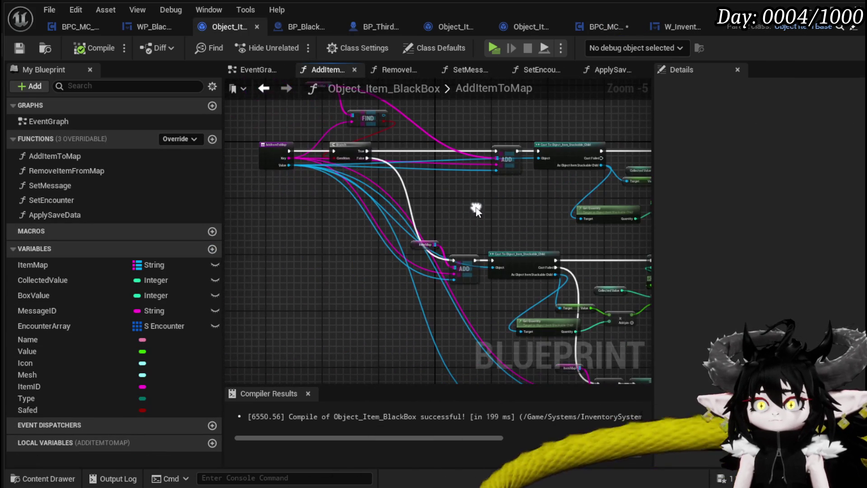
left_click(264, 89)
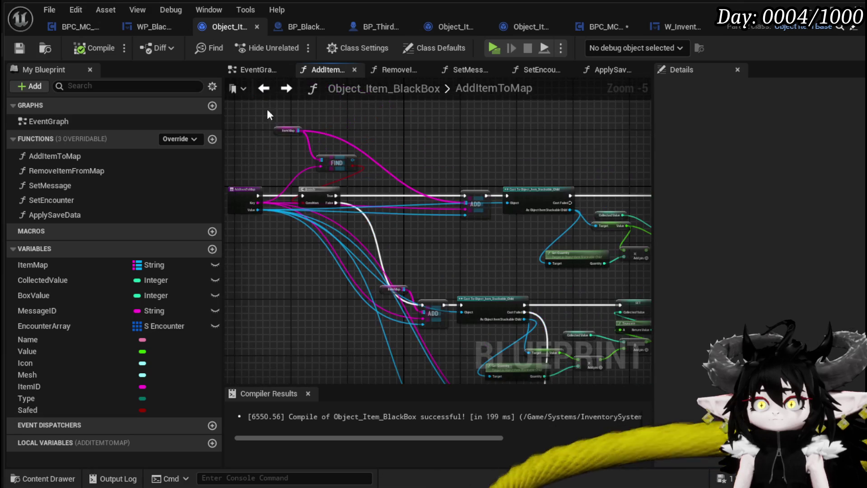
left_click(602, 27)
- Compile, remove the Branch breakpoint, and launch the Play preview
left_click(87, 48)
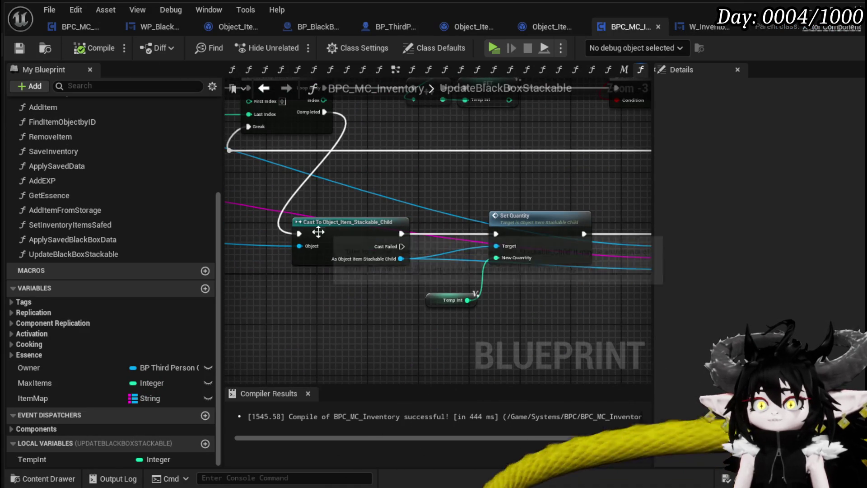
right_click(307, 225)
key("Escape")
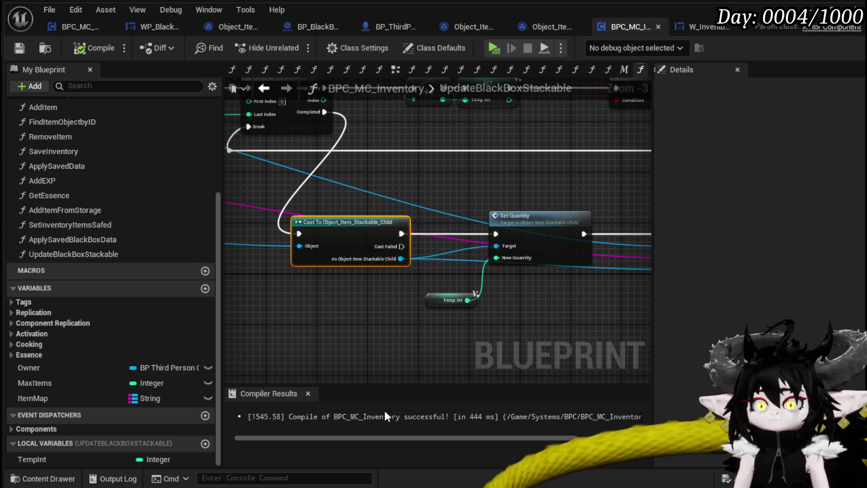
right_click(419, 177)
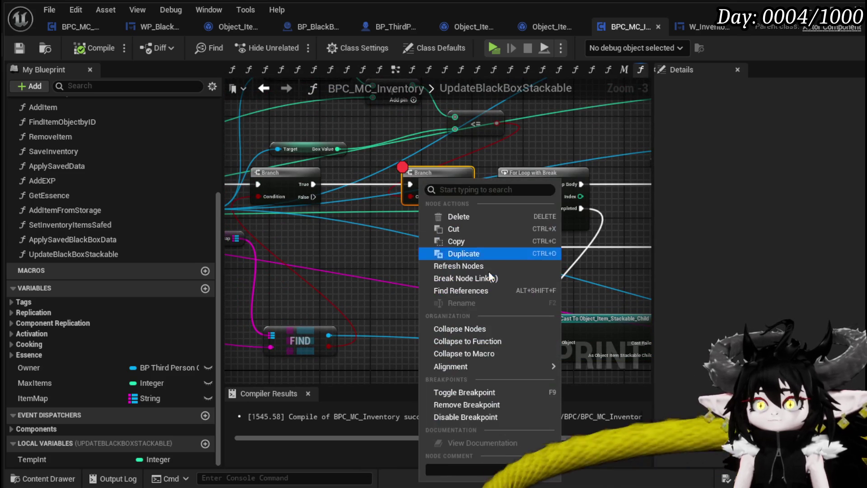
left_click(456, 405)
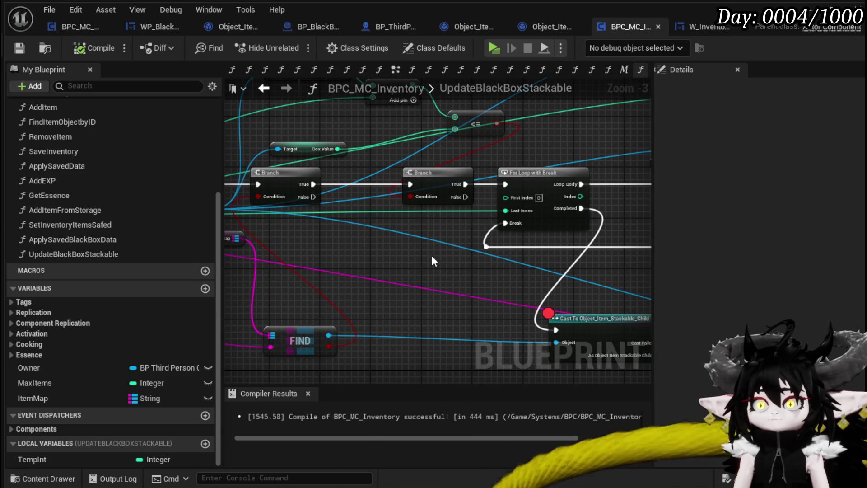
left_click_drag(431, 256, 467, 253)
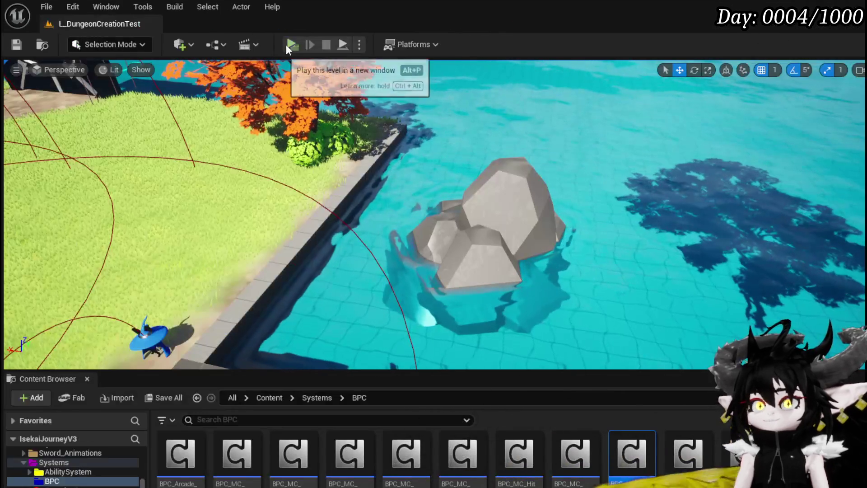
left_click(287, 44)
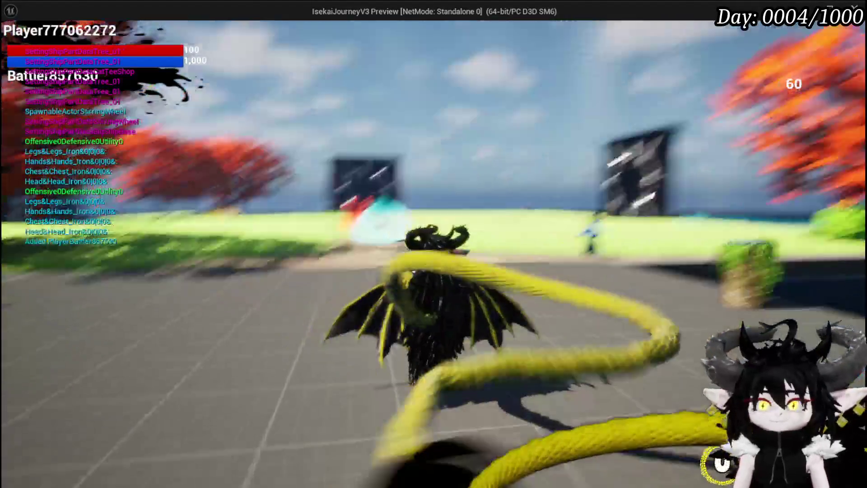
- Move the Iron Ingot and Copper Ore into the Black Box from the inventory
key("Tab")
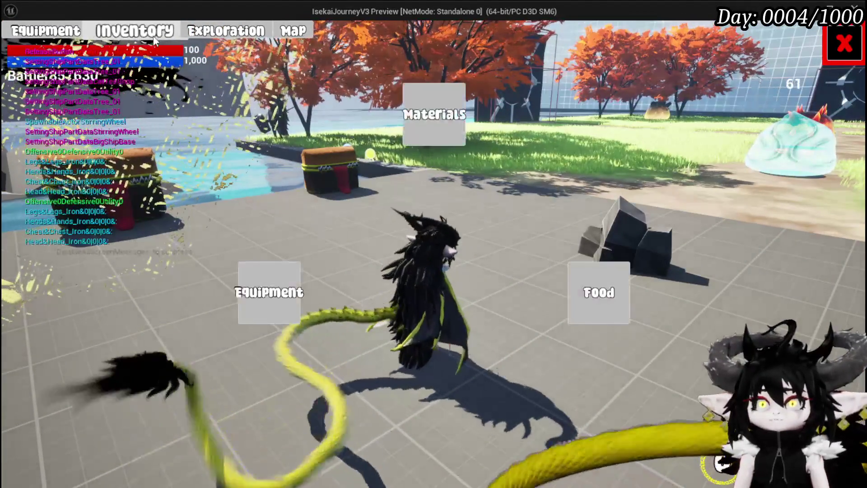
left_click(451, 109)
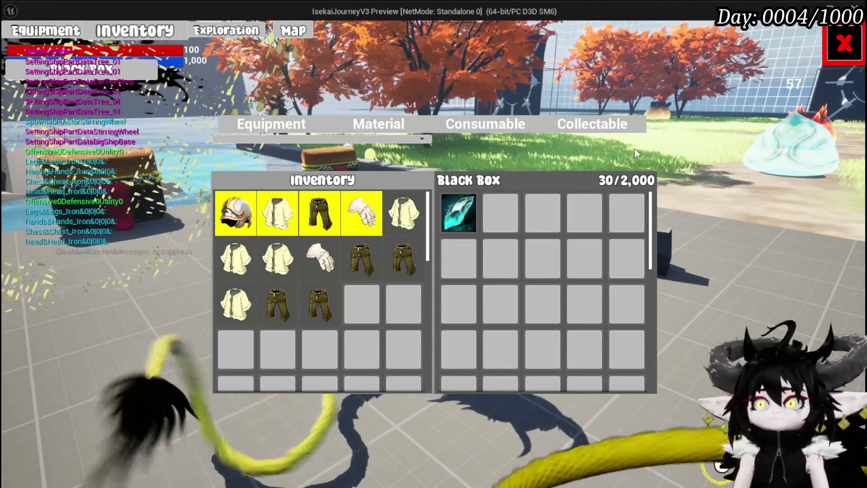
left_click(472, 129)
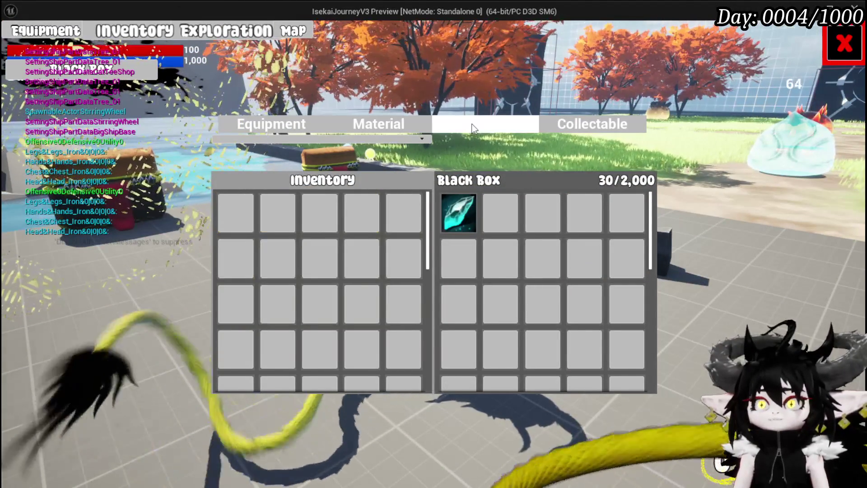
left_click(379, 127)
mouse_move(244, 208)
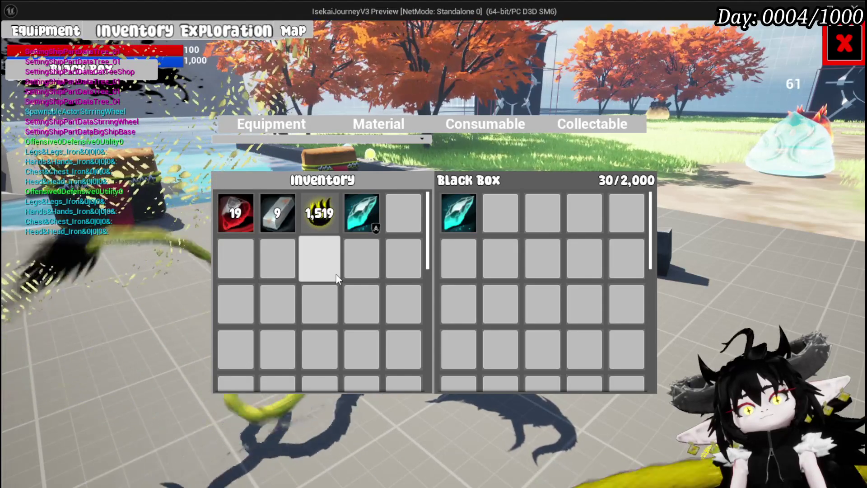
mouse_move(283, 221)
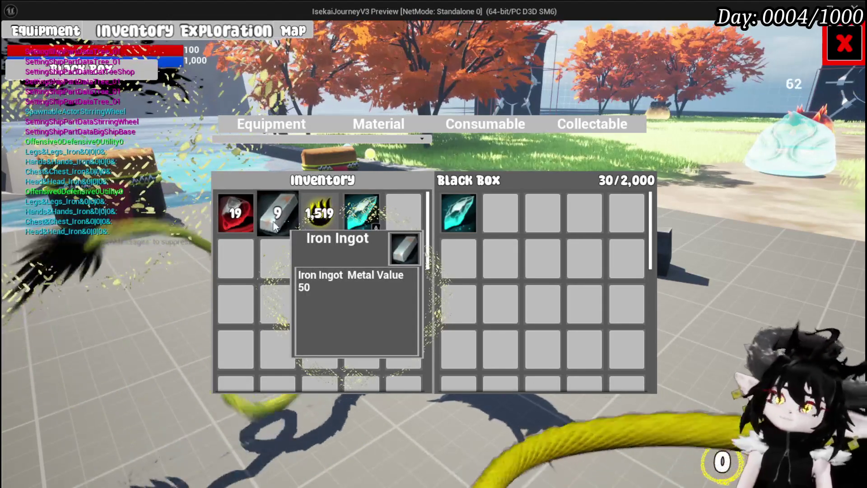
left_click(277, 219)
left_click(236, 213)
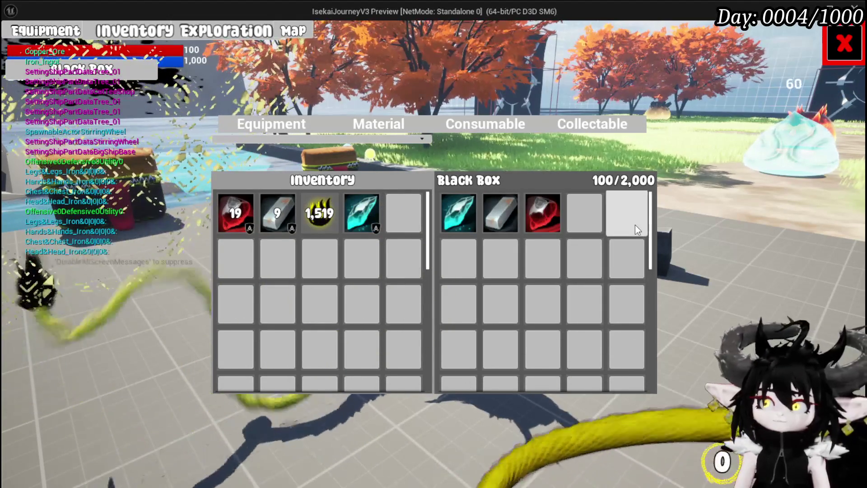
left_click(855, 56)
- Walk to the loot chest and take all its items
key("w")
key("e")
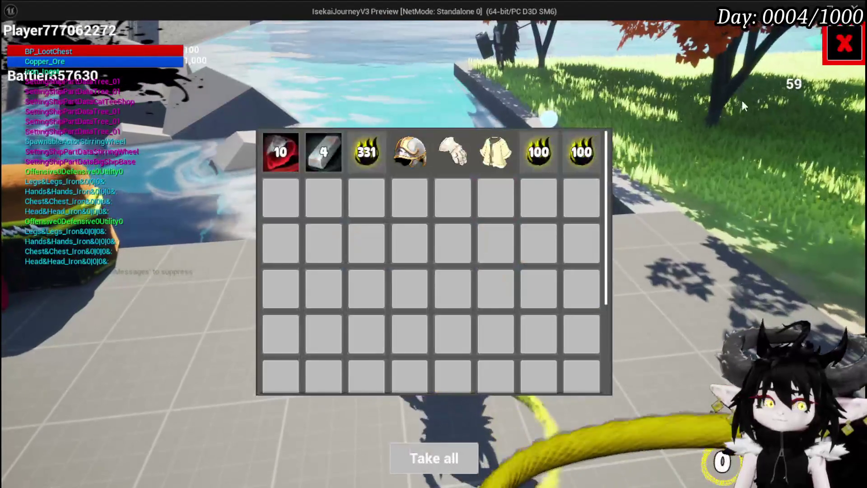
left_click(440, 455)
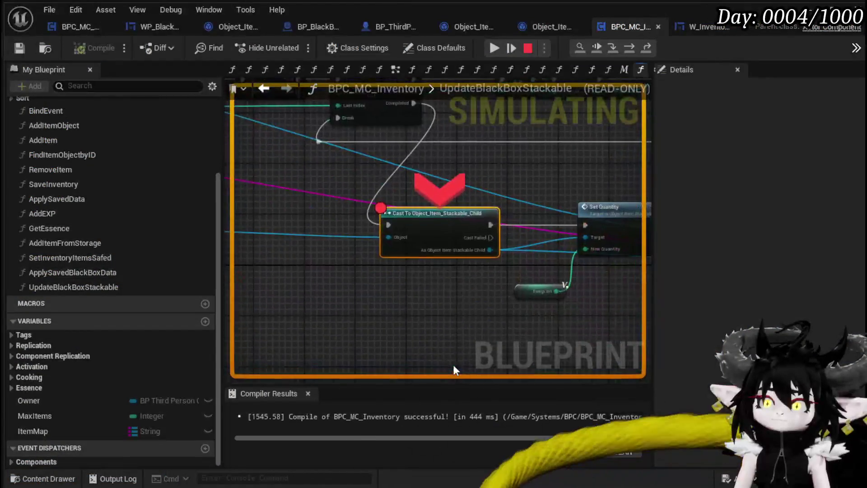
- Read Temp Int as 30, step past Set Quantity and into AddItemToMap
left_click_drag(413, 327, 275, 313)
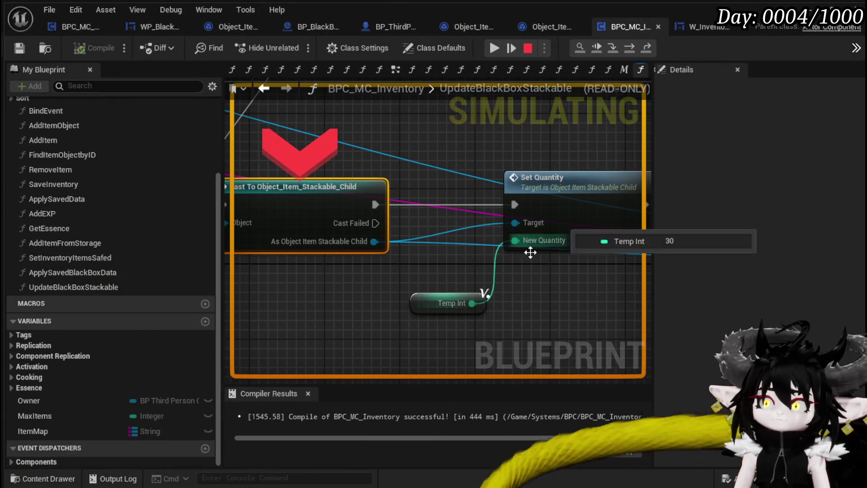
mouse_move(444, 309)
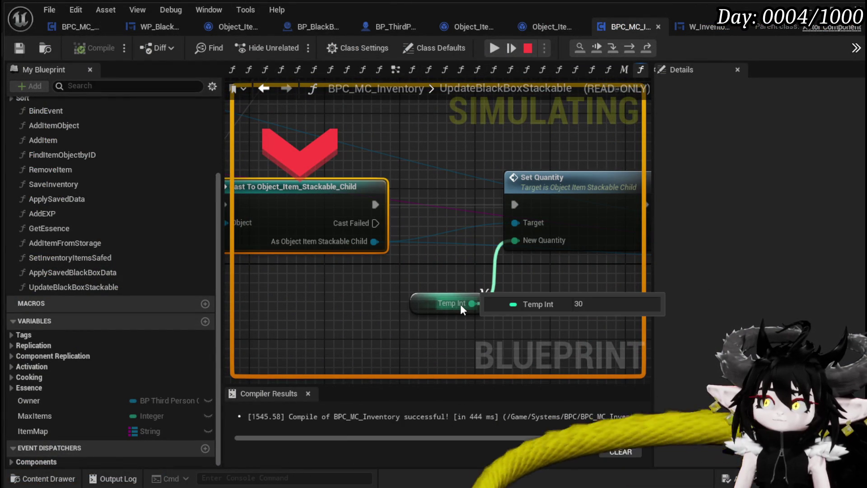
left_click(629, 50)
left_click(629, 51)
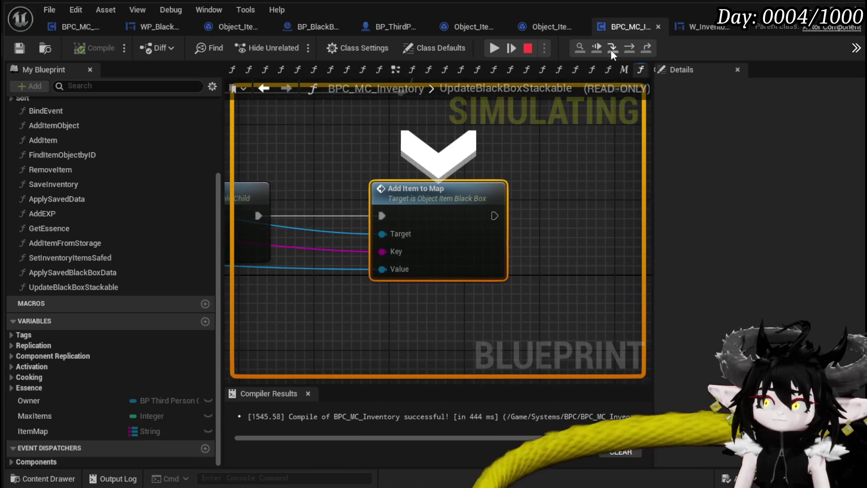
left_click(616, 49)
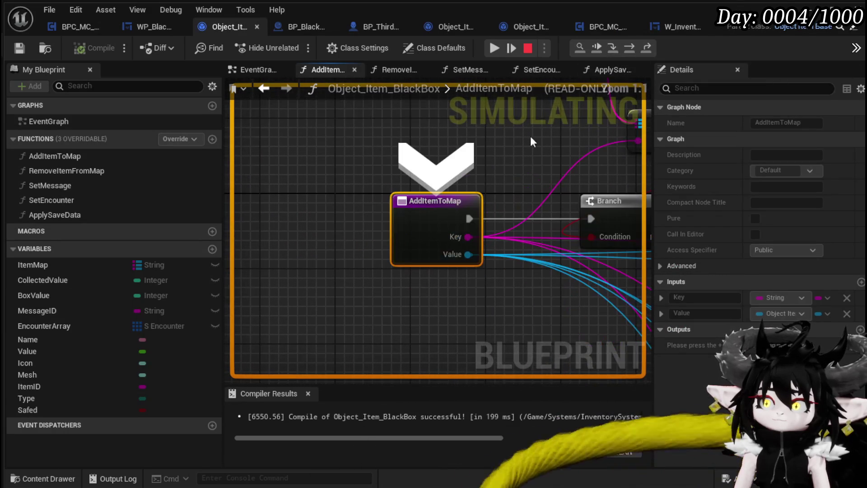
- Step through the Branch, ADD and Cast nodes to SET Collected Value
left_click(627, 46)
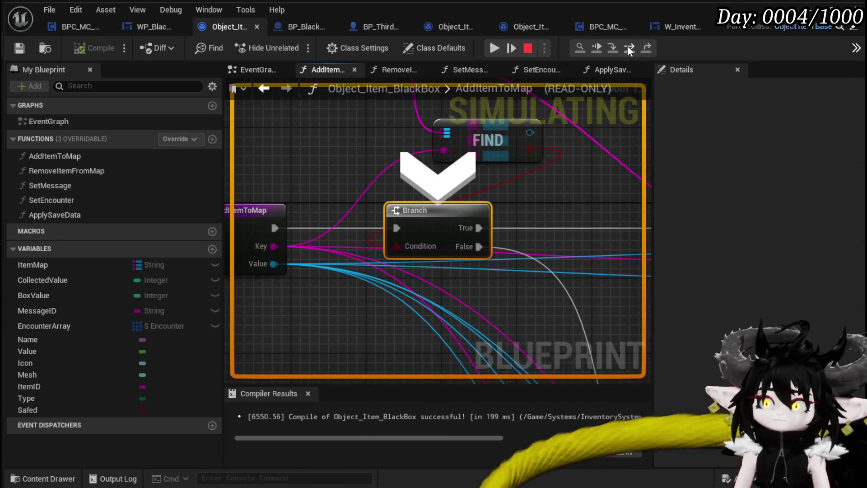
left_click(627, 46)
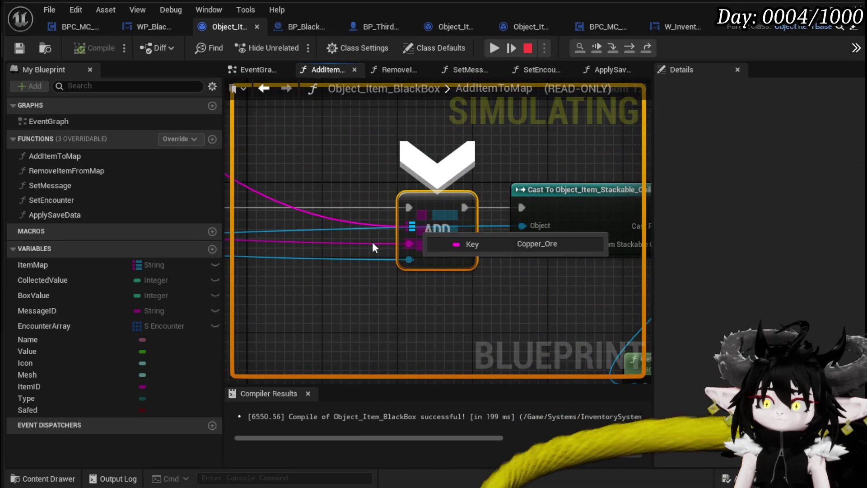
mouse_move(376, 262)
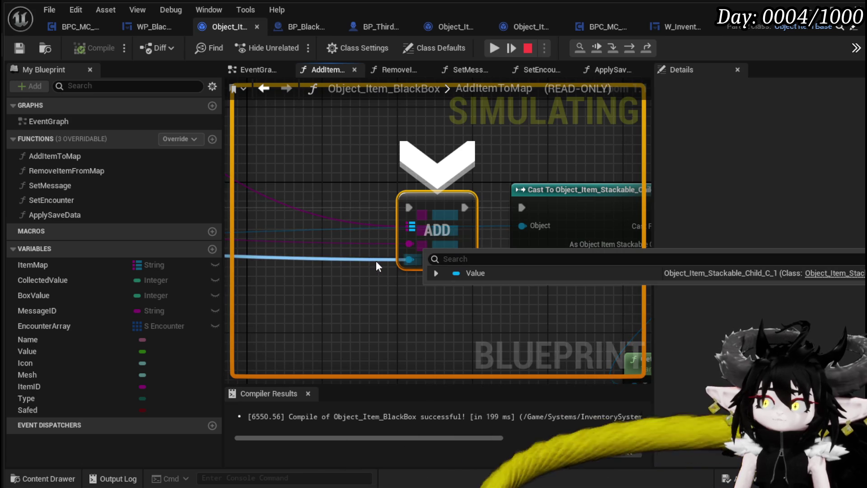
left_click(628, 53)
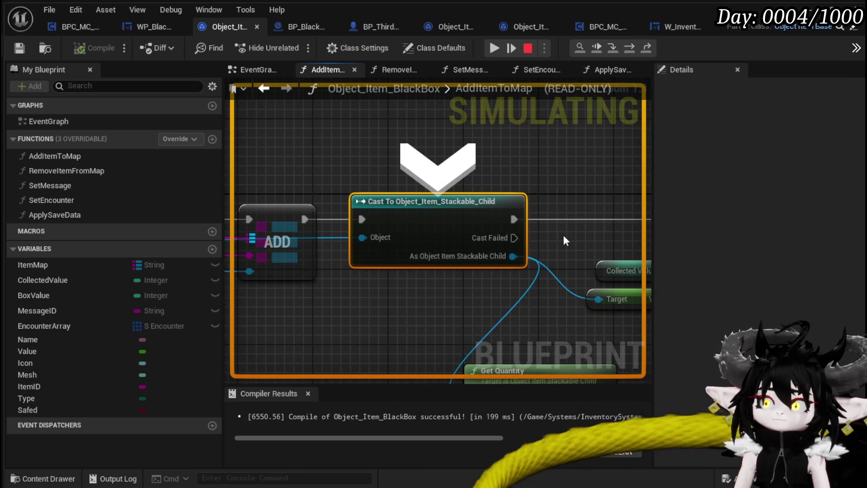
mouse_move(350, 239)
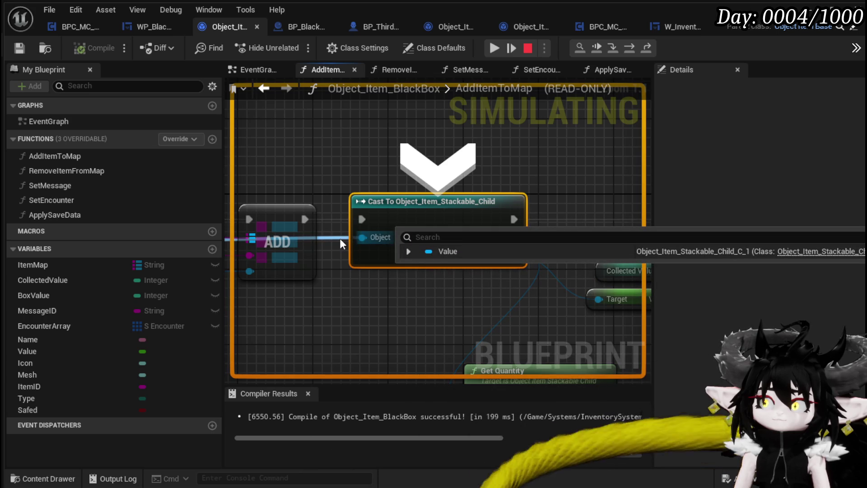
left_click(628, 47)
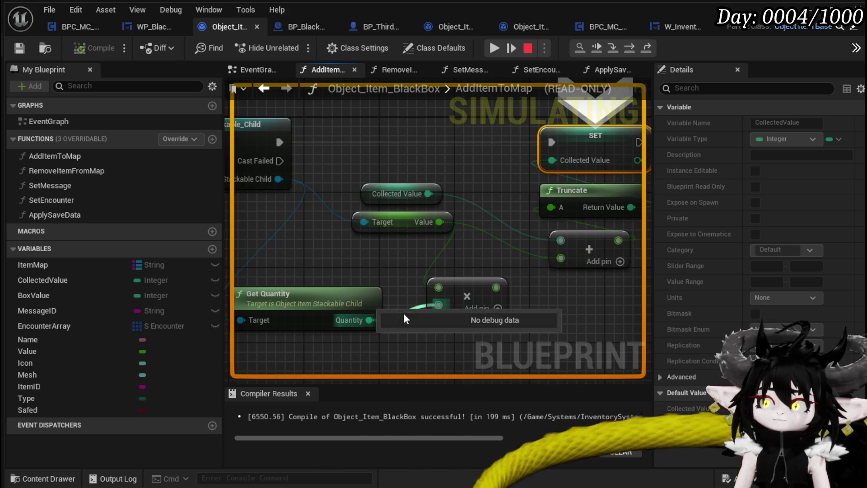
- Check the Collected Value math debug values: Value 5000, Quantity 0
left_click_drag(533, 291, 470, 278)
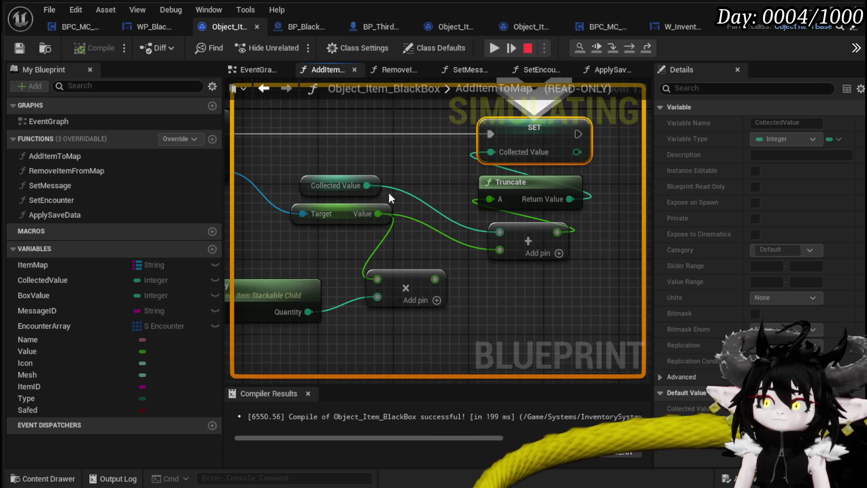
left_click_drag(414, 252, 494, 244)
mouse_move(501, 230)
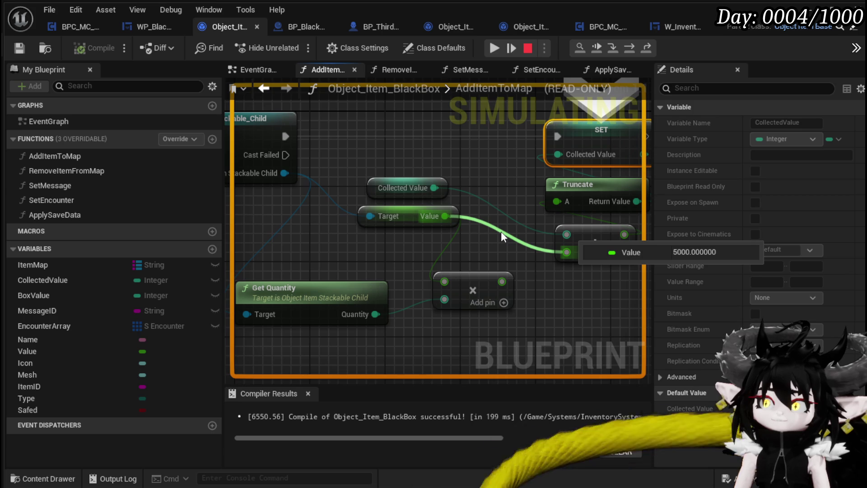
mouse_move(506, 213)
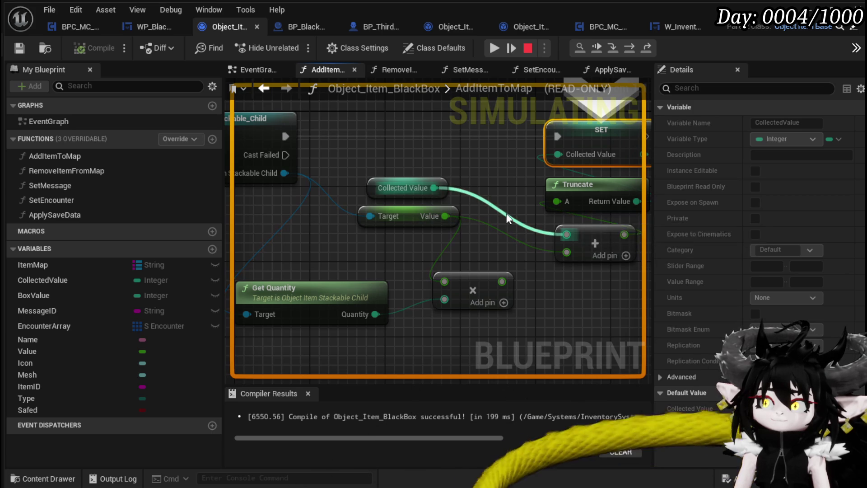
left_click_drag(526, 179, 433, 199)
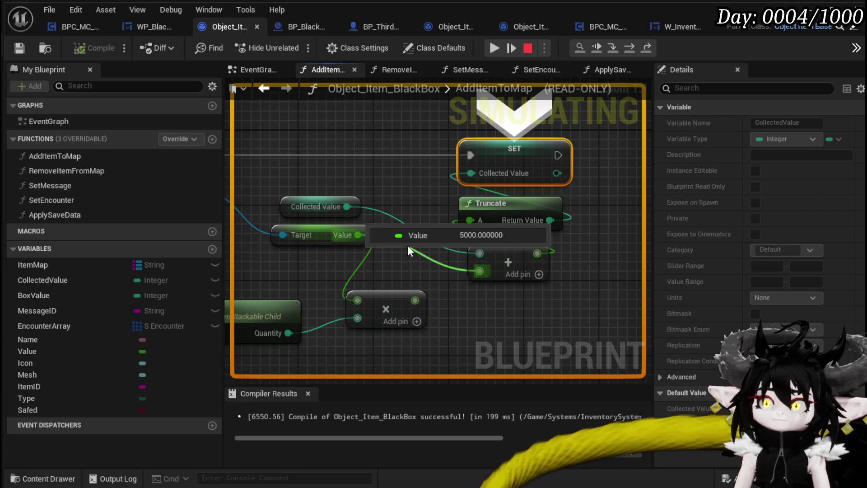
mouse_move(408, 251)
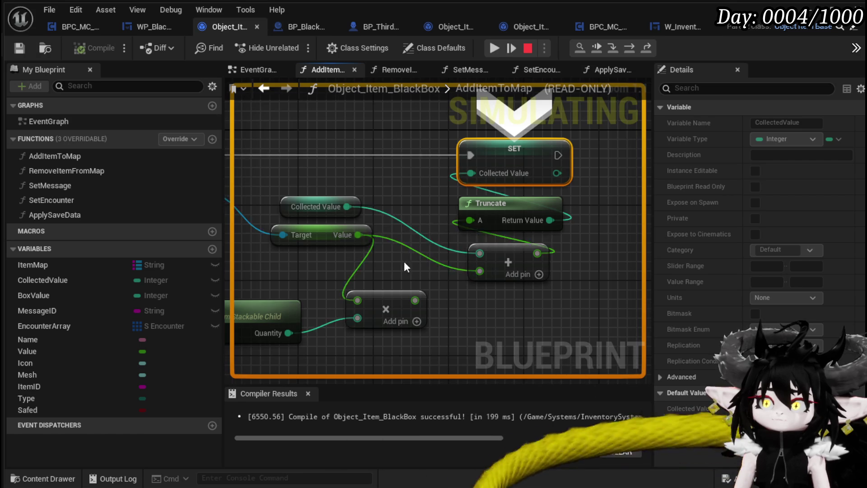
- Review the cast, entry and Branch nodes, then resume to the next breakpoint
left_click_drag(404, 261, 514, 261)
scroll(513, 259, "down", 4)
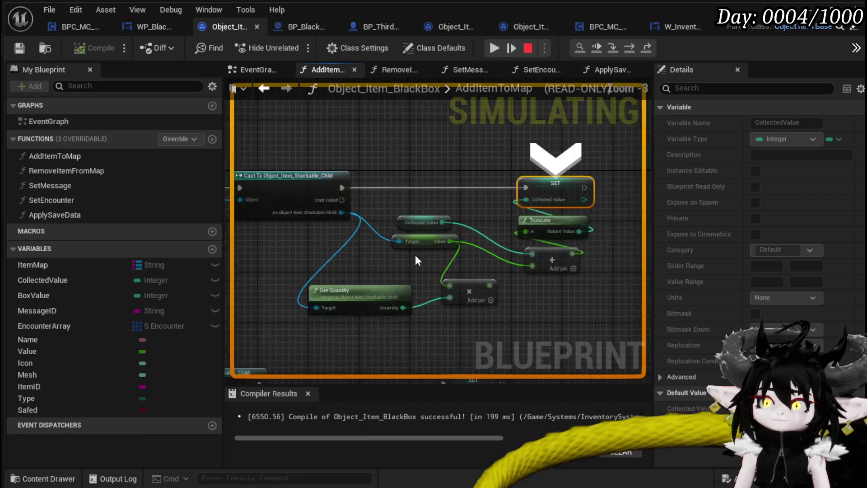
mouse_move(431, 218)
left_mouse_down()
mouse_move(497, 159)
mouse_move(608, 209)
mouse_move(604, 248)
mouse_move(493, 158)
mouse_move(533, 251)
mouse_move(468, 184)
left_mouse_up()
scroll(533, 251, "up", 2)
scroll(531, 243, "up", 1)
mouse_move(457, 272)
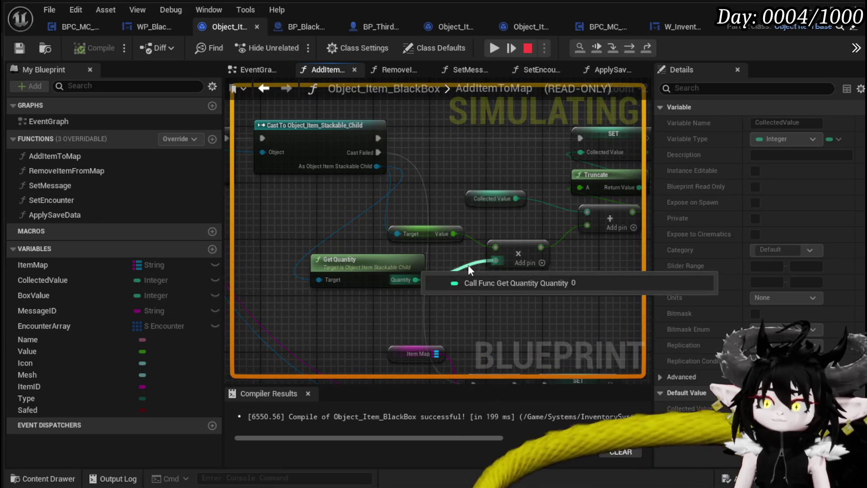
scroll(452, 271, "down", 4)
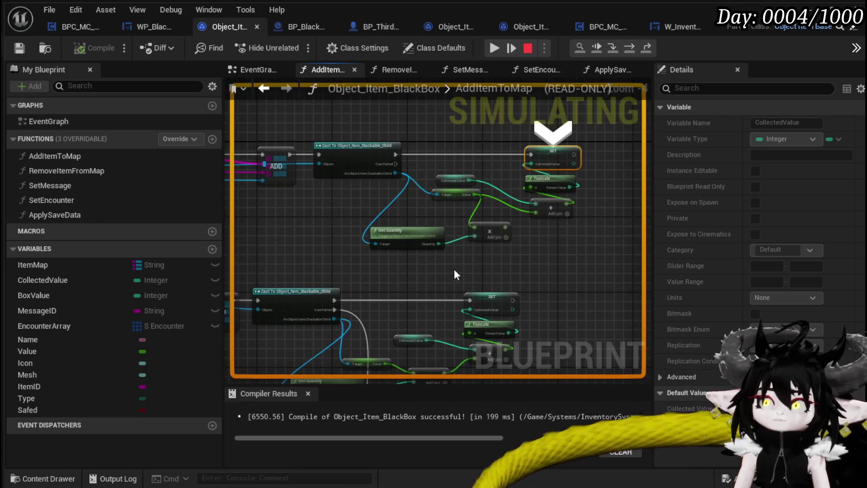
scroll(571, 294, "down", 3)
scroll(512, 255, "up", 3)
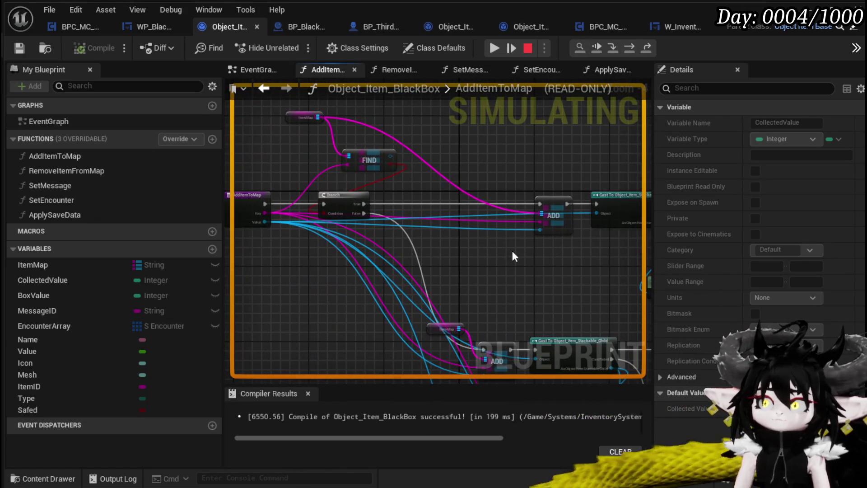
left_click(493, 48)
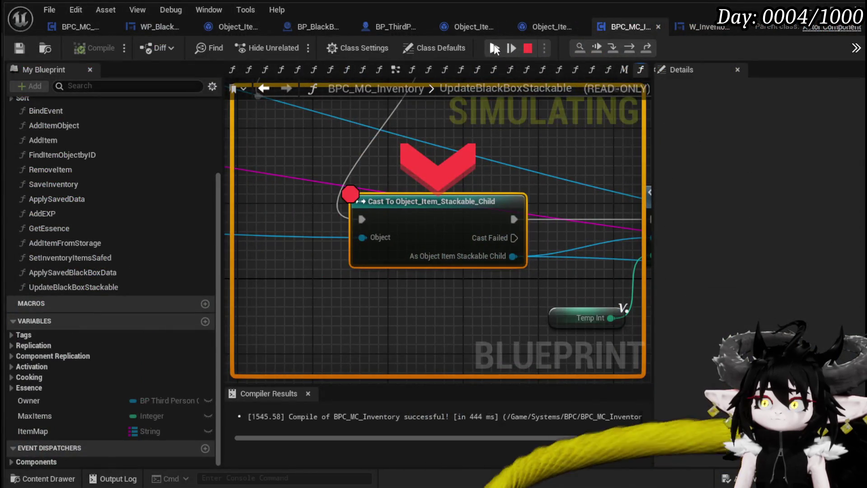
- Resume play from the breakpoint and open the inventory beside the Black Box, now at 170/2,000
left_click(494, 48)
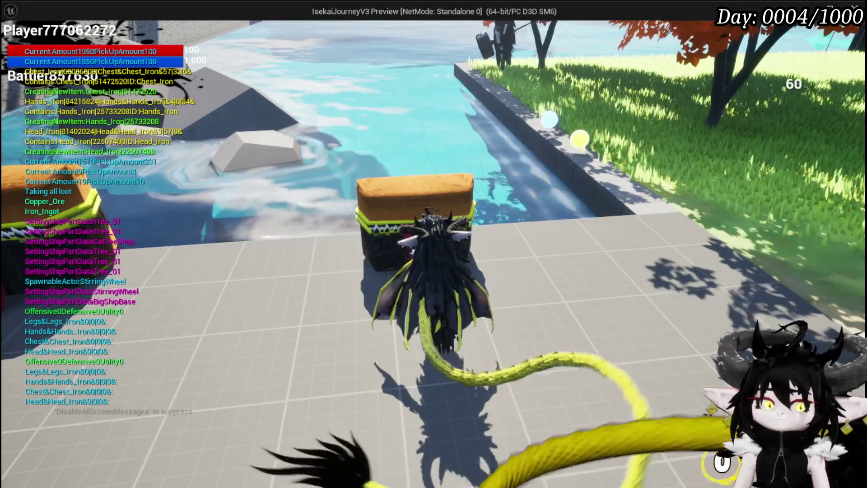
key("e")
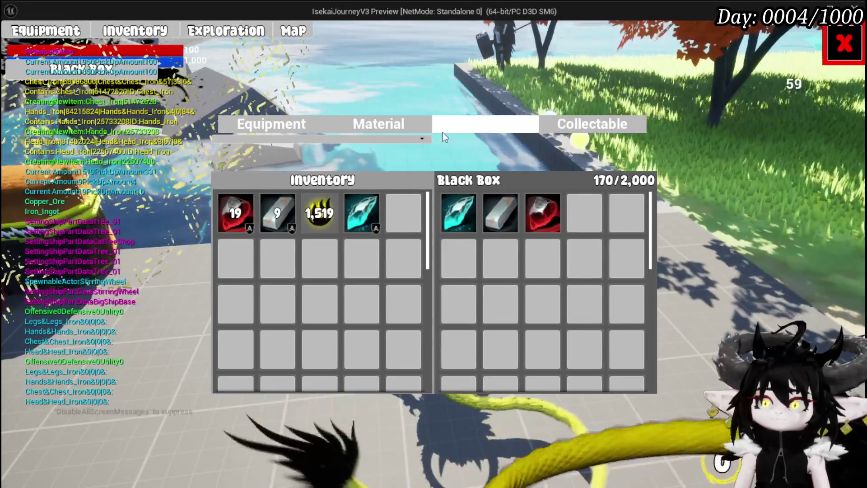
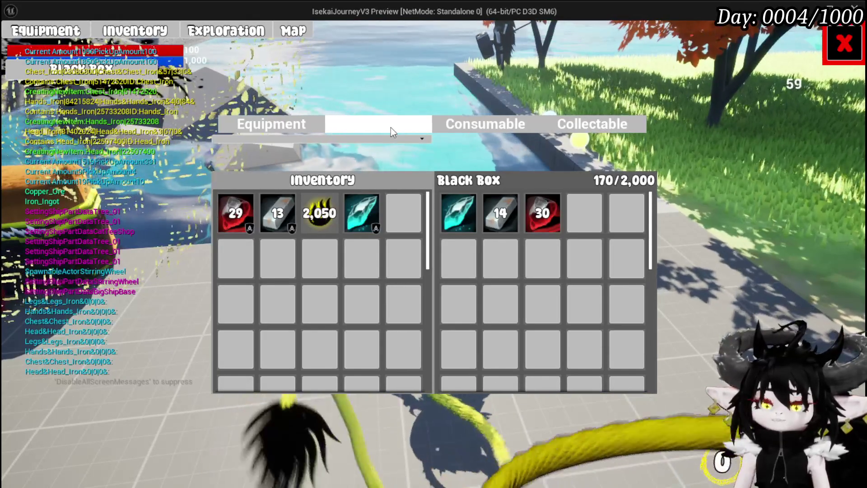
- Stop the play test and save the changed Blueprint packages
key("Escape")
left_click(21, 48)
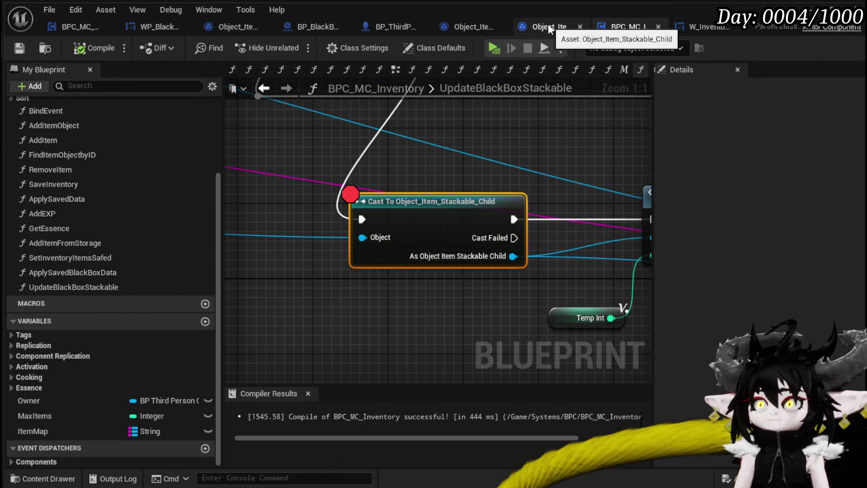
- Save the Blueprint and add a Map Remove node off the ItemMap pin
left_click_drag(421, 122, 488, 187)
scroll(488, 188, "down", 4)
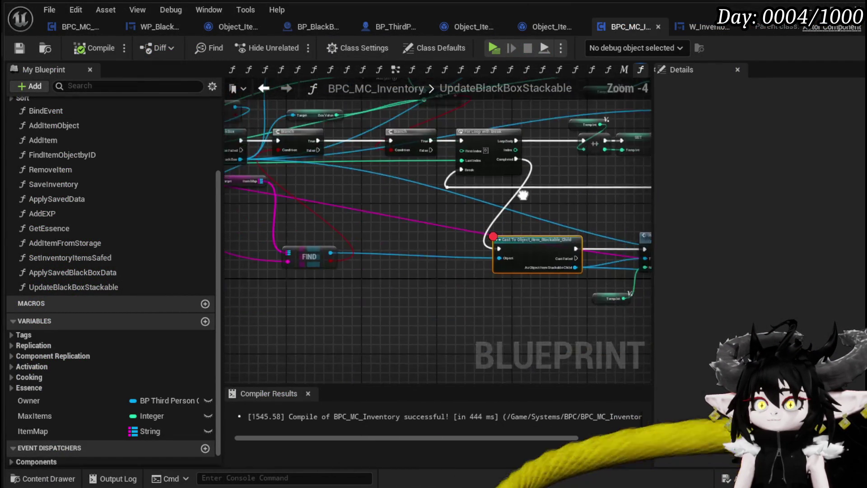
scroll(470, 184, "up", 4)
scroll(568, 189, "down", 2)
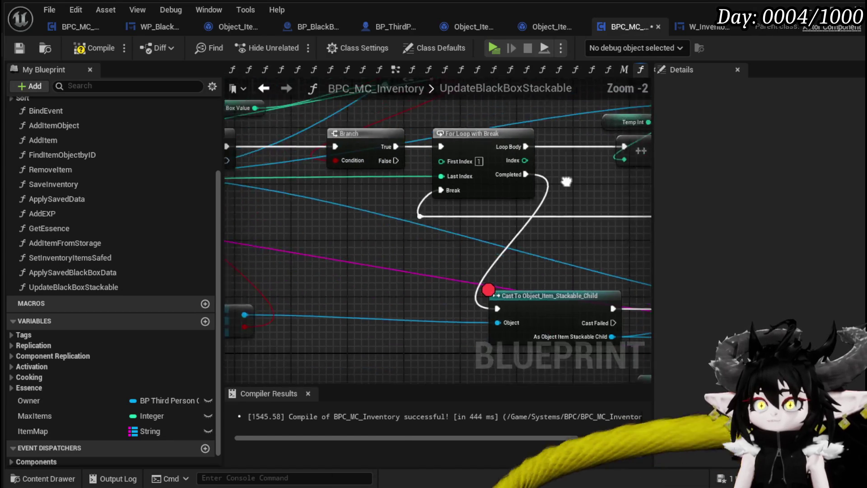
left_click_drag(568, 189, 511, 132)
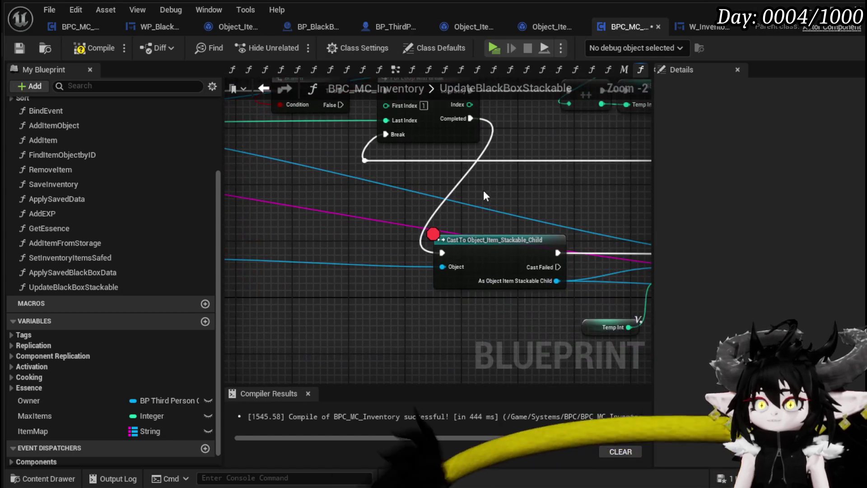
left_click(20, 47)
scroll(511, 218, "down", 2)
left_click_drag(595, 227, 607, 238)
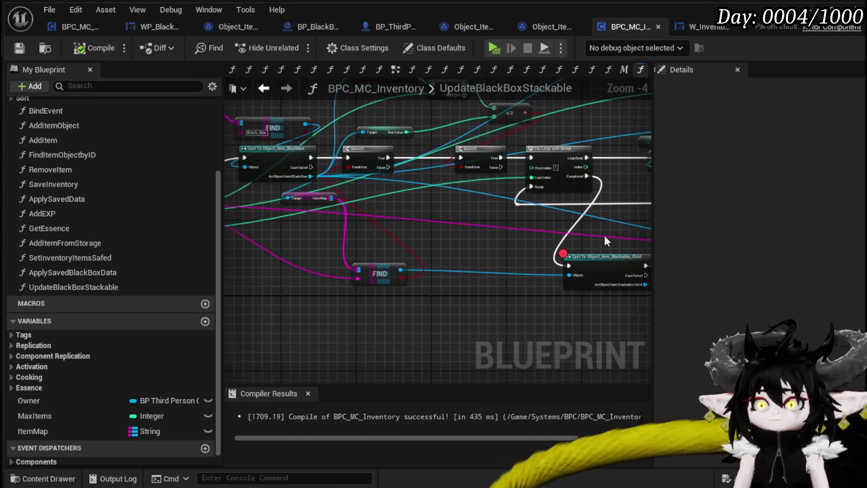
left_click_drag(332, 199, 442, 215)
type("Remove")
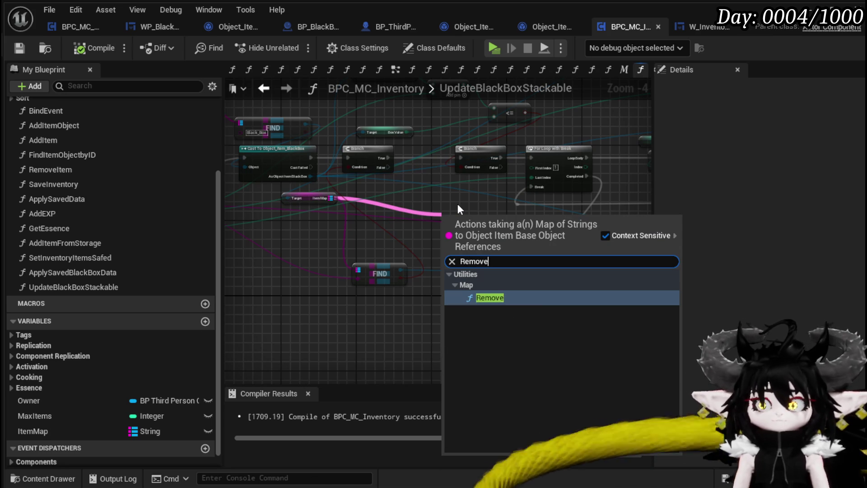
left_click(491, 298)
- Chain REMOVE's execution into the Cast node and connect the map to REMOVE's map input
scroll(380, 219, "up", 1)
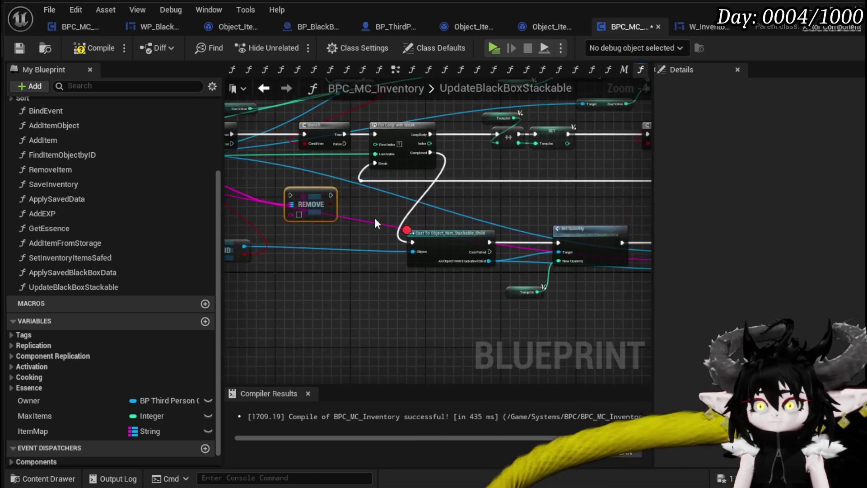
mouse_move(307, 201)
left_mouse_down()
mouse_move(407, 267)
mouse_move(363, 257)
left_mouse_up()
left_click_drag(417, 258, 445, 258)
left_click_drag(360, 238, 505, 246)
left_click_drag(339, 270, 468, 274)
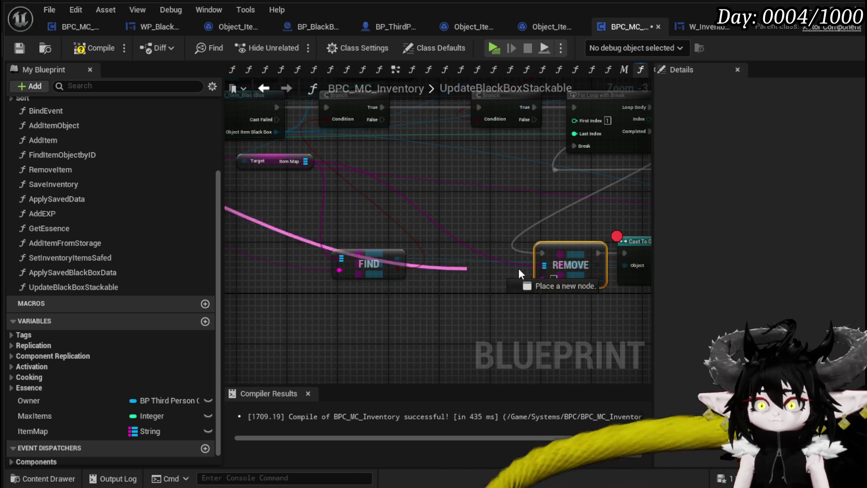
left_click_drag(550, 278, 549, 278)
- Shift the Temp Int, Cast, Set Quantity and Add Item nodes right to make room
left_click_drag(515, 215, 359, 229)
left_click_drag(550, 237, 388, 240)
left_click_drag(417, 308, 482, 303)
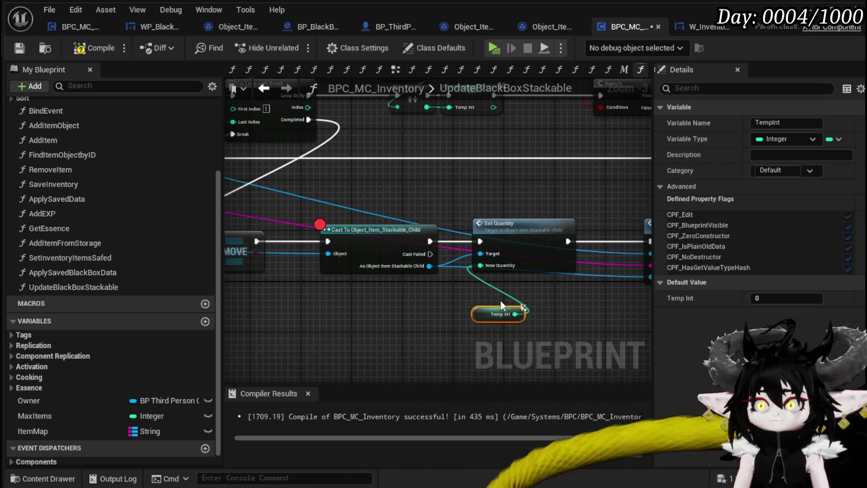
scroll(297, 303, "down", 1)
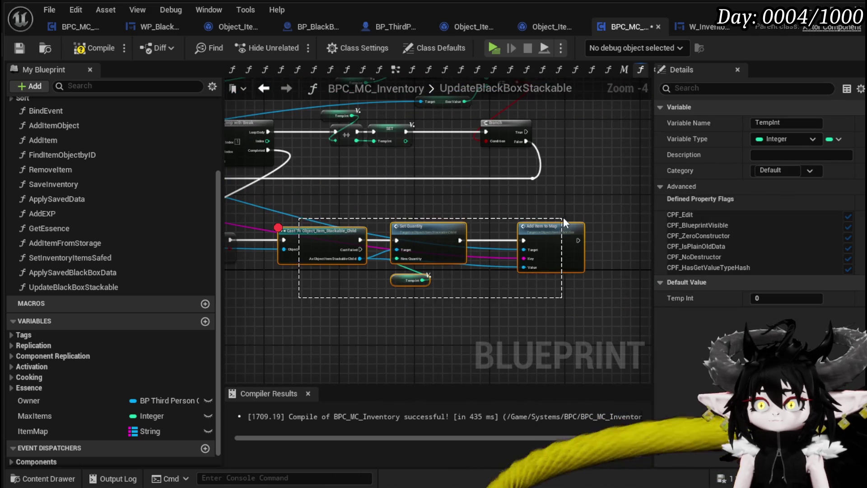
left_click_drag(563, 217, 562, 218)
left_click_drag(417, 237, 460, 235)
mouse_move(304, 263)
left_mouse_down()
mouse_move(555, 256)
mouse_move(514, 267)
mouse_move(631, 287)
left_mouse_up()
mouse_move(473, 234)
left_mouse_down()
mouse_move(375, 219)
mouse_move(564, 296)
left_mouse_up()
left_click_drag(527, 268, 517, 260)
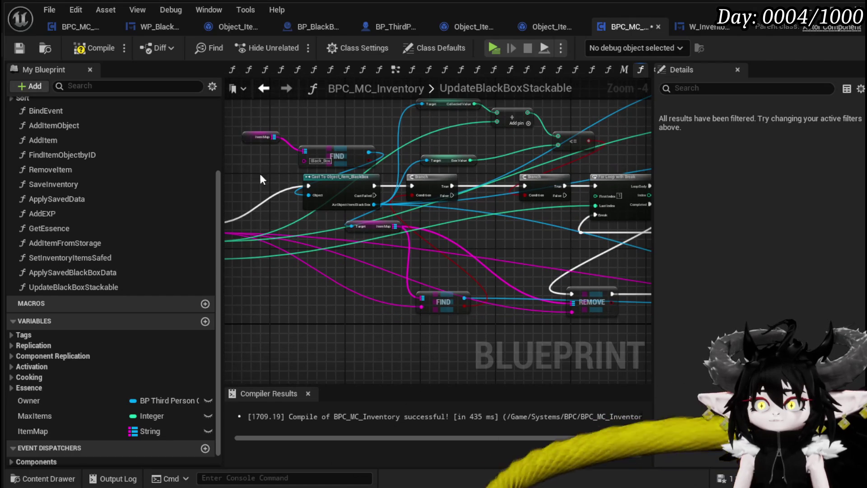
- Paste a copy of the ItemMap getter and add a Map Find node from it
left_click_drag(294, 118, 294, 118)
mouse_move(550, 253)
left_mouse_down()
mouse_move(408, 226)
mouse_move(384, 213)
mouse_move(479, 230)
left_mouse_up()
scroll(384, 213, "up", 1)
key("ctrl+v")
type("F")
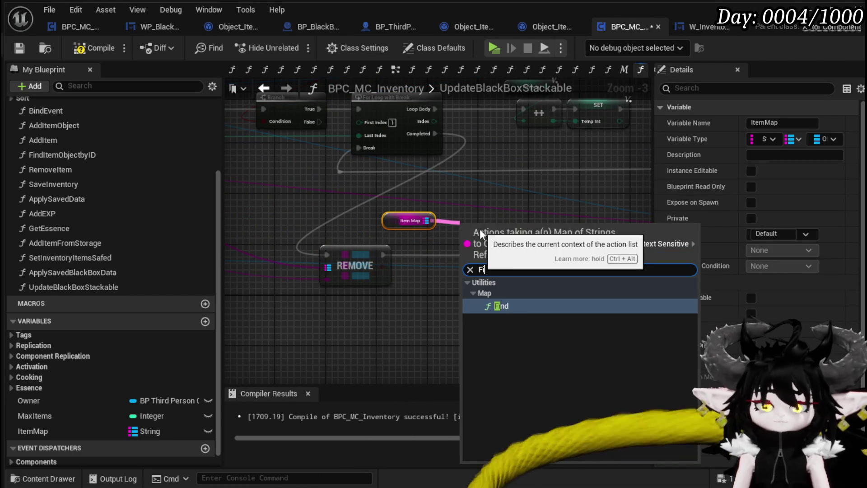
type("ind")
key("Return")
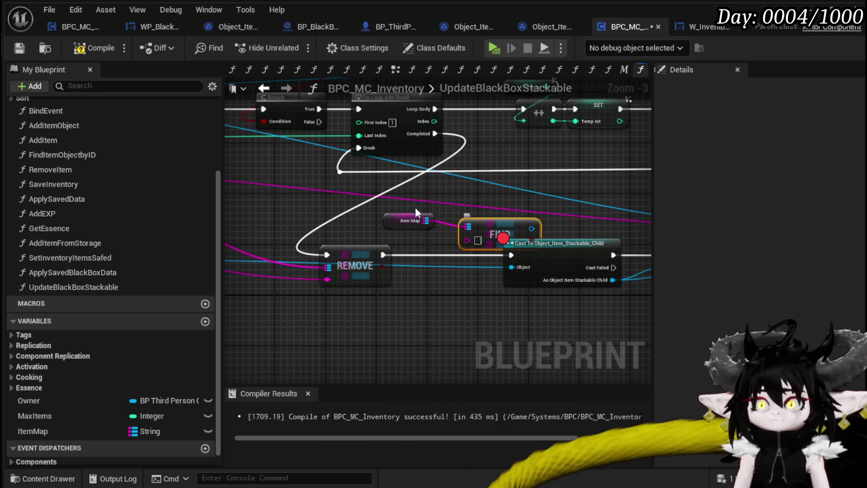
left_click(409, 221, "ctrl")
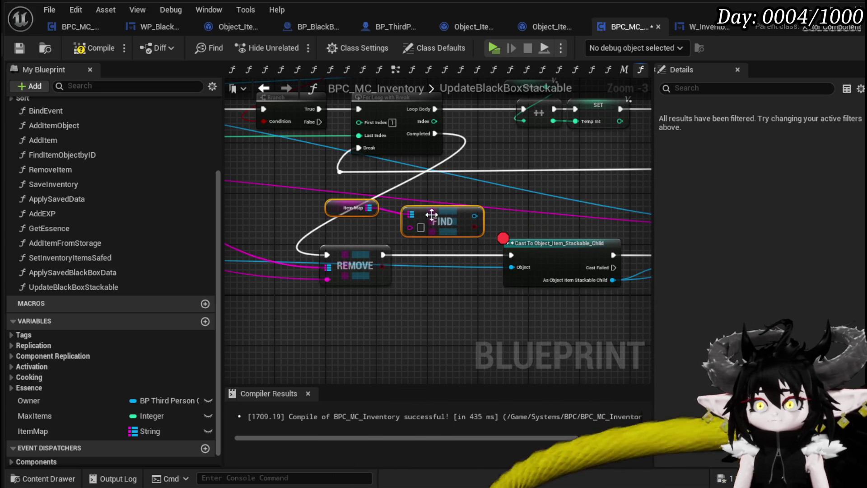
- Delete the extra Item Map and Find nodes and add a Construct Object node for Object_Item_Base
key("Delete")
right_click(397, 302)
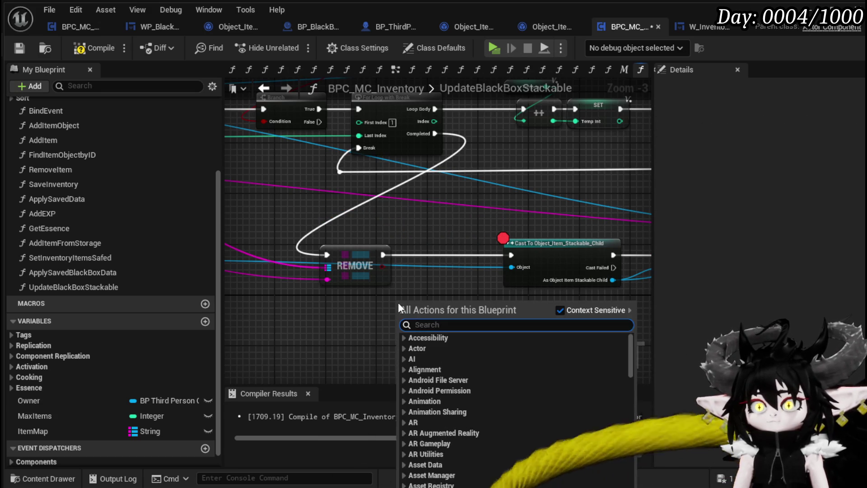
type("construct")
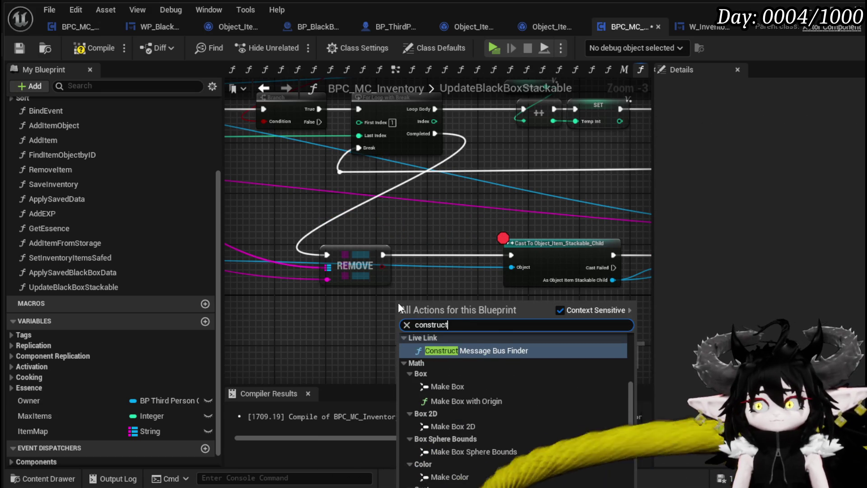
type(" obj")
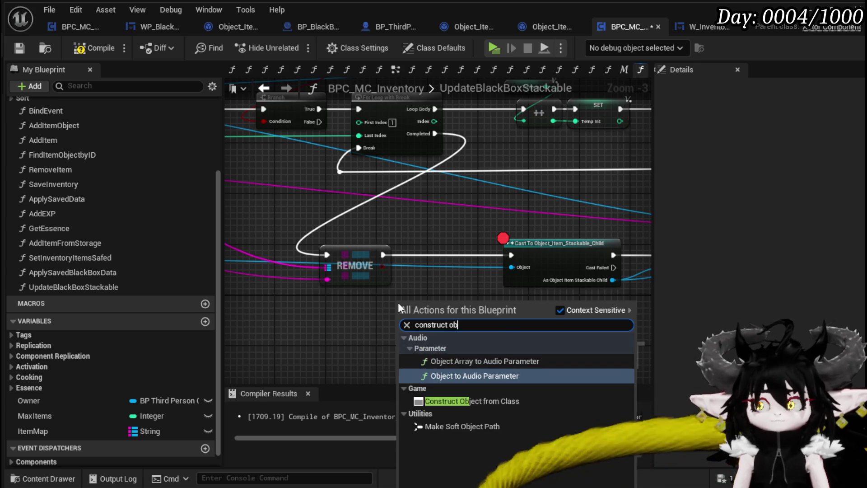
left_click(472, 400)
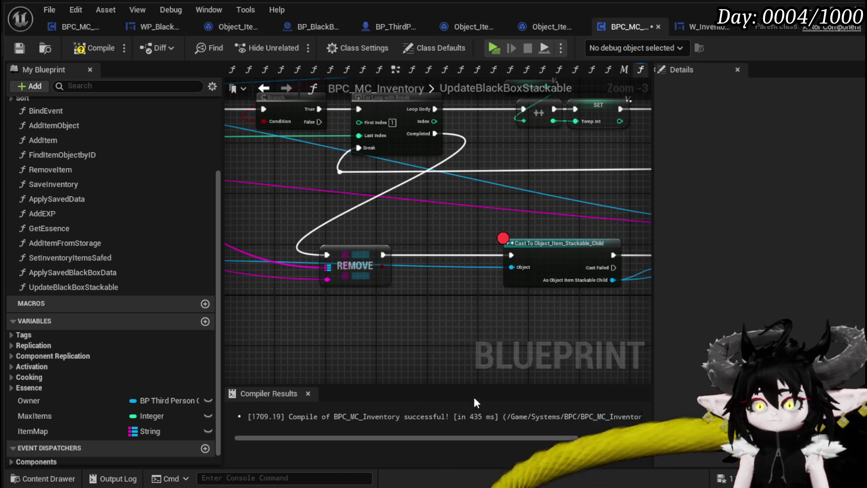
left_click(424, 331)
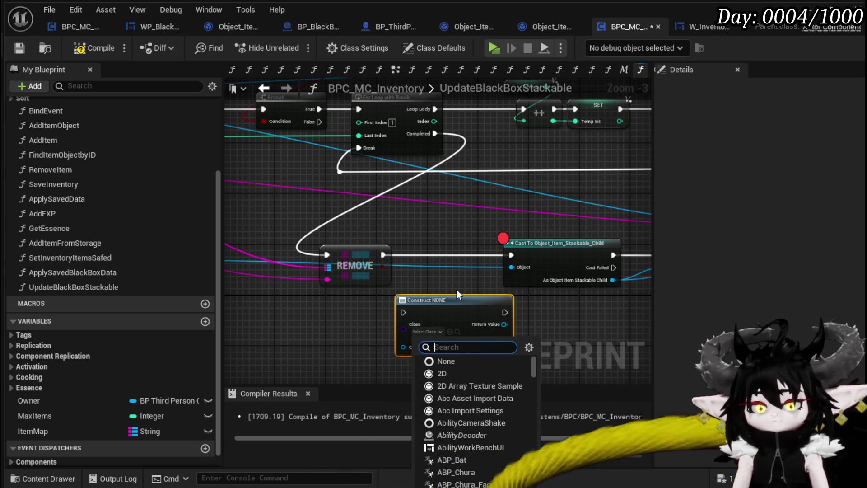
type("Item ob")
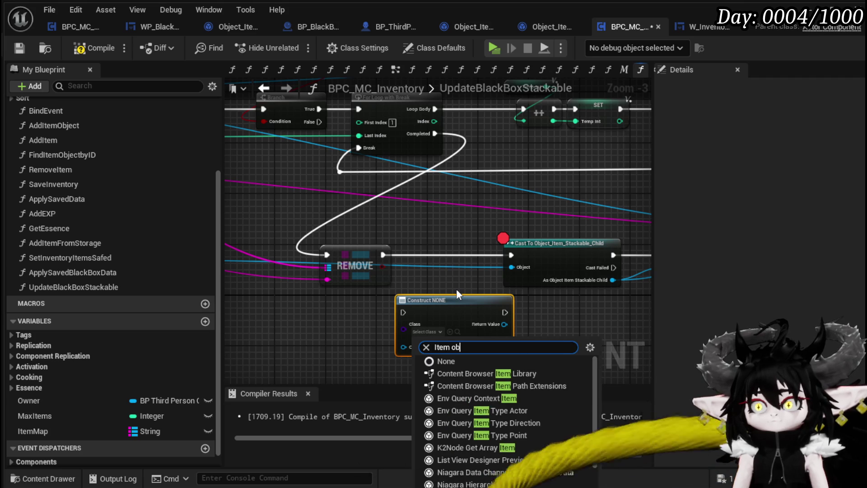
type("jec")
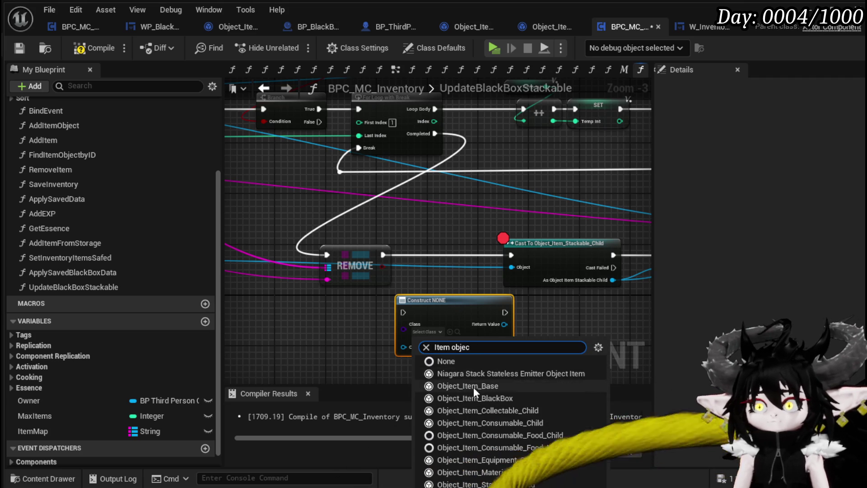
left_click(473, 387)
- Run the Construct node right after REMOVE and feed its new object into the Cast node
left_click_drag(431, 271, 283, 256)
scroll(413, 317, "down", 1)
left_click_drag(365, 291, 638, 210)
scroll(387, 262, "up", 3)
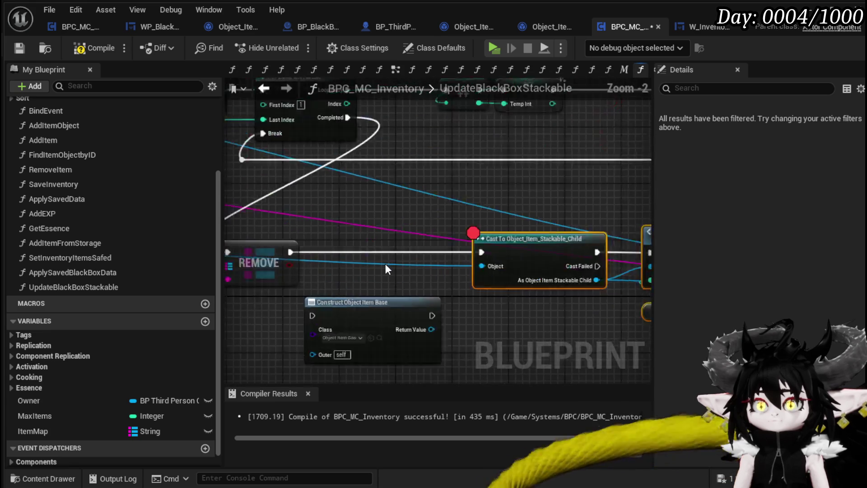
left_click_drag(361, 313, 366, 240)
left_click_drag(288, 247, 308, 250)
left_click_drag(450, 265, 503, 267)
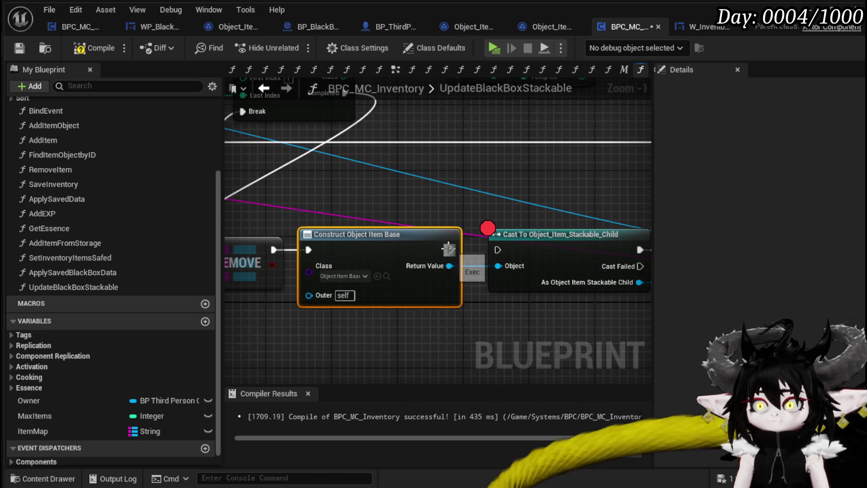
- Add a Set Data from String node off the Cast's stackable child output
left_click_drag(412, 256, 410, 293)
type("Set St")
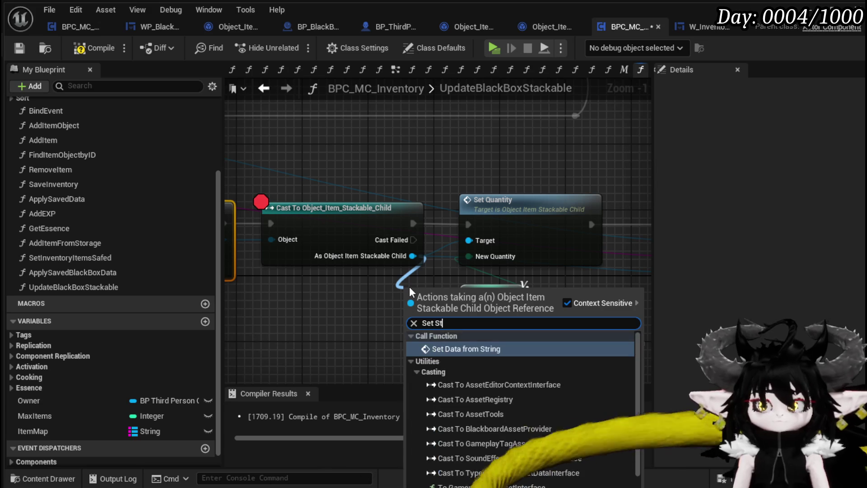
key("Return")
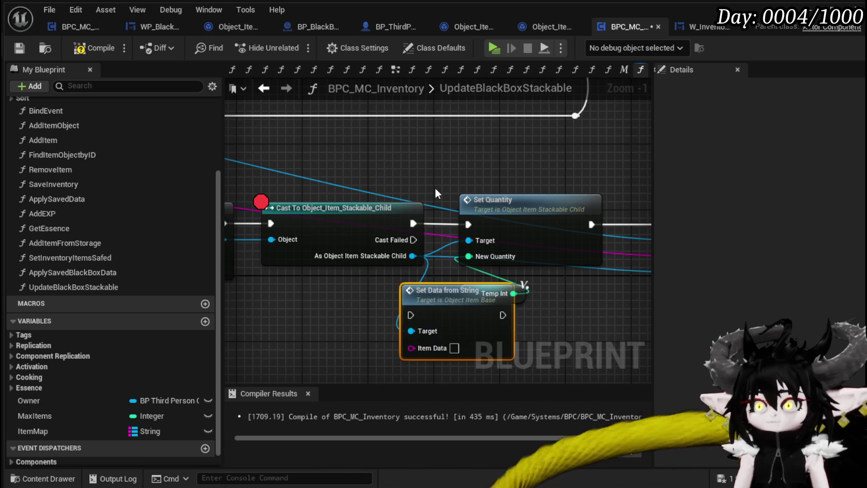
scroll(409, 192, "down", 2)
left_click_drag(409, 191, 356, 197)
left_click(564, 210, "ctrl")
- Place Set Data from String between the Cast and Set Quantity nodes
left_click_drag(412, 218, 522, 219)
mouse_move(374, 284)
left_mouse_down()
mouse_move(424, 241)
mouse_move(412, 215)
left_mouse_up()
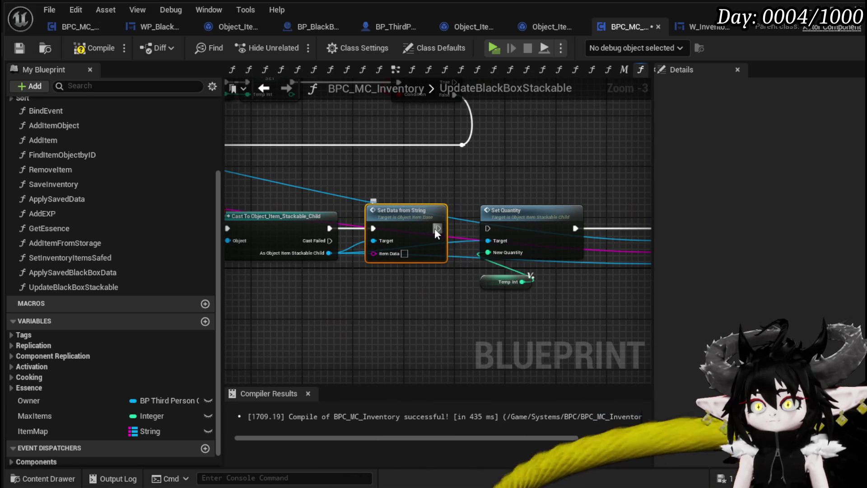
left_click_drag(611, 259, 319, 247)
scroll(391, 311, "down", 1)
mouse_move(418, 285)
left_mouse_down()
mouse_move(499, 315)
mouse_move(451, 338)
mouse_move(527, 304)
left_mouse_up()
- Save, add a breakpoint on the REMOVE node, and disable the Cast node's breakpoint
left_click(20, 48)
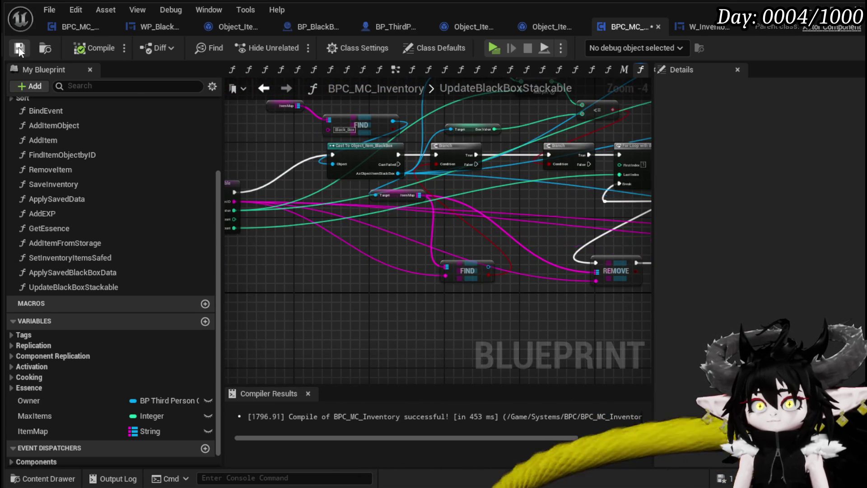
left_click_drag(525, 233, 309, 213)
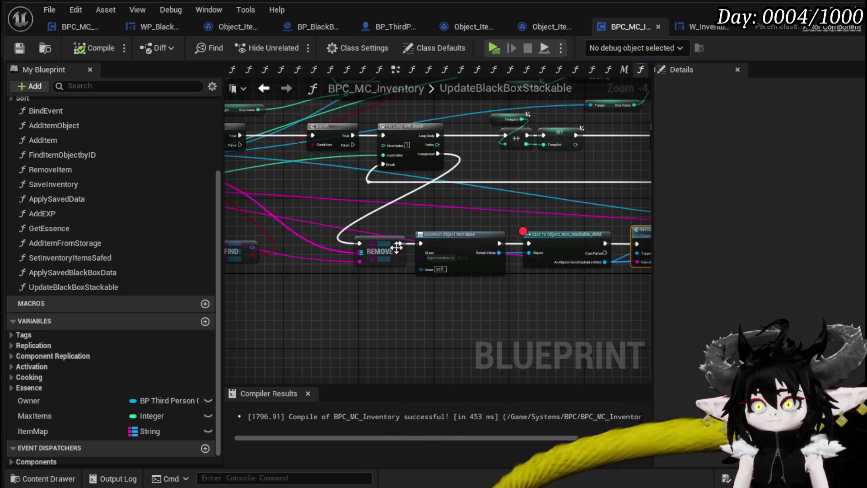
right_click(382, 244)
left_click(428, 480)
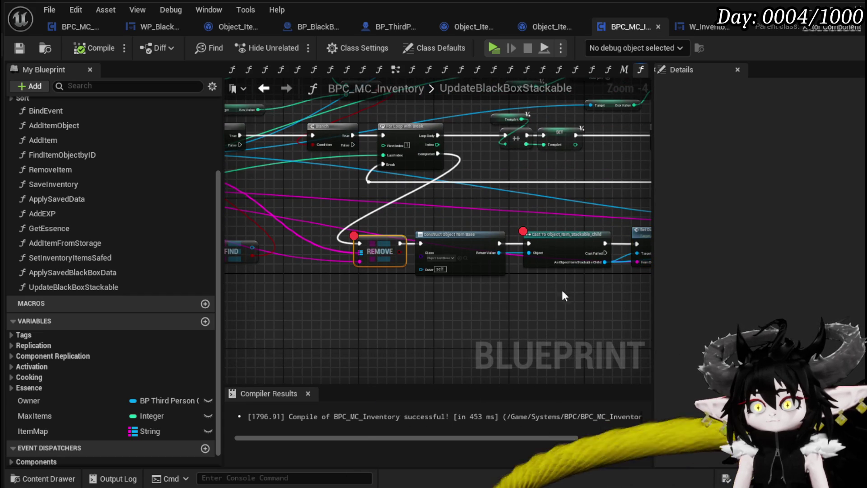
right_click(549, 242)
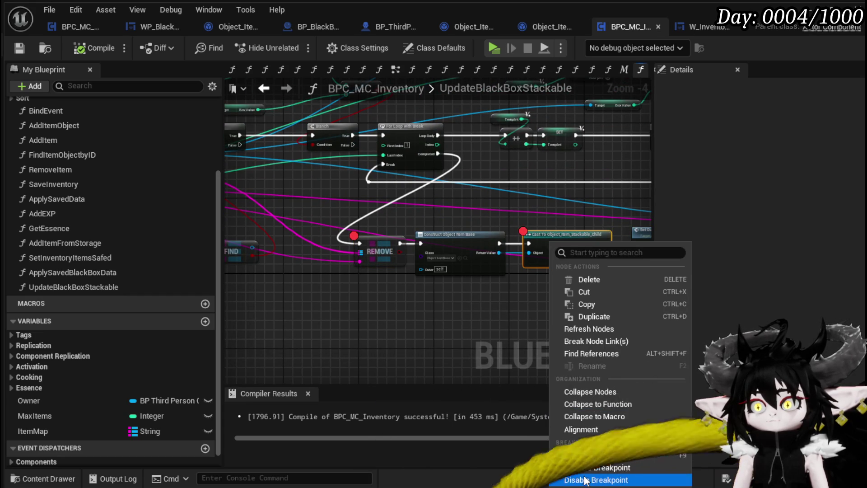
left_click(585, 470)
- Recheck the Cast node's actions and recompile the inventory Blueprint
left_click_drag(430, 308, 481, 296)
right_click(508, 278)
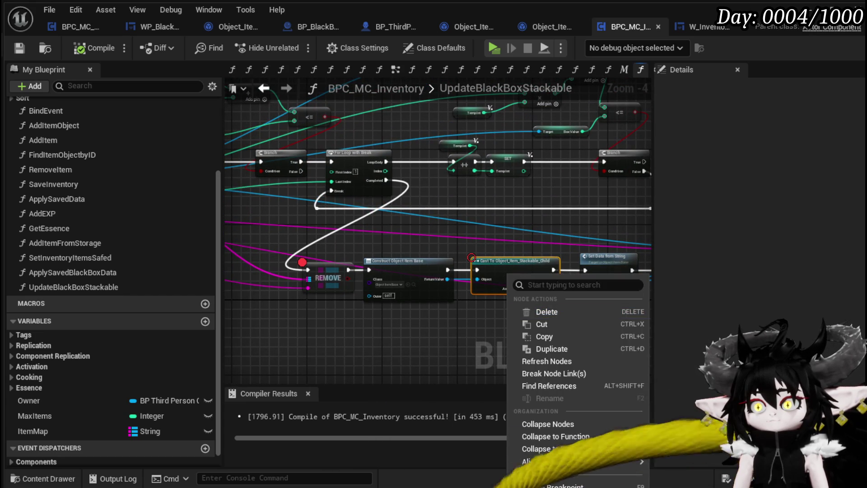
left_click(370, 360)
left_click_drag(370, 359, 497, 344)
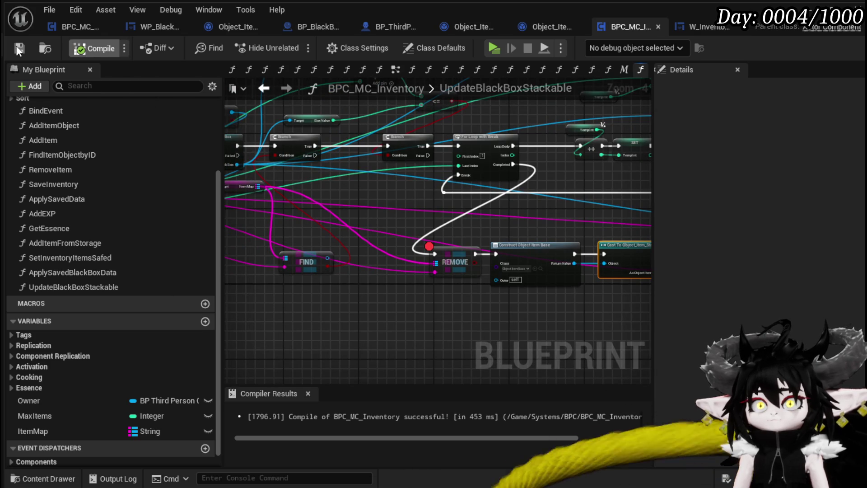
left_click(86, 50)
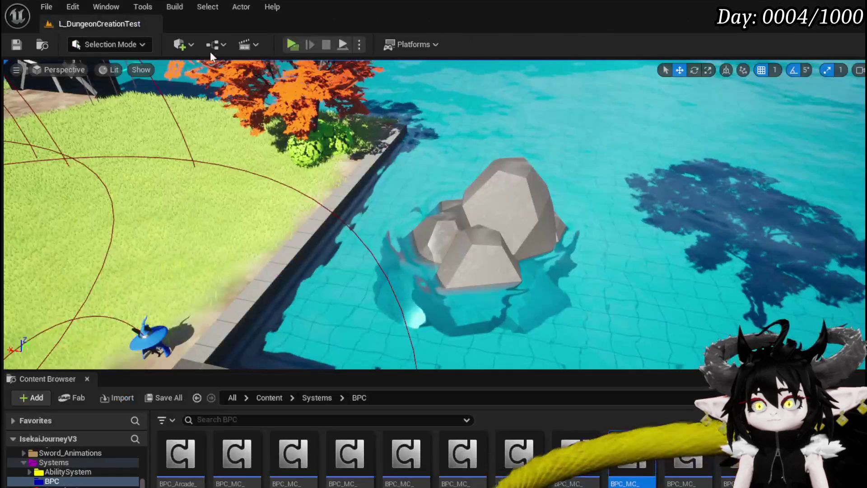
- Start a play test and show the Material items in the Inventory page
left_click(296, 43)
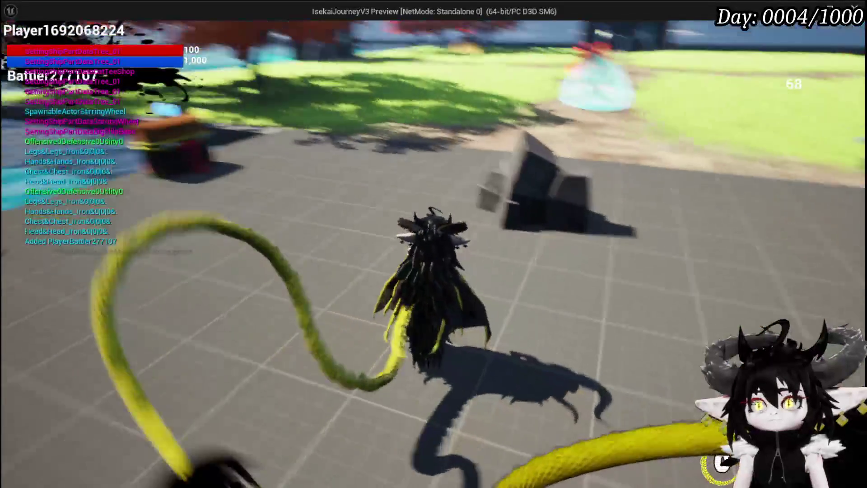
key("Tab")
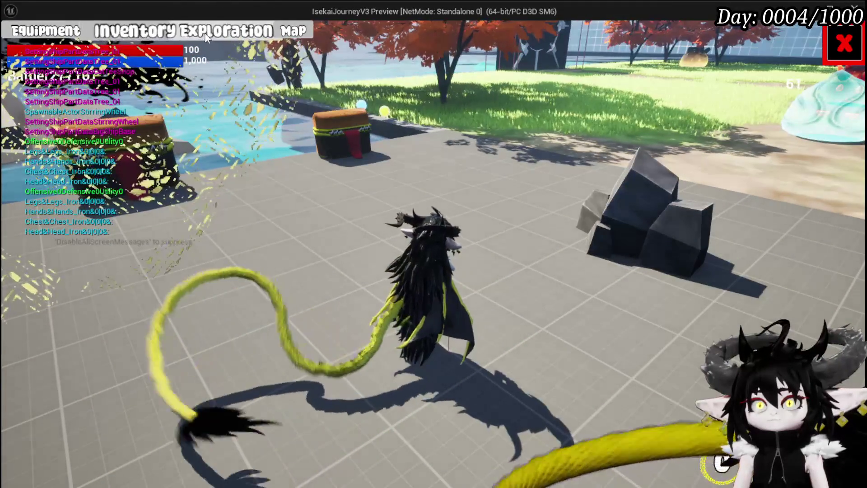
left_click(135, 31)
left_click(393, 135)
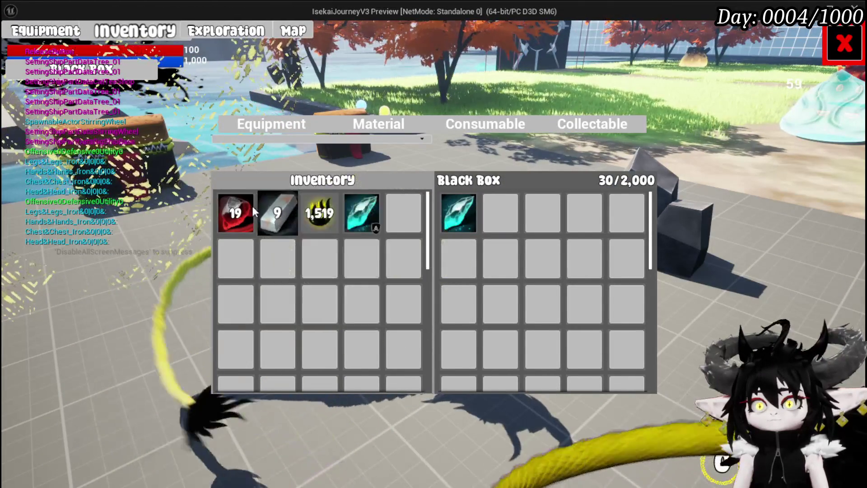
- Send Copper Ore and four Iron Ingots into the Black Box, then close the inventory
left_click(237, 217)
left_click(267, 226)
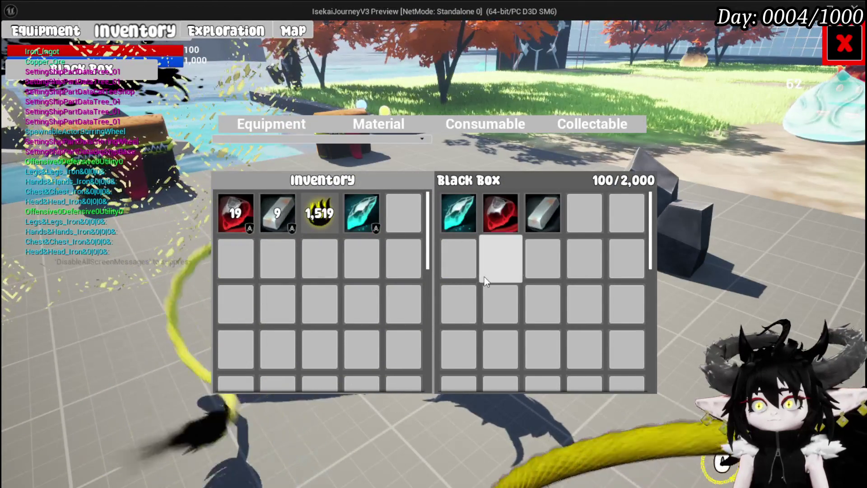
left_click(265, 228)
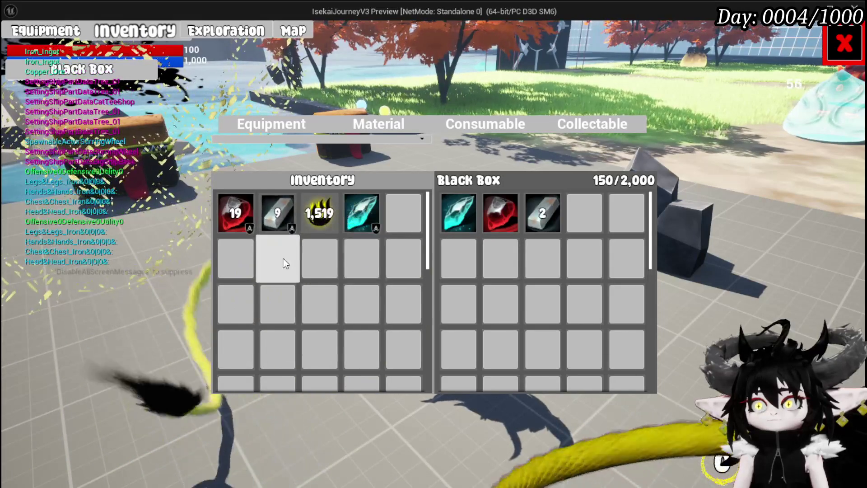
left_click(271, 223)
left_click(272, 225)
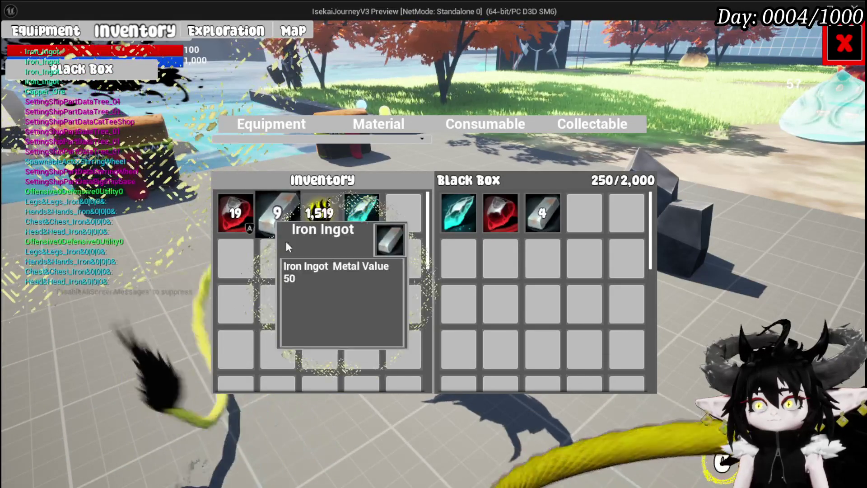
left_click(837, 59)
- Walk to the chest and open its loot, triggering the breakpoint
key("w")
key("e")
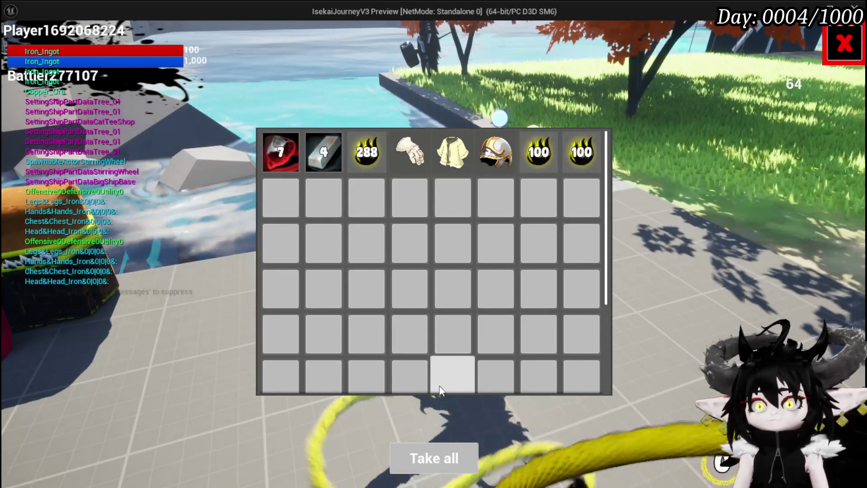
left_click(433, 457)
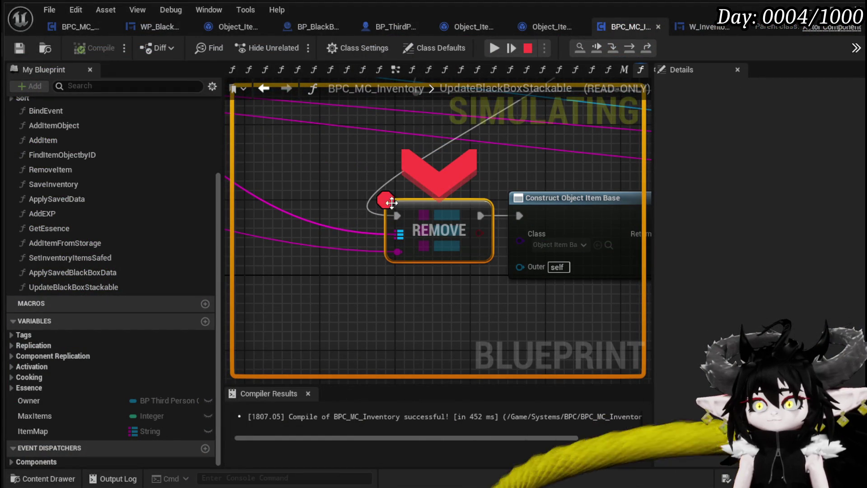
- Step execution to AddItem's return, then resume until the breakpoint hits again
mouse_move(348, 248)
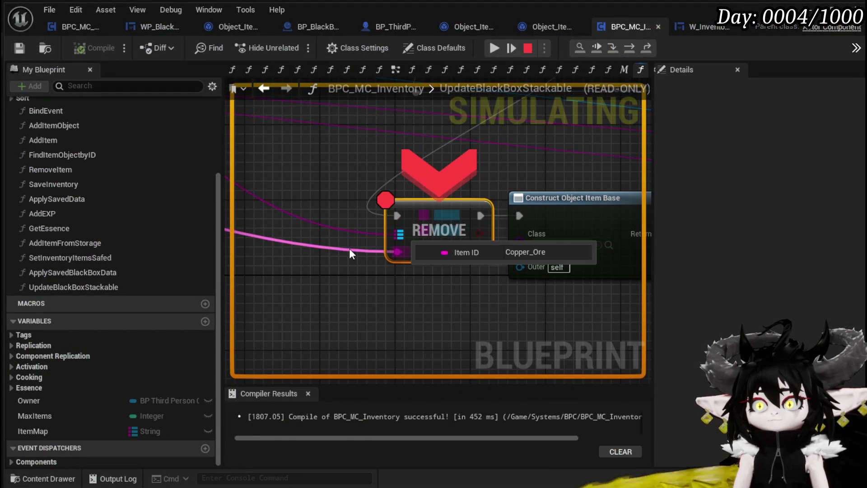
left_click(629, 49)
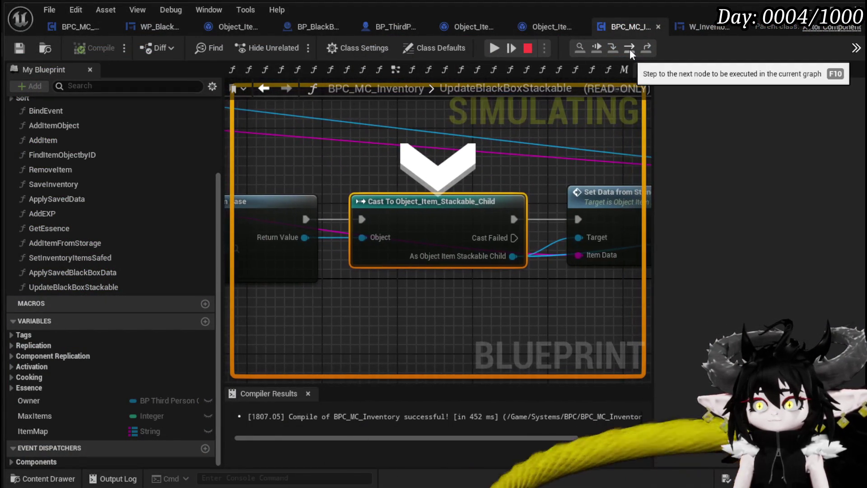
left_click(630, 48)
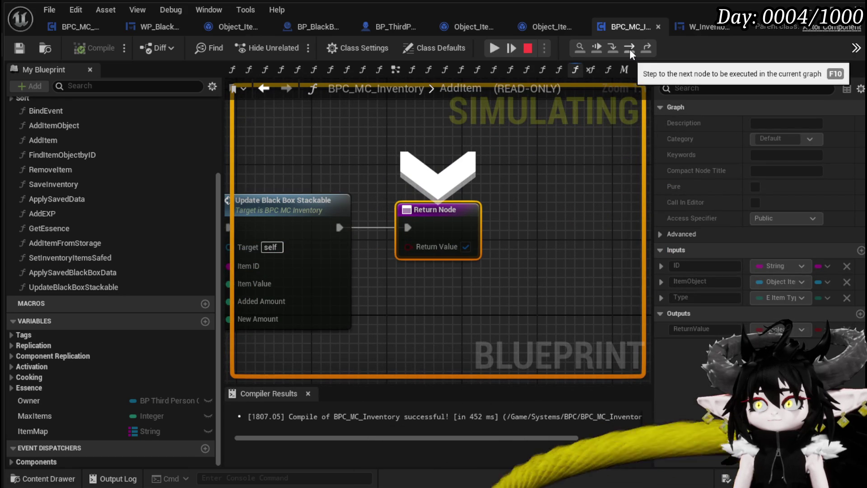
left_click(491, 46)
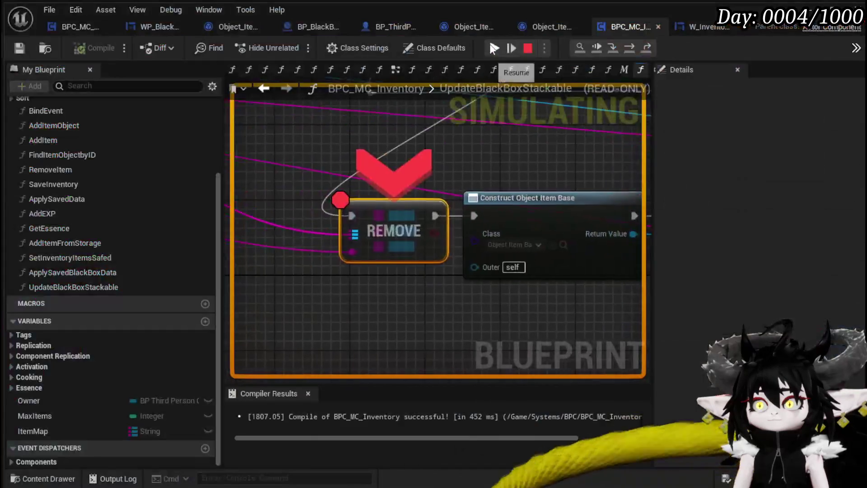
- Step past the REMOVE and Construct nodes to AddItem's return, then resume the game
mouse_move(333, 251)
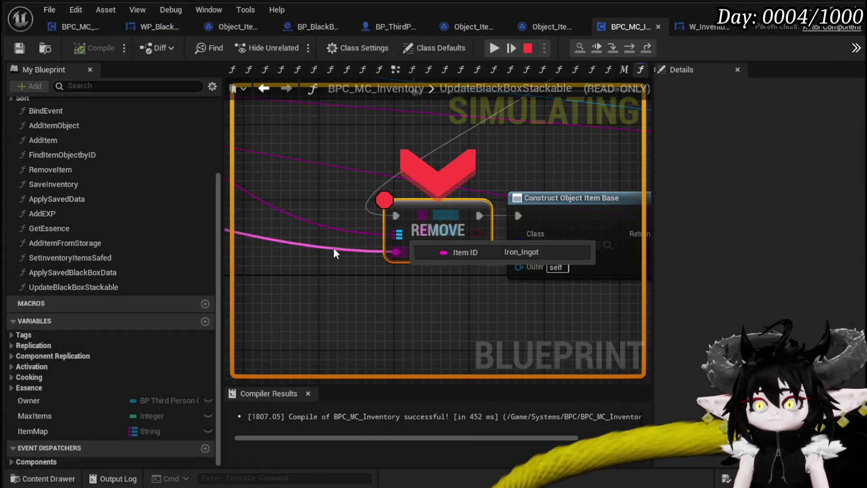
left_click(633, 45)
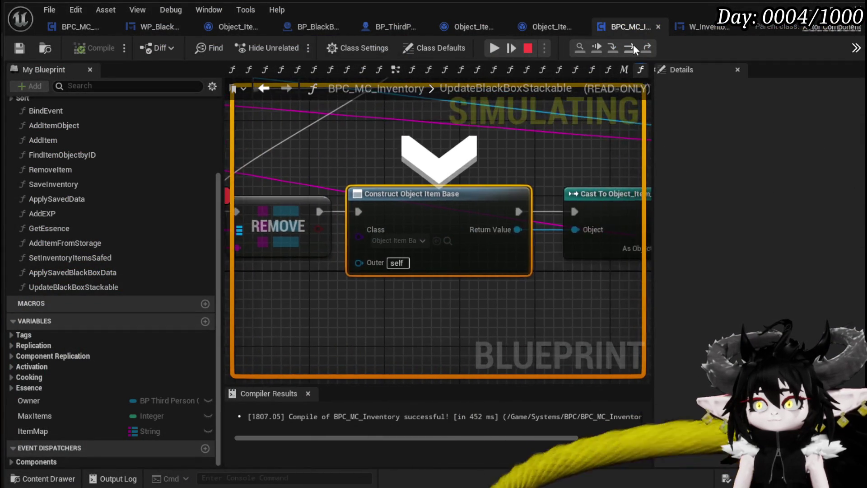
left_click(633, 44)
left_click(633, 44)
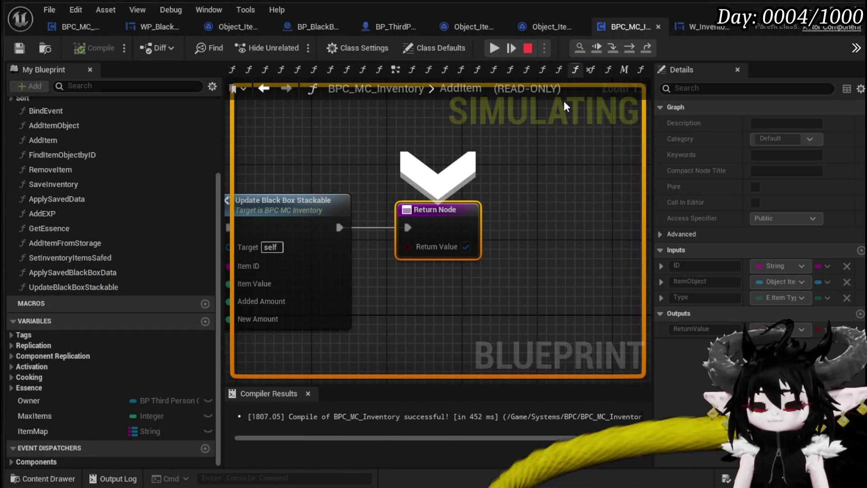
scroll(476, 144, "down", 3)
scroll(475, 144, "down", 2)
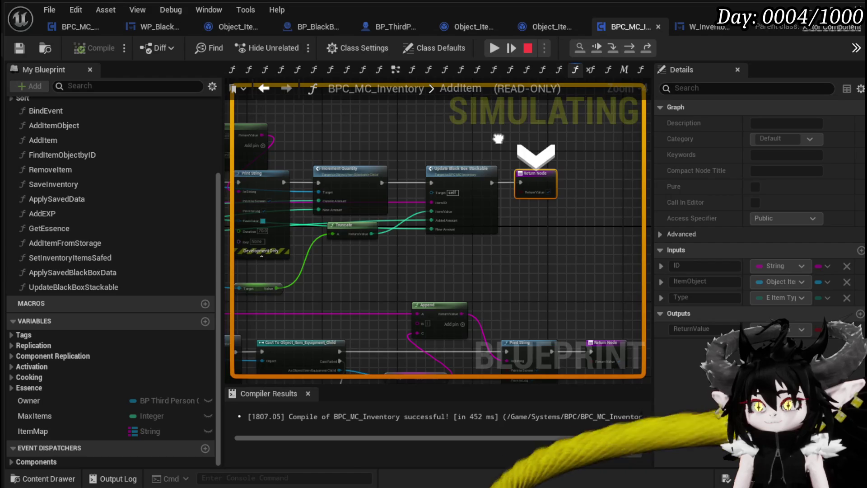
left_click_drag(556, 145, 551, 152)
left_click(495, 48)
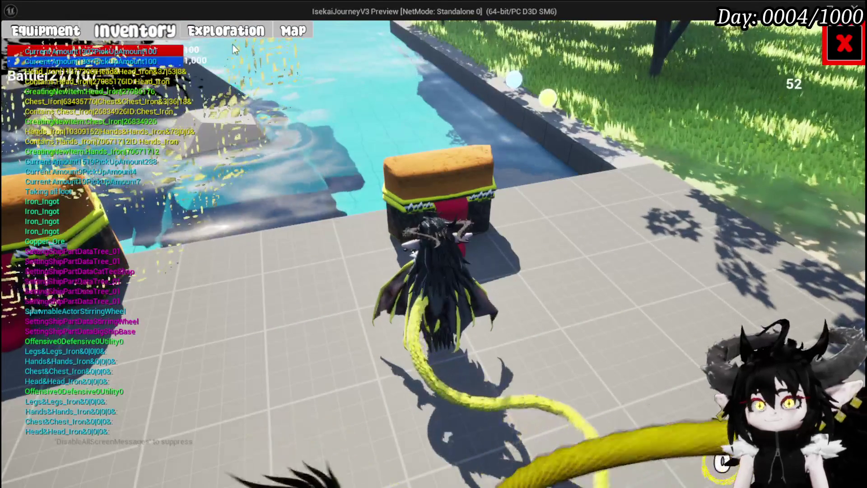
- Open the Black Box storage in game, then stop the play session
key("e")
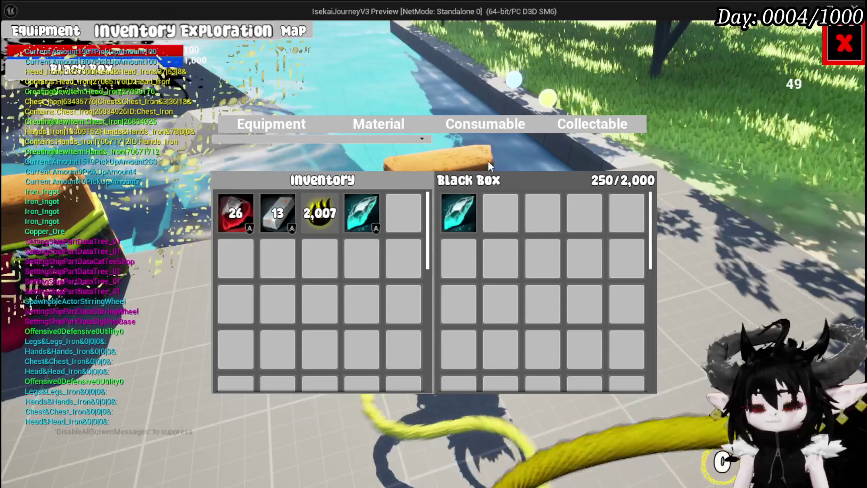
key("Escape")
left_click(18, 49)
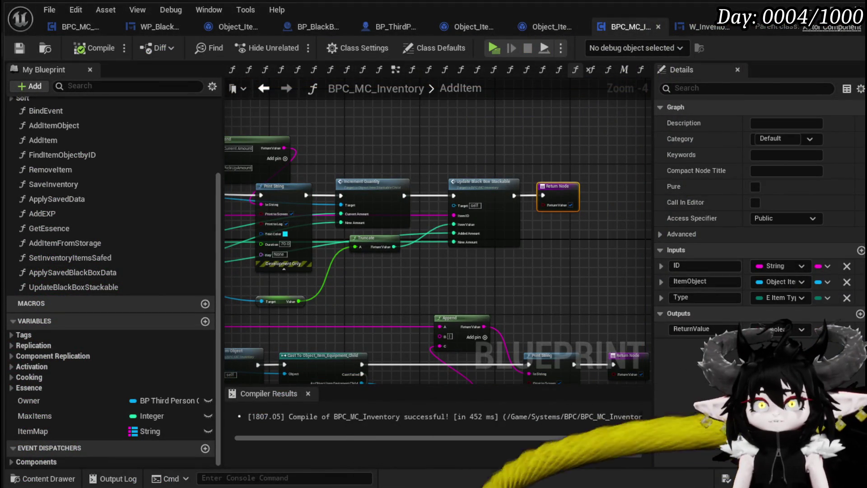
- In UpdateBlackBoxStackable, move Set Data from String, Set Quantity and Temp Int up and right
double_click(479, 208)
scroll(495, 258, "down", 2)
mouse_move(444, 286)
left_mouse_down()
mouse_move(532, 269)
mouse_move(279, 264)
mouse_move(552, 279)
mouse_move(597, 294)
mouse_move(400, 294)
mouse_move(553, 295)
mouse_move(294, 276)
mouse_move(422, 284)
mouse_move(413, 283)
left_mouse_up()
left_click_drag(329, 257, 457, 290)
mouse_move(368, 322)
left_mouse_down()
mouse_move(488, 233)
mouse_move(519, 193)
mouse_move(508, 195)
left_mouse_up()
mouse_move(388, 304)
left_mouse_down()
mouse_move(551, 279)
mouse_move(418, 279)
left_mouse_up()
- Open Object_Item_BlackBox's AddItemToMap function from its call node
scroll(433, 288, "down", 2)
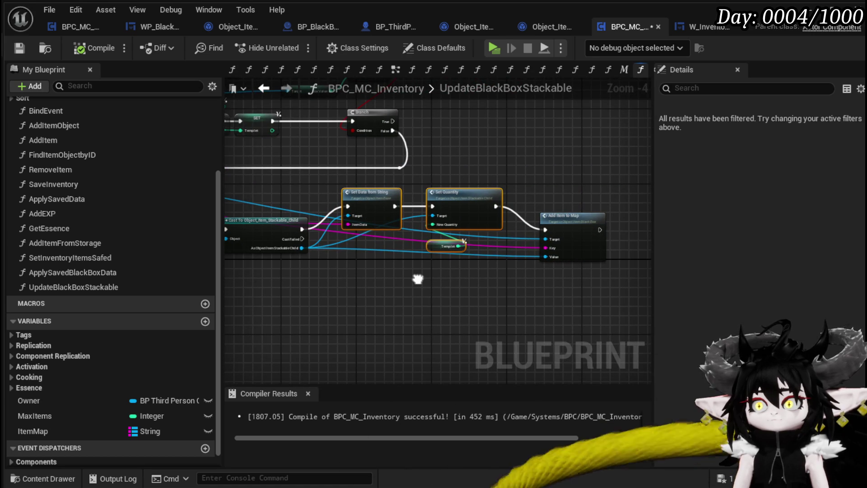
left_click_drag(418, 279, 650, 284)
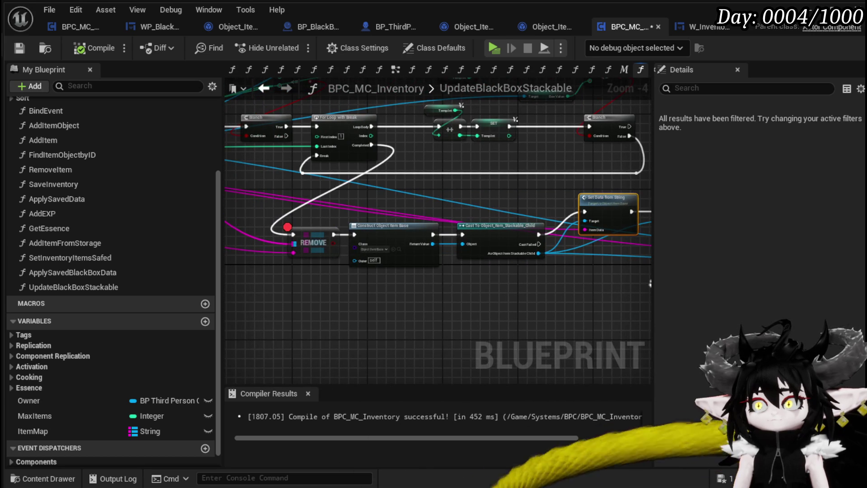
mouse_move(253, 283)
left_mouse_down()
mouse_move(603, 290)
mouse_move(359, 277)
left_mouse_up()
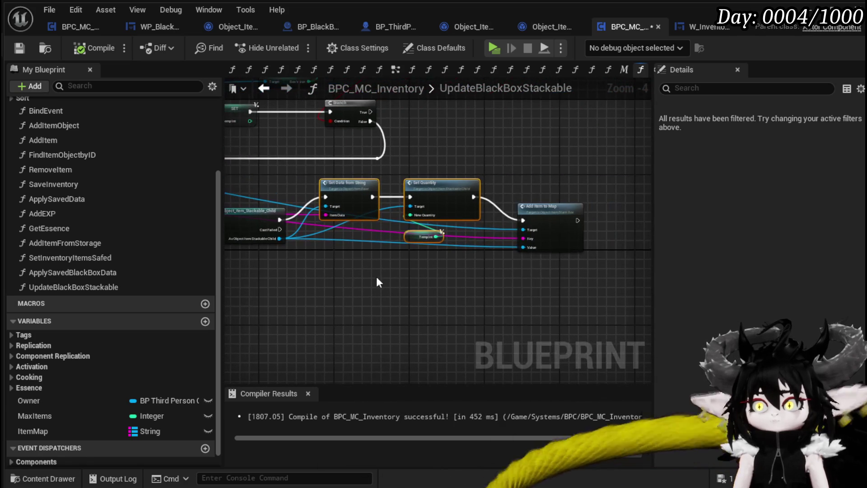
double_click(560, 231)
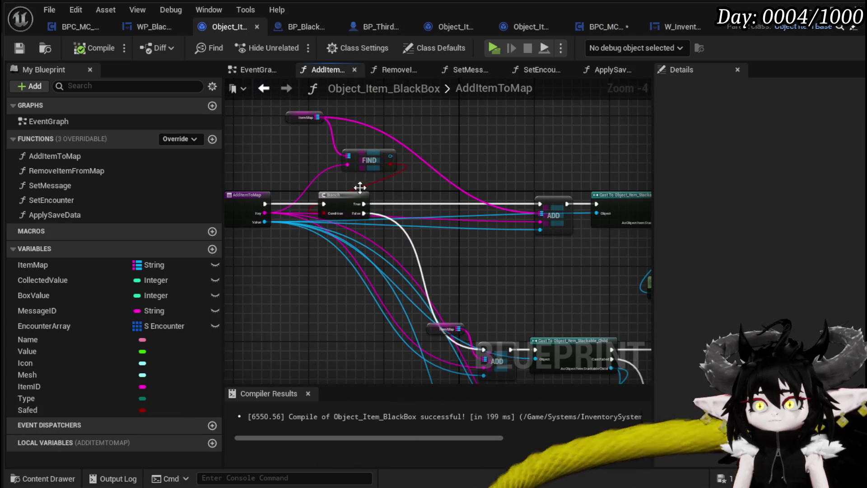
- Inspect the AddItemToMap entry, Cast, Get Quantity and SET nodes, then return to BPC_MC_Inventory
left_click_drag(339, 208, 435, 179)
mouse_move(484, 259)
left_mouse_down()
mouse_move(631, 282)
mouse_move(645, 313)
left_mouse_up()
left_click(272, 92)
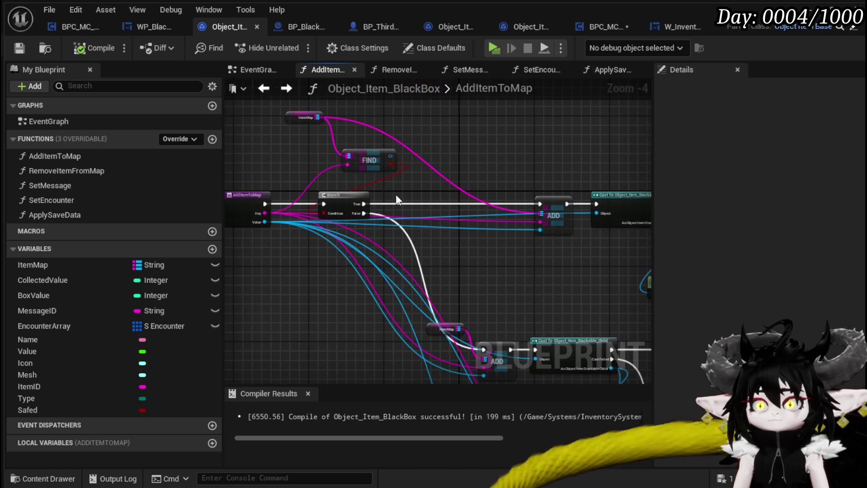
left_click_drag(524, 291, 280, 140)
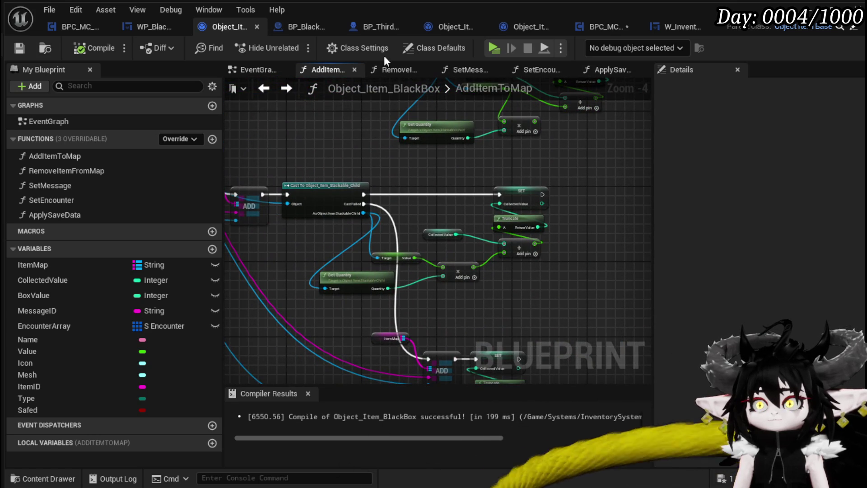
left_click(592, 22)
mouse_move(436, 197)
left_mouse_down()
mouse_move(323, 282)
mouse_move(411, 284)
mouse_move(261, 269)
mouse_move(418, 281)
mouse_move(317, 274)
mouse_move(373, 278)
left_mouse_up()
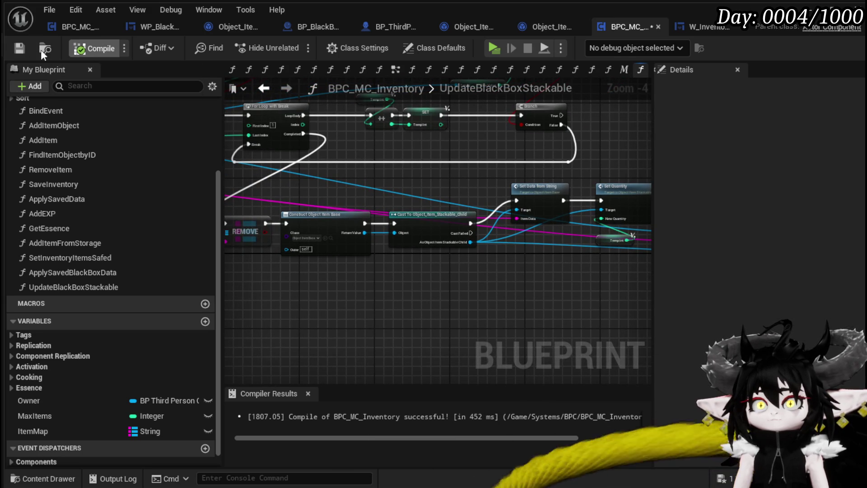
- Compile, then wire Return Value into Add Item to Map's Value pin
left_click(18, 48)
left_click_drag(453, 266, 326, 240)
mouse_move(263, 213)
left_mouse_down()
mouse_move(584, 245)
mouse_move(613, 231)
left_mouse_up()
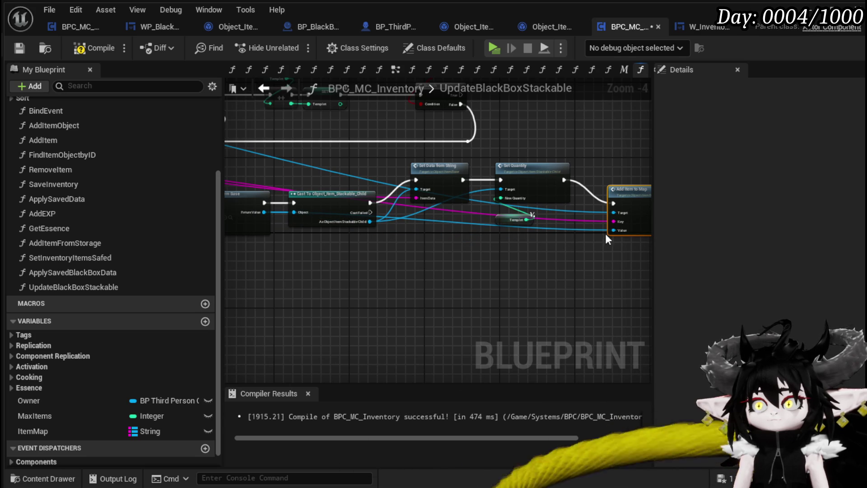
mouse_move(370, 222)
left_mouse_down()
mouse_move(565, 251)
mouse_move(614, 231)
left_mouse_up()
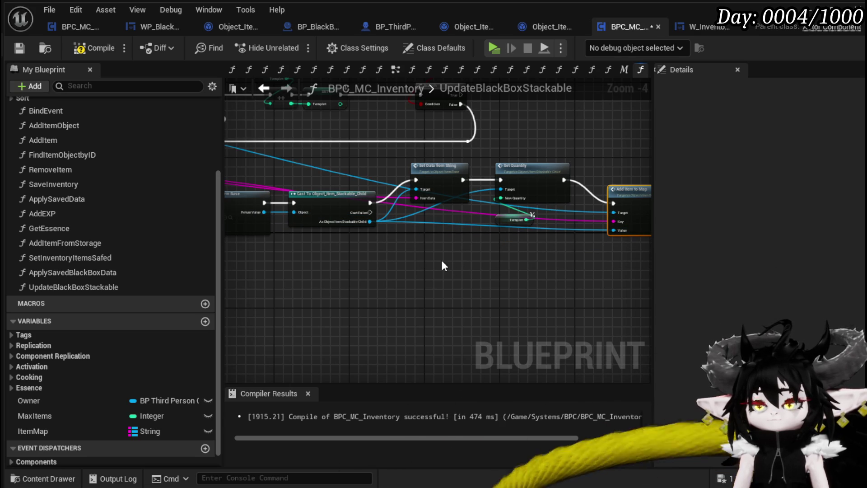
- Review the AddItemToMap definition, then recompile with F7 and save BPC_MC_Inventory
double_click(617, 197)
mouse_move(559, 301)
left_mouse_down()
mouse_move(493, 220)
mouse_move(494, 277)
mouse_move(425, 198)
left_mouse_up()
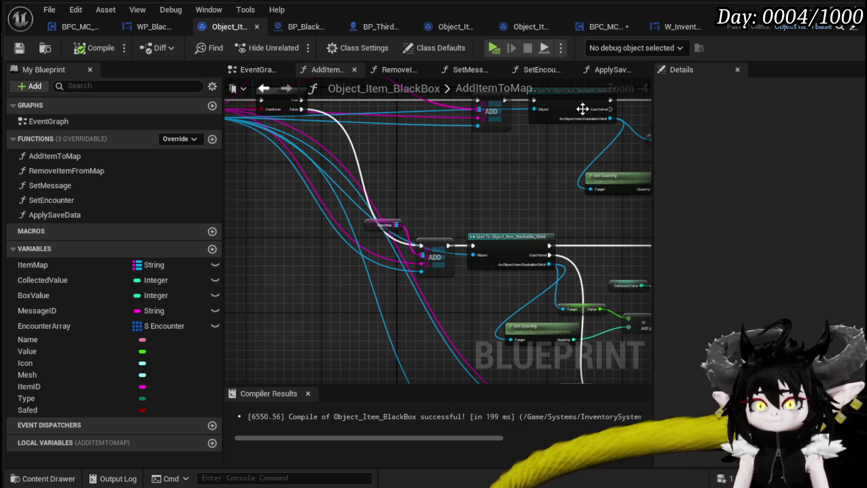
left_click(605, 27)
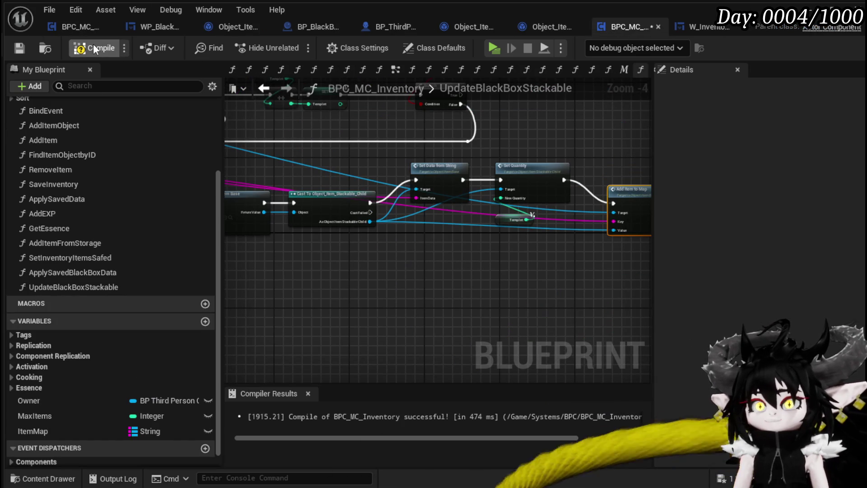
key("F7")
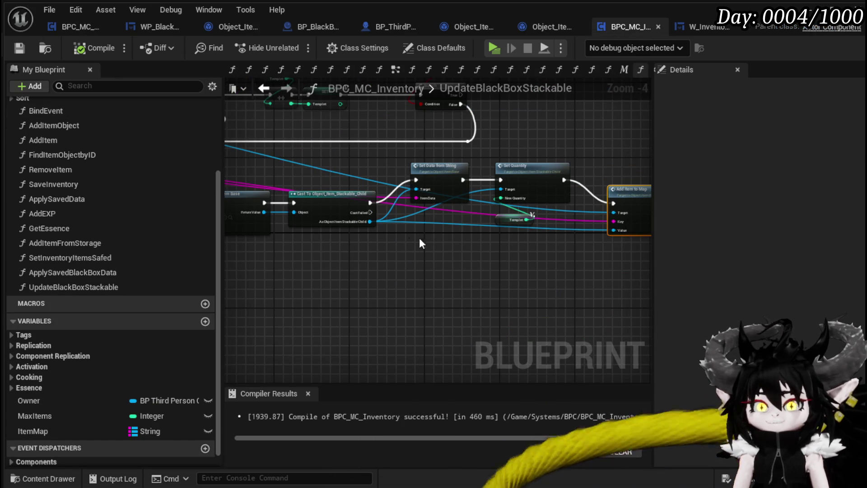
left_click_drag(462, 249, 685, 283)
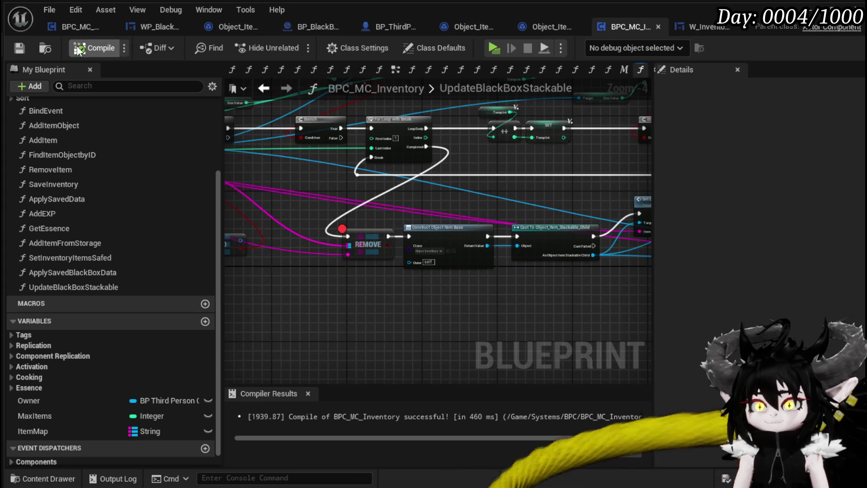
left_click(20, 48)
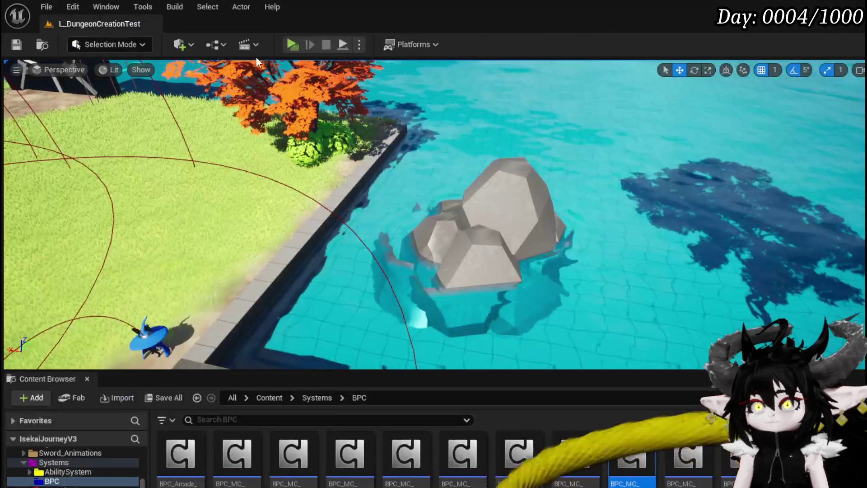
- Start a play session and move the iron ingots and copper ore from Materials into the Black Box
left_click(287, 42)
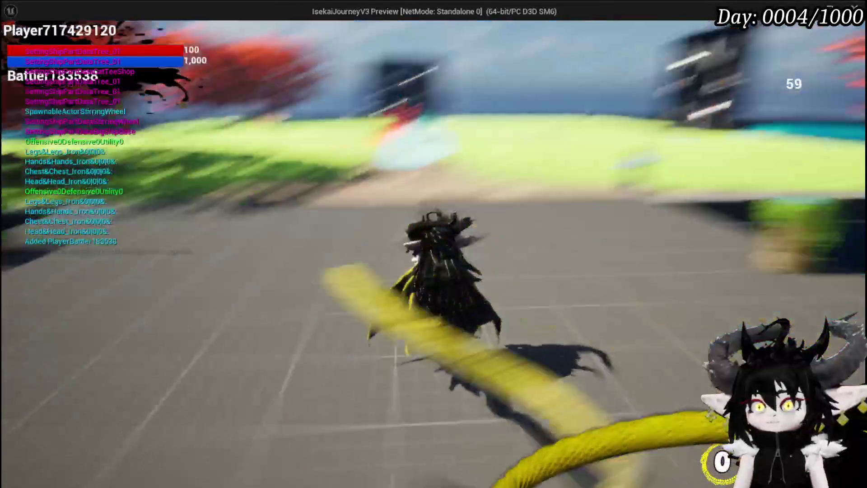
key("Tab")
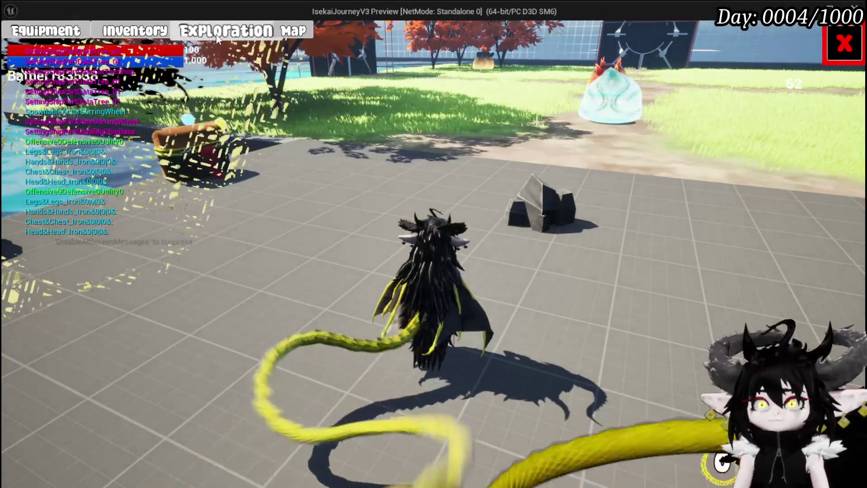
left_click(226, 30)
left_click(399, 131)
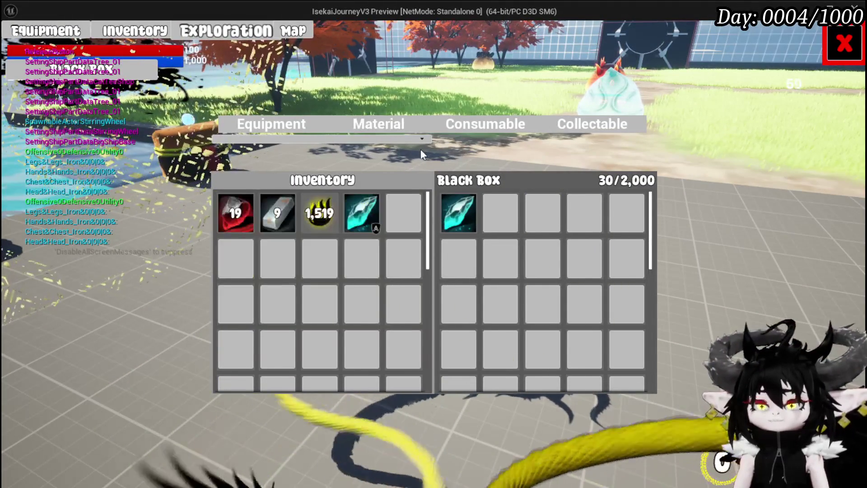
left_click(288, 214)
left_click(237, 218)
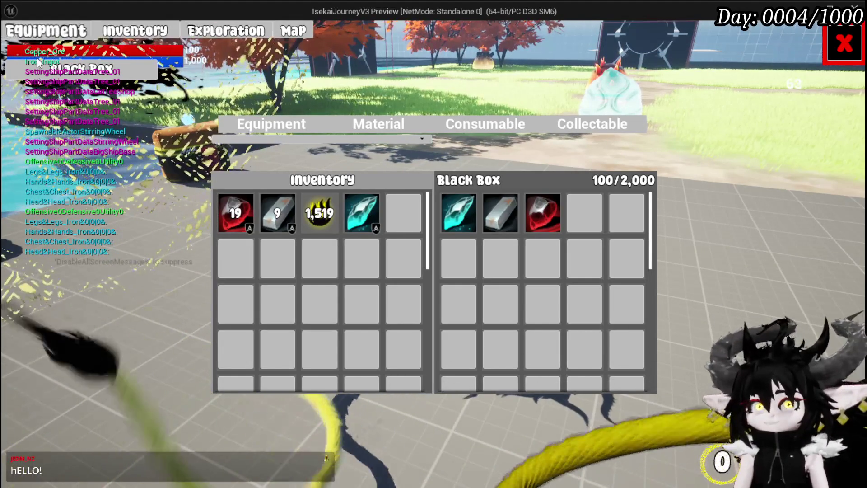
- Close the inventory, walk the character to the loot chest and open it
left_click(851, 46)
key("a")
key("w")
key("e")
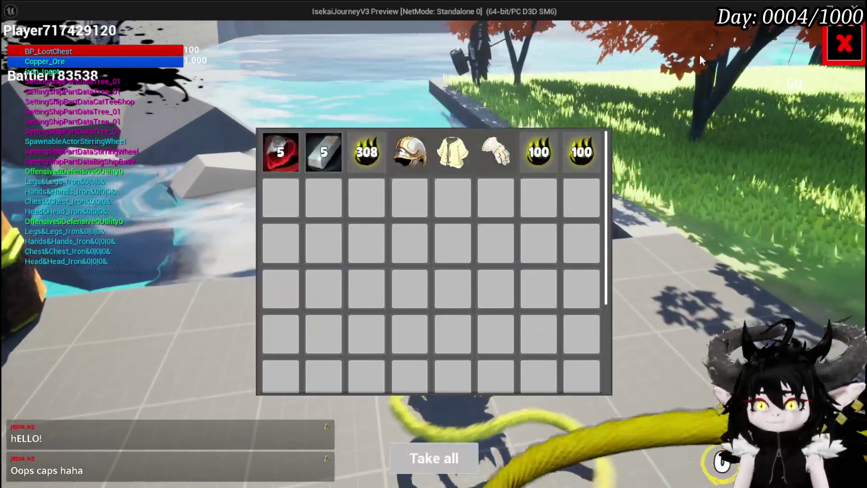